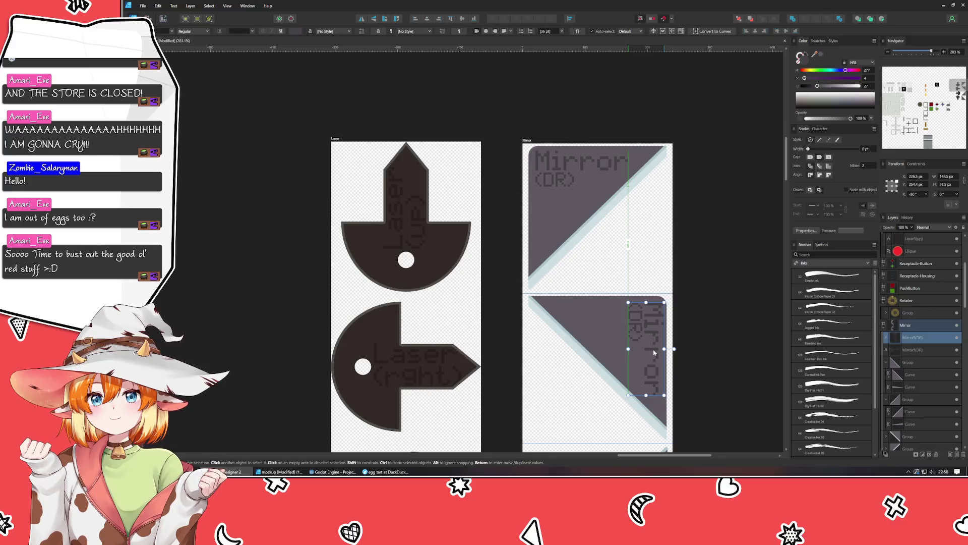
- Paste two copies of the Mirror label and place them on the lower Mirror tiles
scroll(676, 358, "down", 5)
key("ctrl+v")
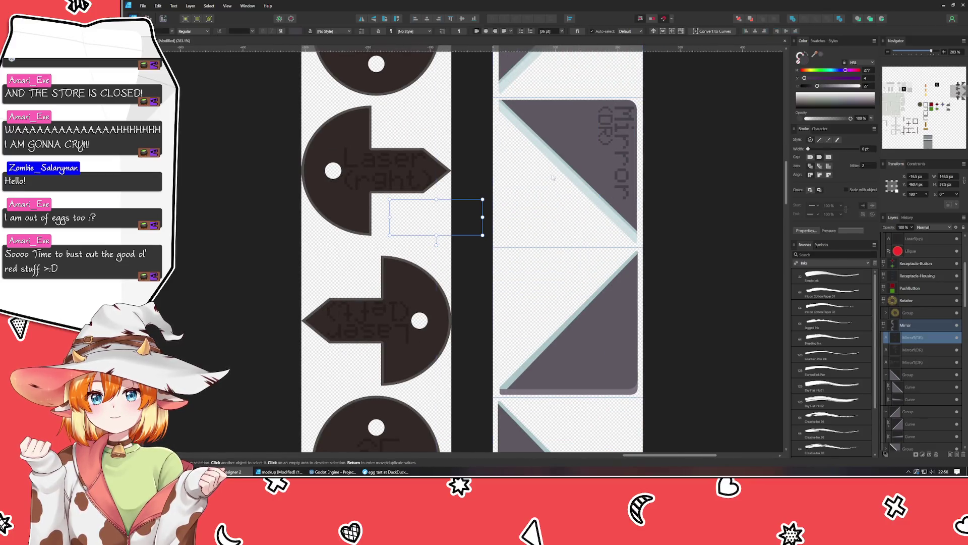
mouse_move(450, 221)
left_mouse_down()
mouse_move(616, 372)
mouse_move(596, 370)
left_mouse_up()
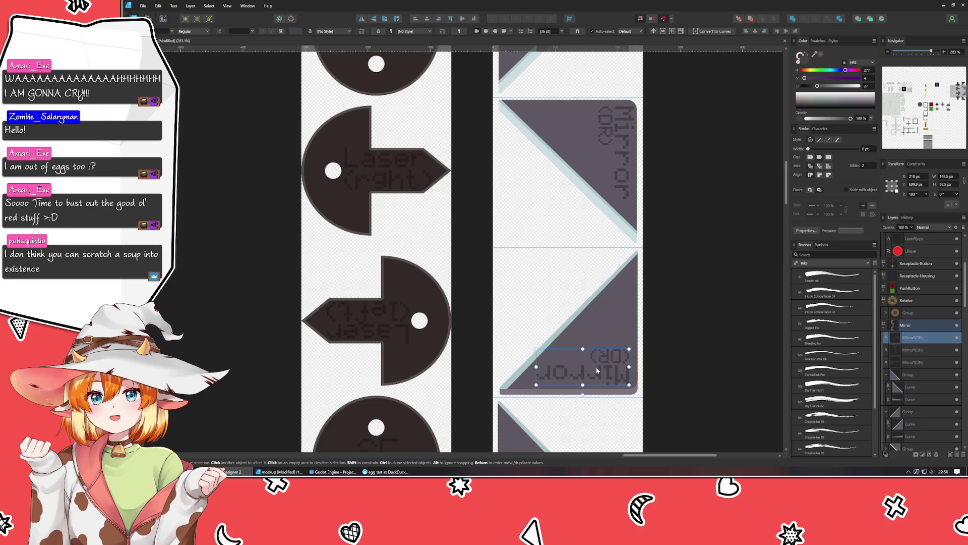
key("ctrl+v")
scroll(555, 303, "down", 3)
mouse_move(341, 197)
left_mouse_down()
mouse_move(473, 363)
mouse_move(509, 382)
mouse_move(493, 357)
left_mouse_up()
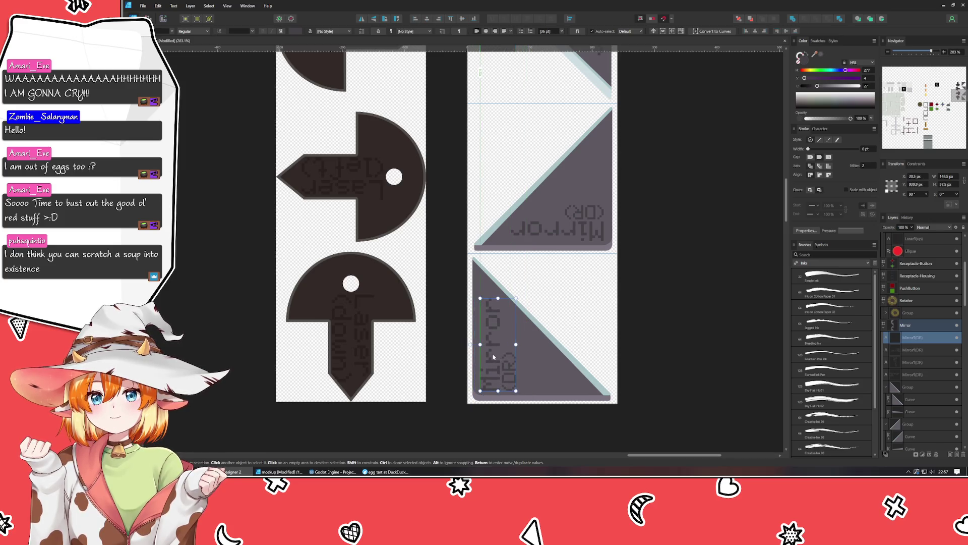
- Change the lower label's code from OR to RU and the upside-down label's code to DR
double_click(505, 382)
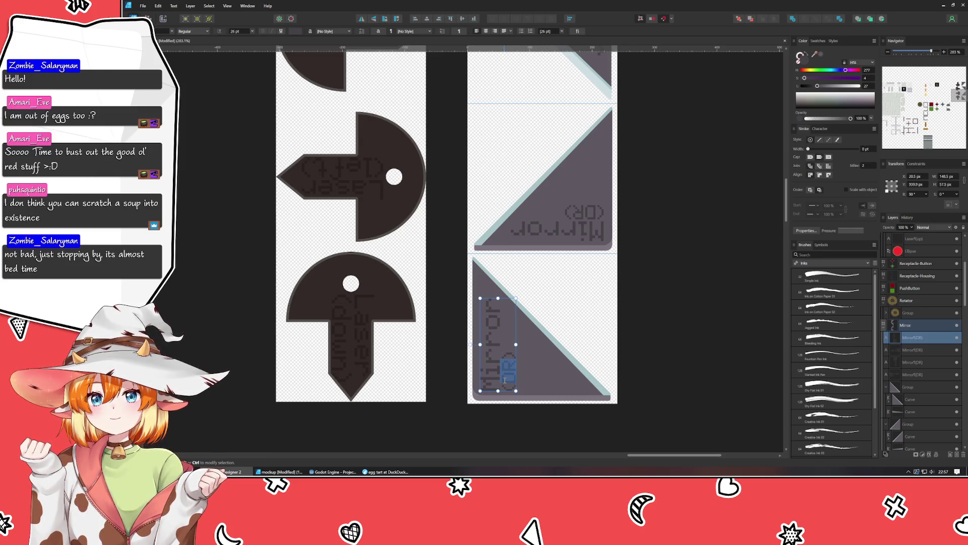
key("BackSpace")
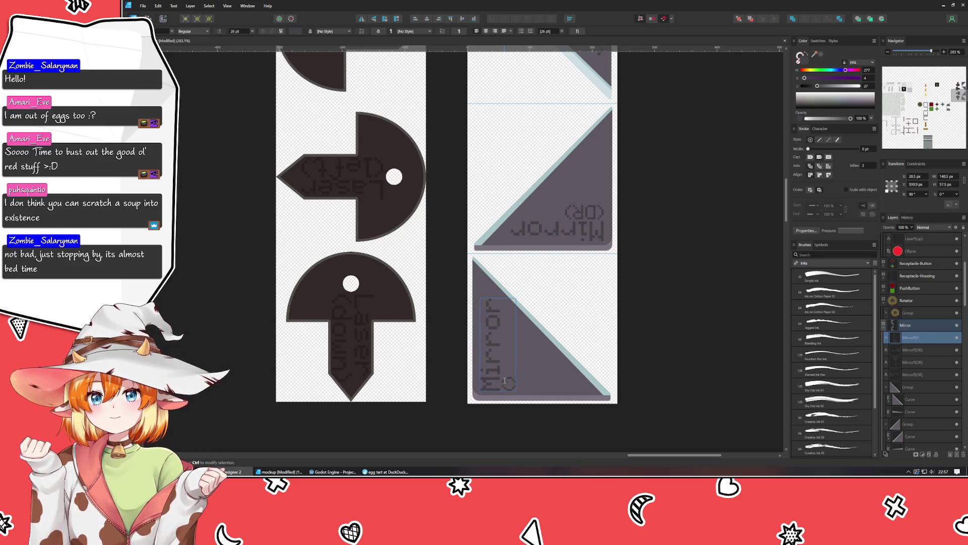
type("RU")
key("Escape")
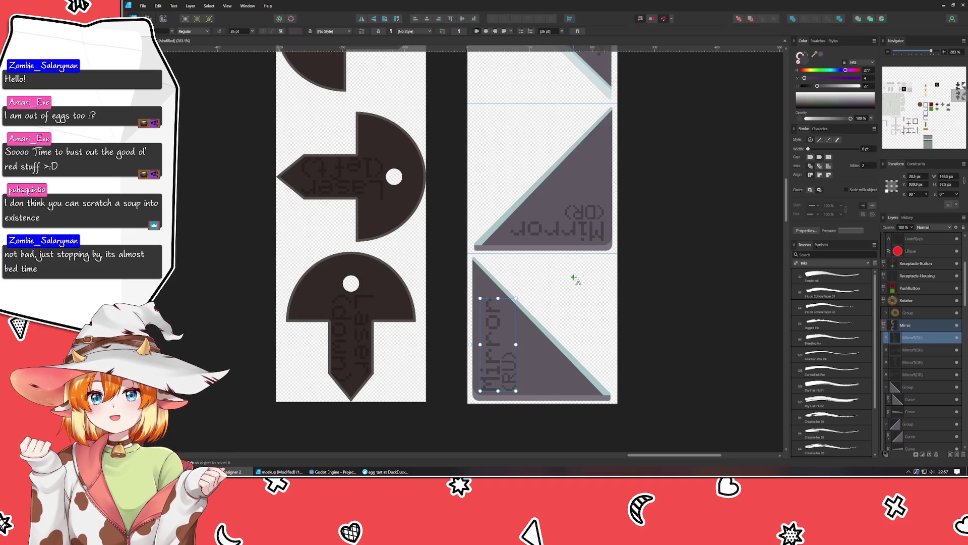
left_click(591, 220)
double_click(591, 219)
key("BackSpace")
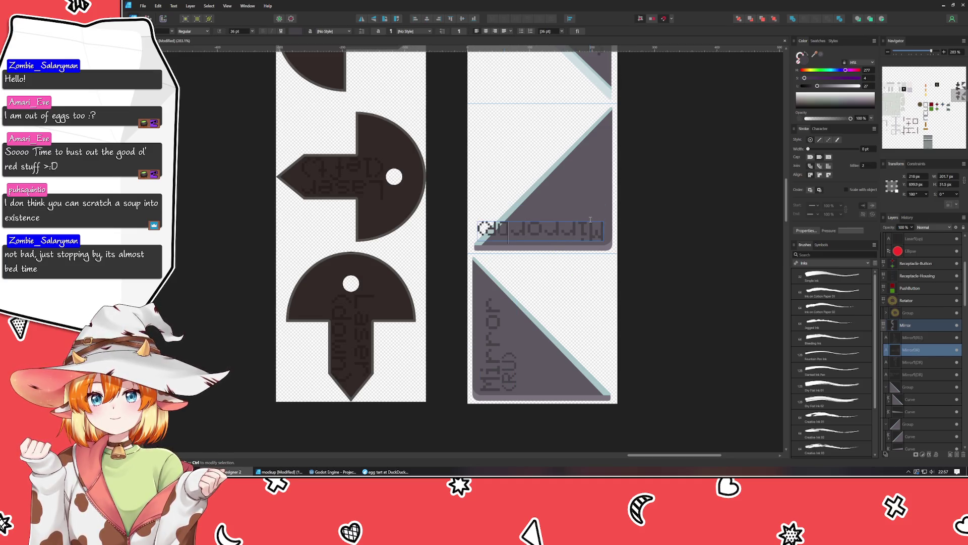
type("DR")
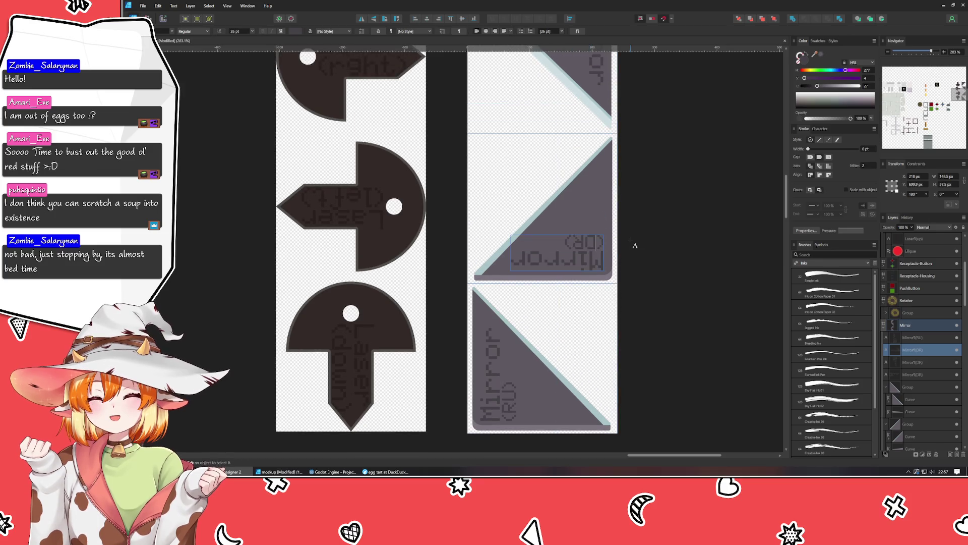
scroll(630, 242, "up", 3)
scroll(630, 242, "up", 2)
scroll(623, 245, "down", 8)
scroll(617, 246, "up", 2)
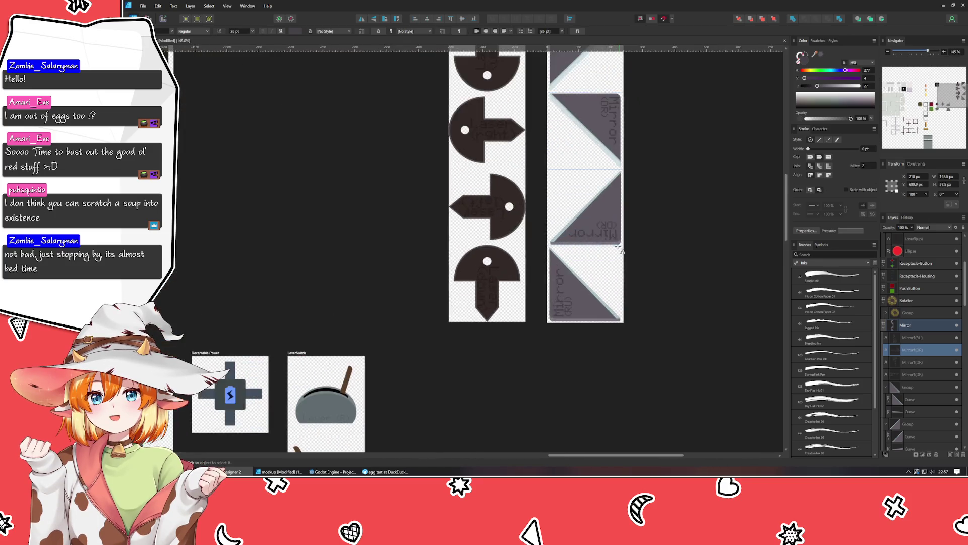
scroll(567, 178, "up", 1)
- Change the vertical label's code to LD and re-edit the third tile's upside-down label code
left_click(567, 179)
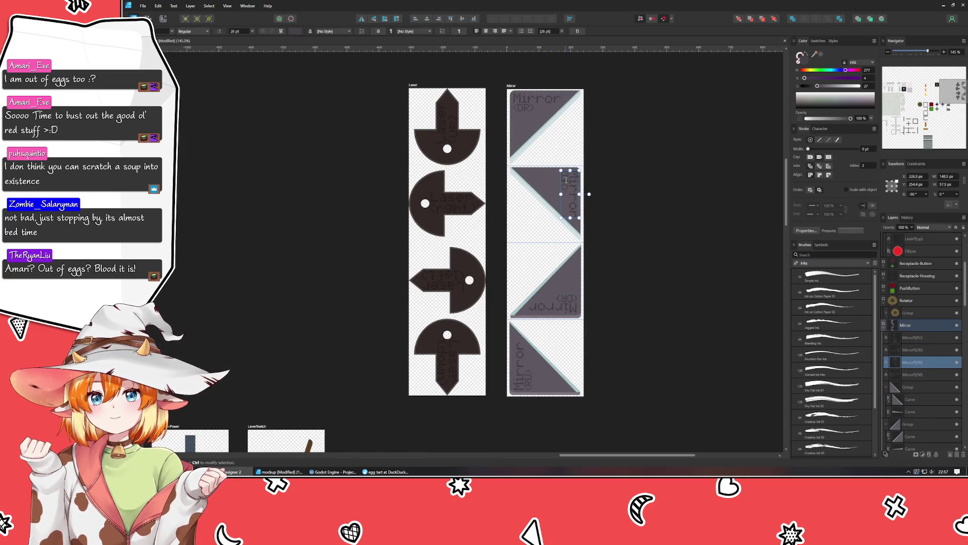
double_click(566, 180)
key("BackSpace")
key("BackSpace")
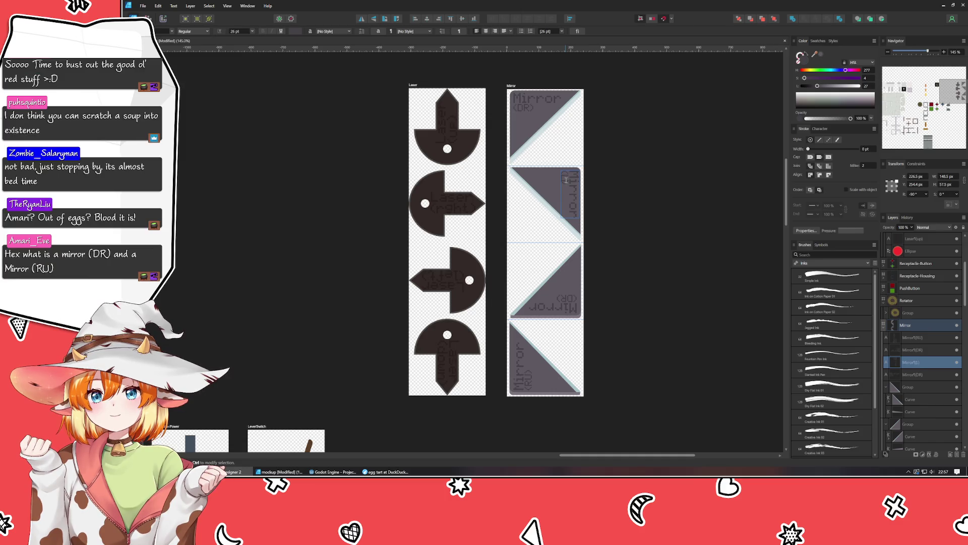
type("LD")
left_click(574, 302)
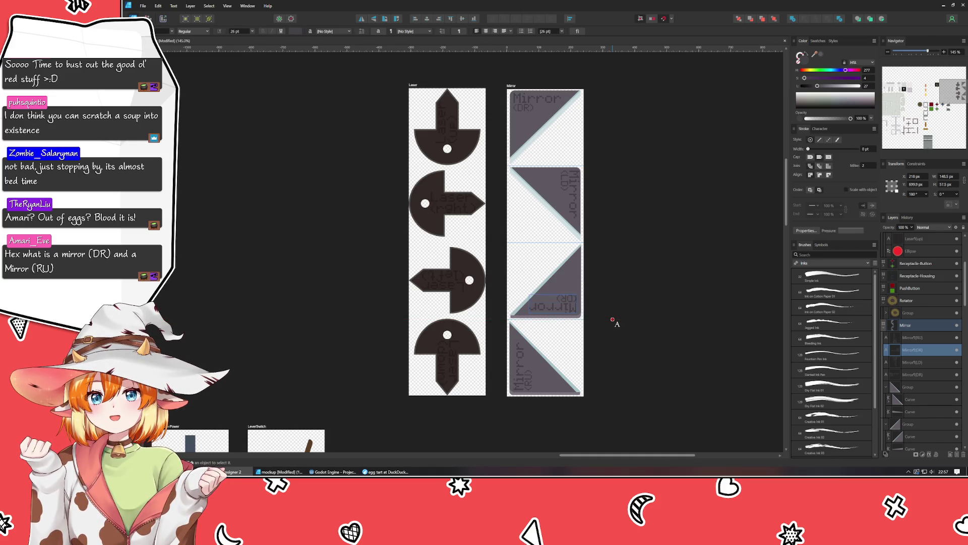
key("BackSpace")
key("BackSpace")
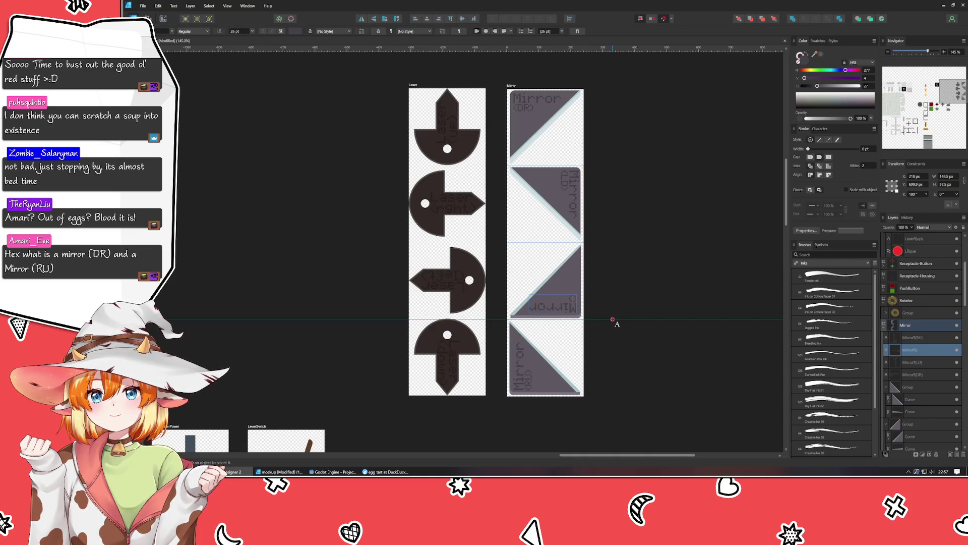
type("L")
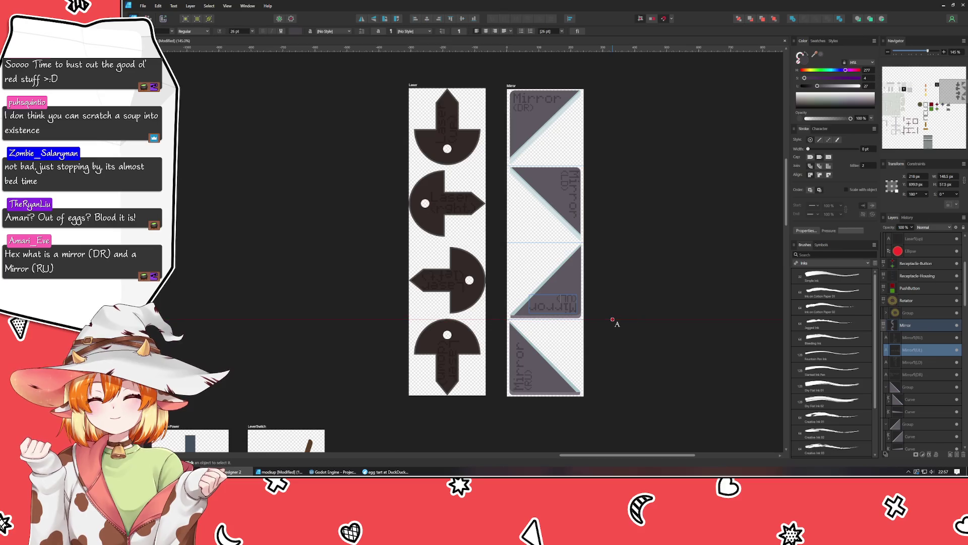
key("Escape")
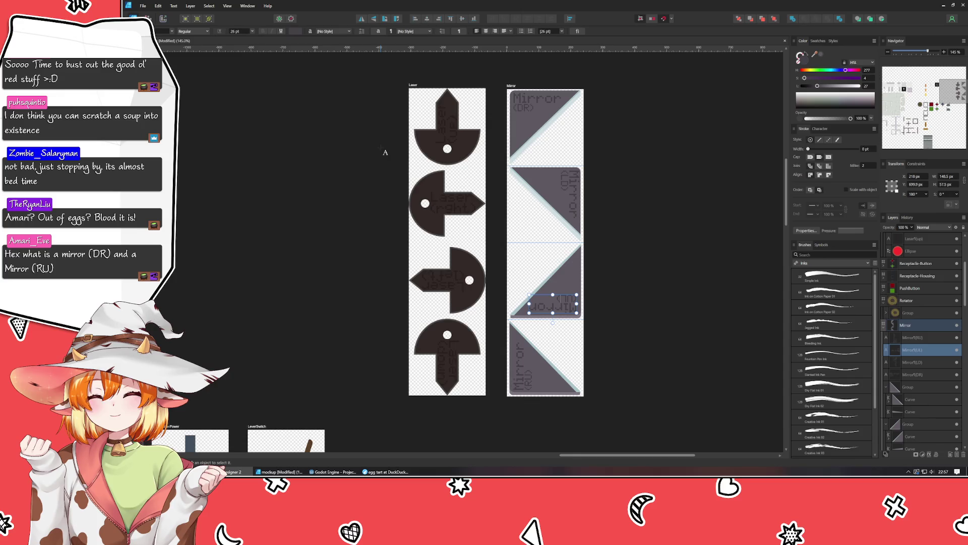
left_click(255, 263)
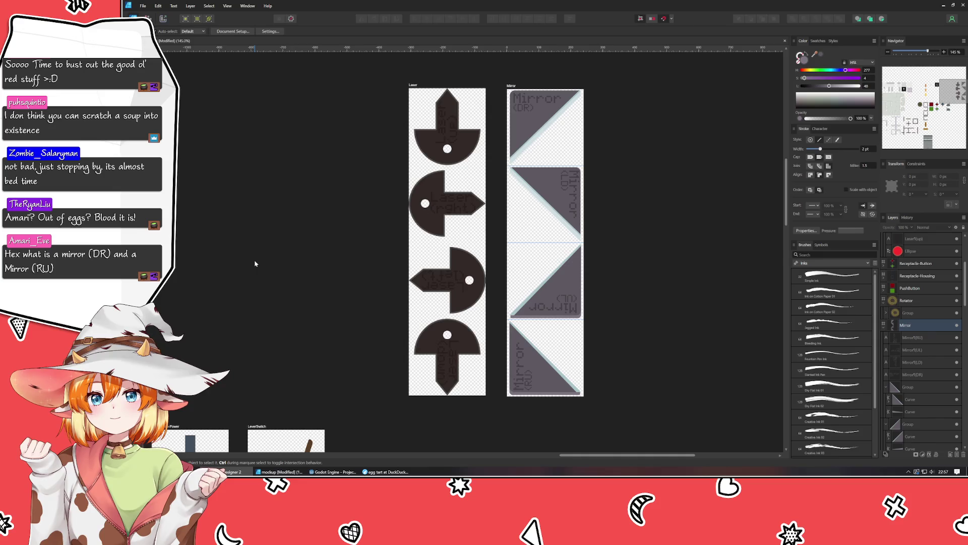
- Save the sprite sheet with Ctrl+S, then zoom and pan out to survey all artboards
key("ctrl+s")
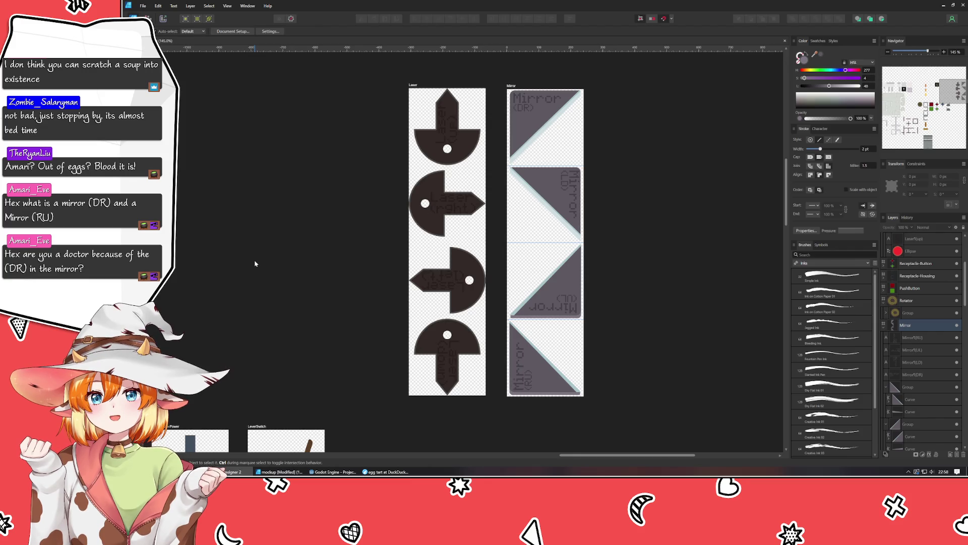
scroll(598, 178, "up", 2)
scroll(516, 191, "up", 1)
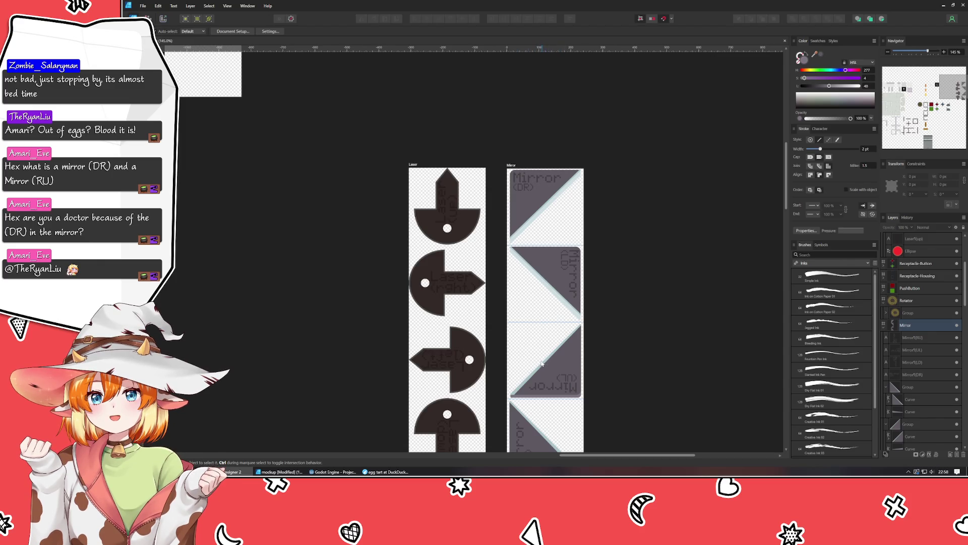
scroll(540, 351, "down", 3)
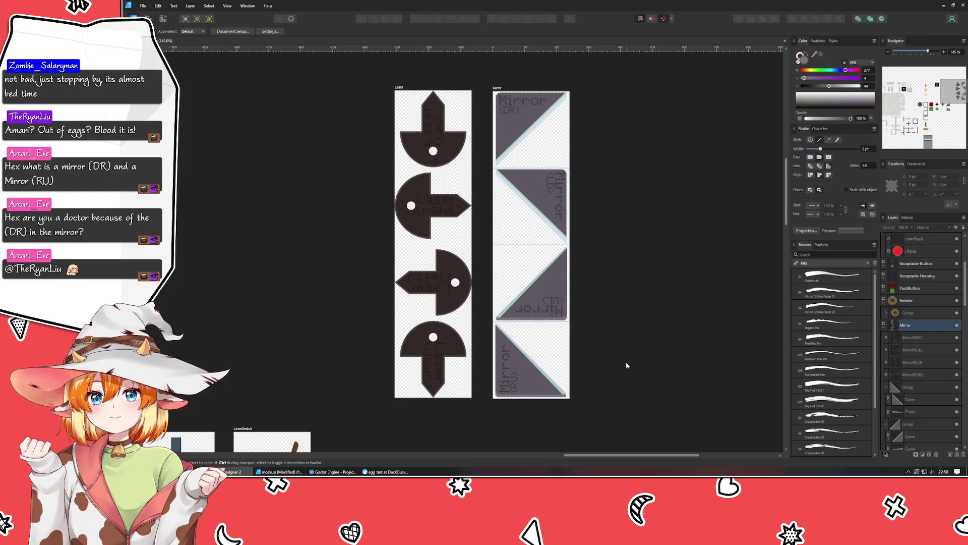
scroll(618, 365, "down", 5)
scroll(618, 365, "up", 2)
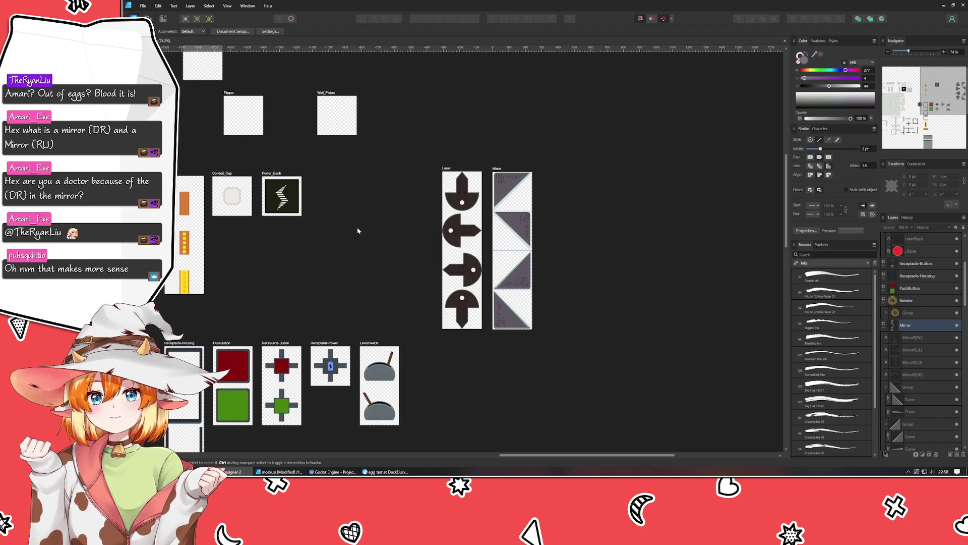
mouse_move(358, 231)
left_mouse_down()
mouse_move(426, 240)
mouse_move(479, 318)
mouse_move(625, 327)
left_mouse_up()
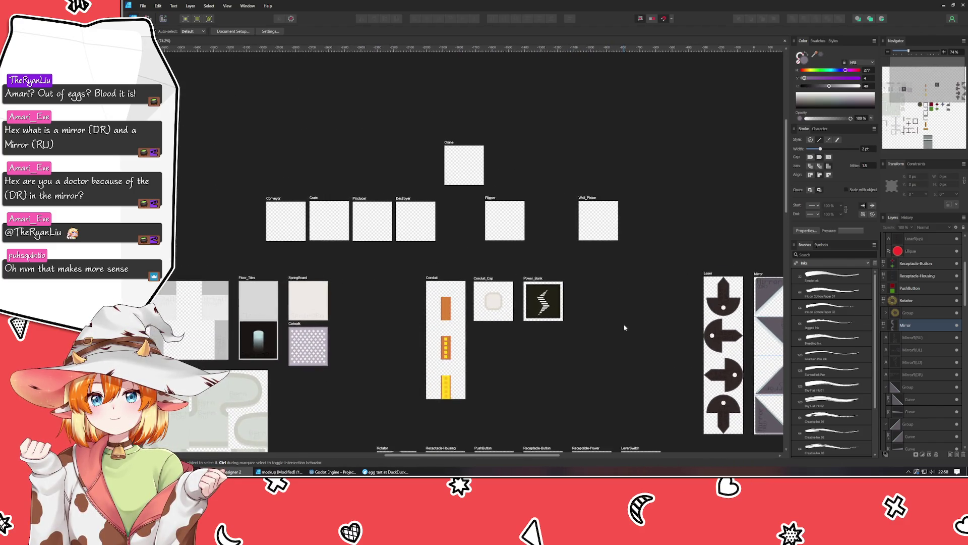
- Select the Flipper artboard to confirm it is 240 × 240 px, then deselect and pan down
left_click(494, 198)
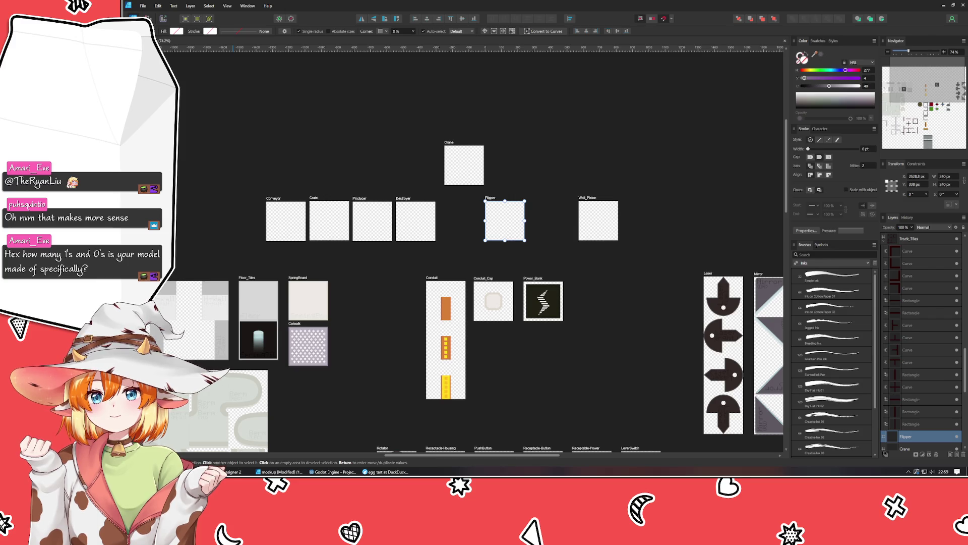
left_click(365, 344)
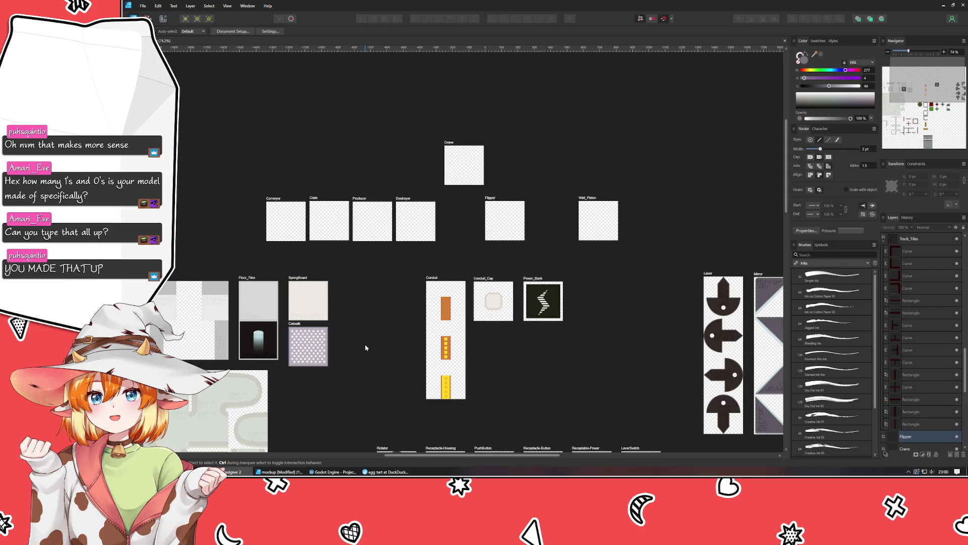
left_click_drag(366, 348, 377, 303)
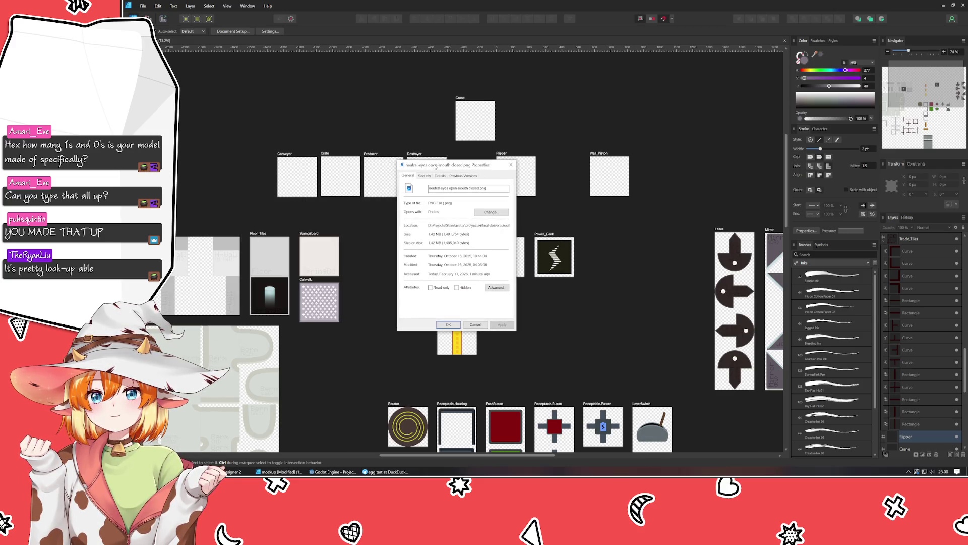
- Highlight the PNG's 1.42 MB size value, then close its Properties window
left_click_drag(441, 236, 467, 236)
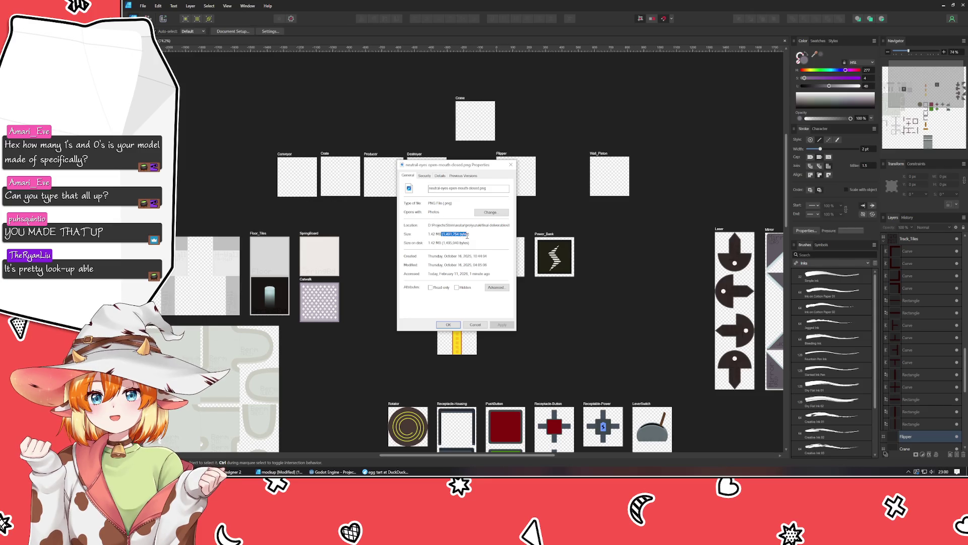
left_click(486, 237)
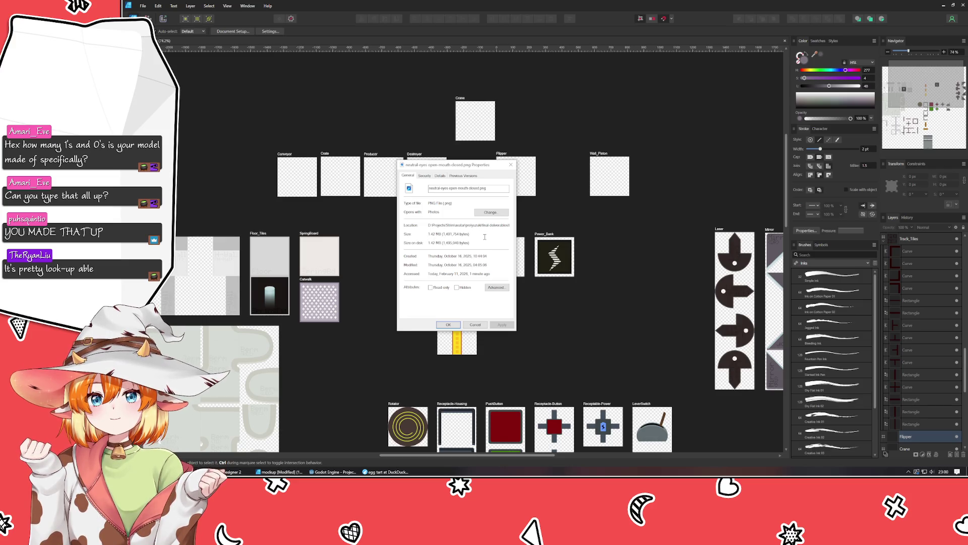
left_click_drag(485, 236, 411, 234)
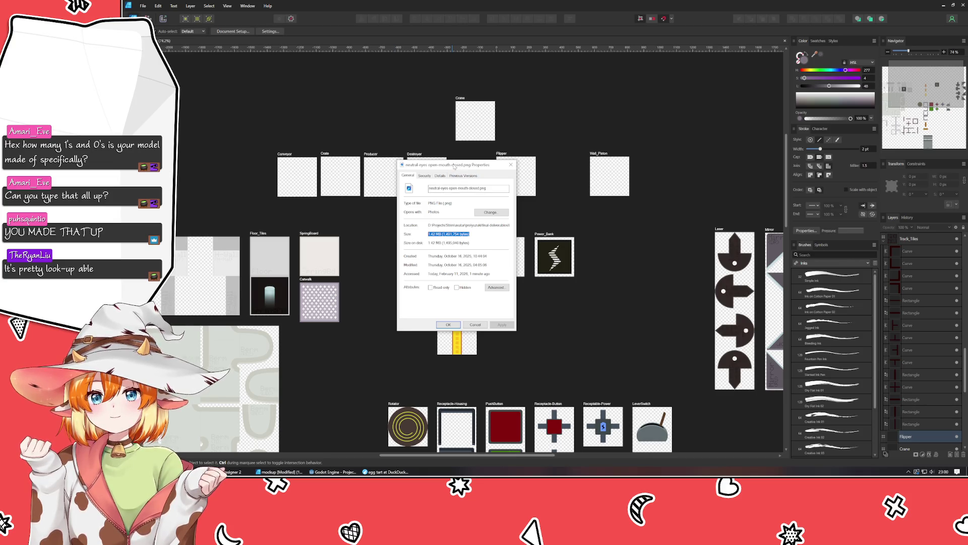
key("Escape")
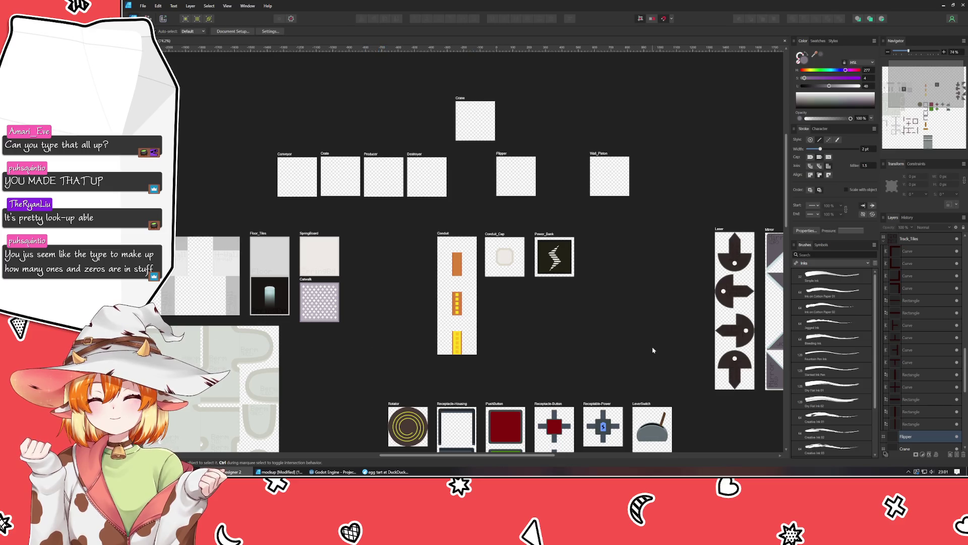
- Drag the Crate artboard out of the top row into the gap beside Springboard, before Conduit
mouse_move(604, 340)
left_mouse_down()
mouse_move(452, 254)
mouse_move(733, 353)
mouse_move(720, 335)
left_mouse_up()
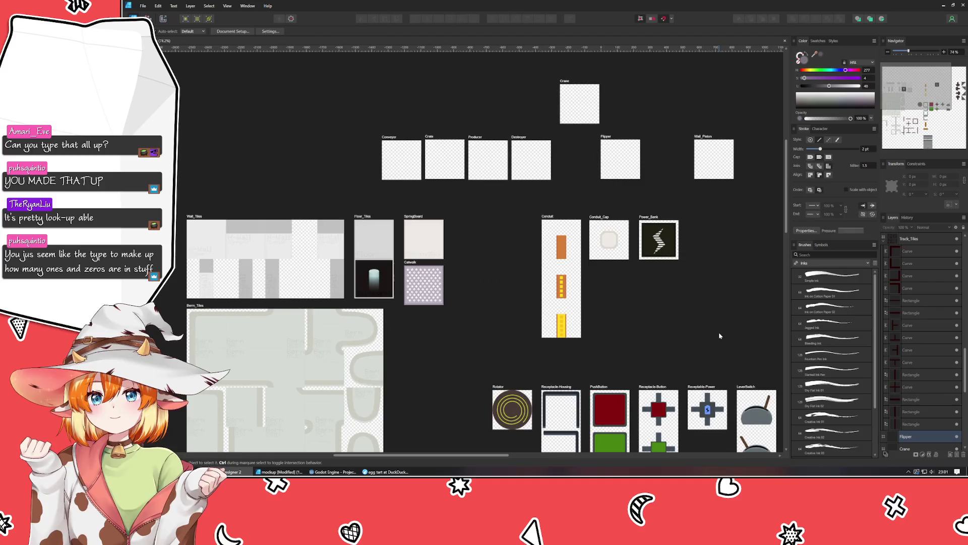
left_click(447, 146)
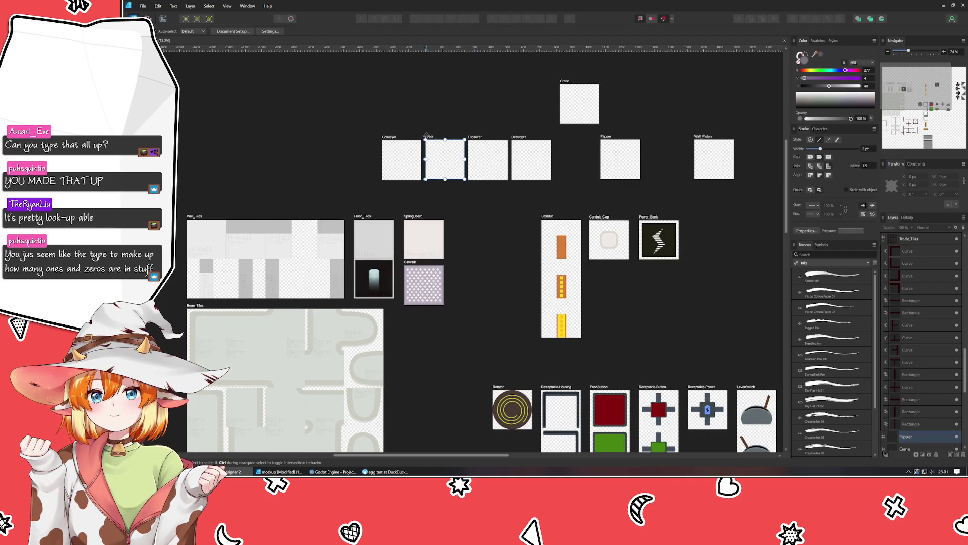
mouse_move(446, 146)
left_mouse_down()
mouse_move(460, 163)
mouse_move(461, 363)
mouse_move(328, 304)
mouse_move(358, 322)
mouse_move(333, 308)
mouse_move(380, 207)
left_mouse_up()
left_click(332, 305)
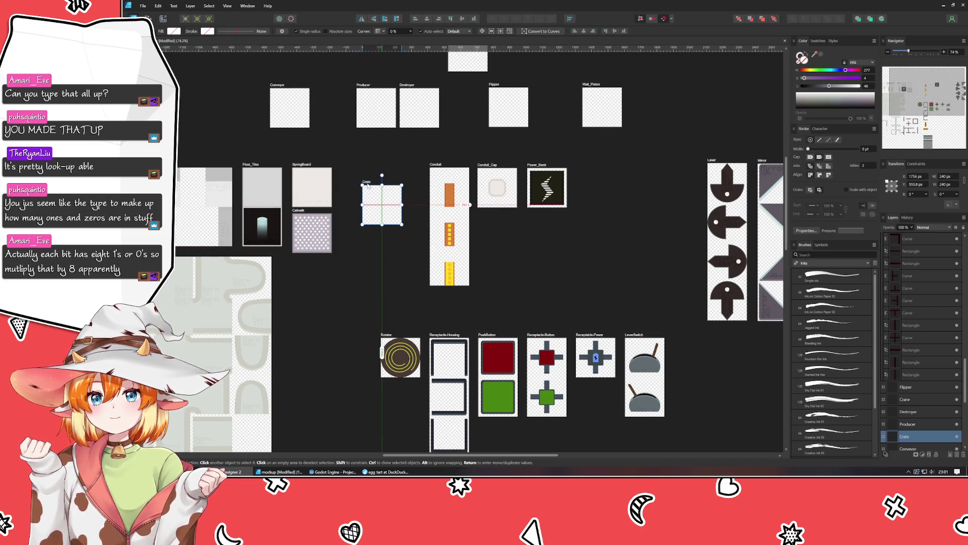
left_click_drag(380, 207, 357, 160)
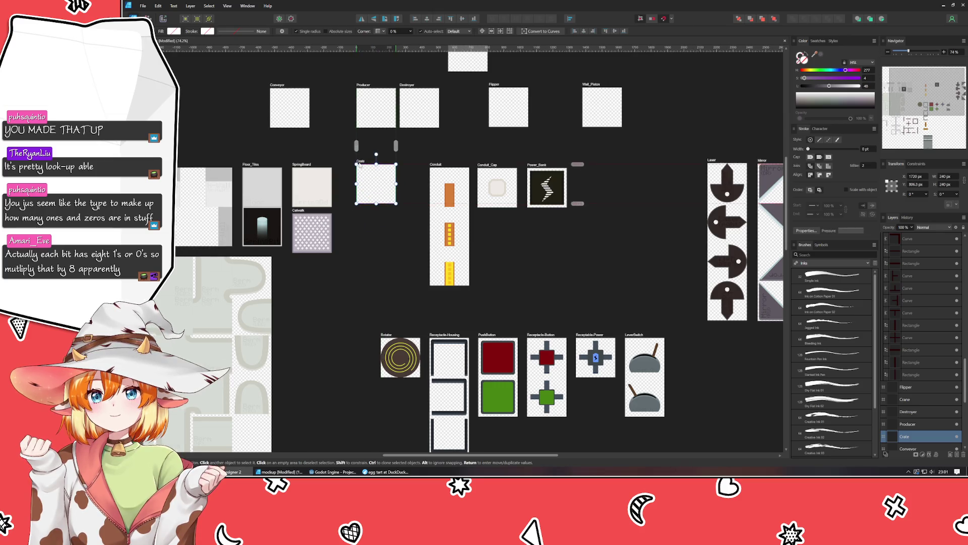
left_click(365, 266)
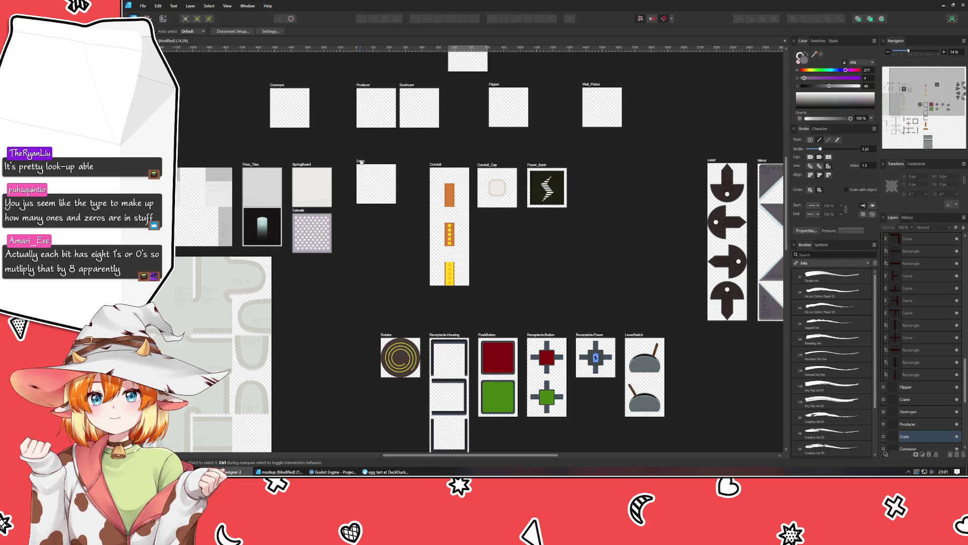
left_click(360, 162)
left_click_drag(361, 162, 353, 165)
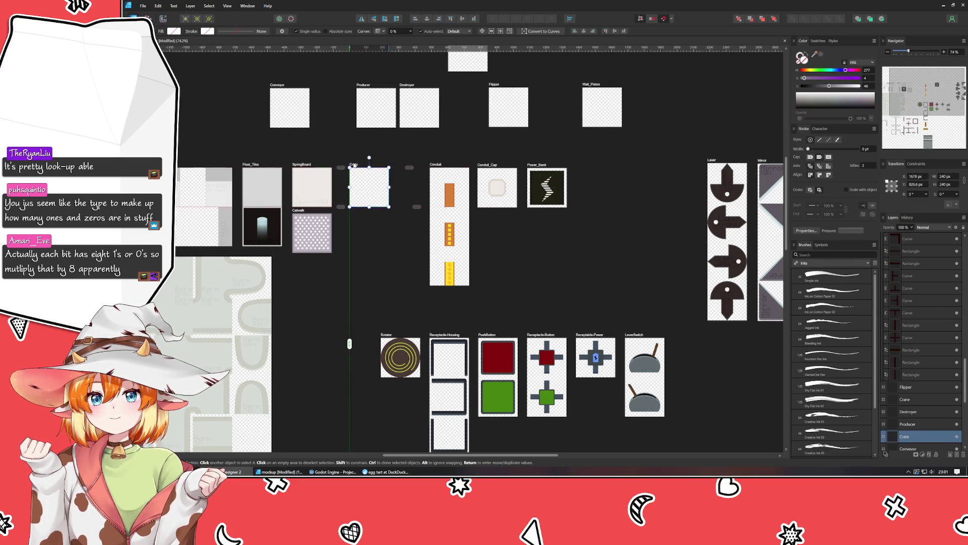
scroll(368, 256, "up", 3)
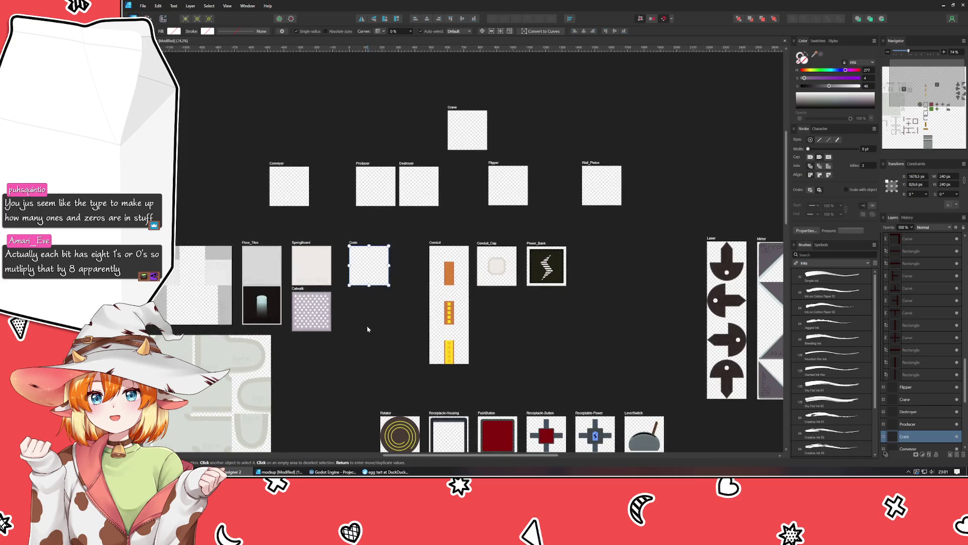
- Drag the Crate artboard's bottom handle down until it measures 240 × 960 px
mouse_move(349, 284)
left_mouse_down()
mouse_move(349, 420)
mouse_move(358, 360)
mouse_move(359, 404)
left_mouse_up()
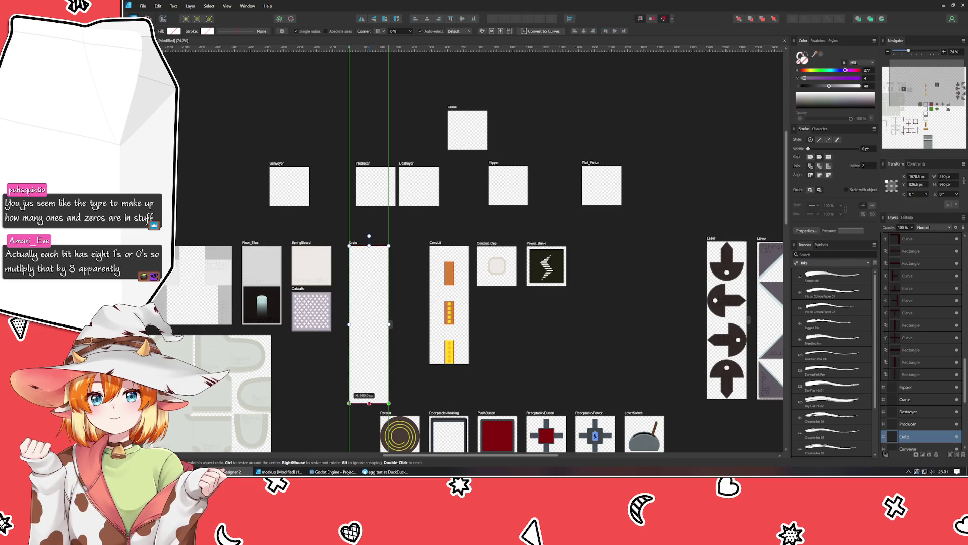
left_click(543, 340)
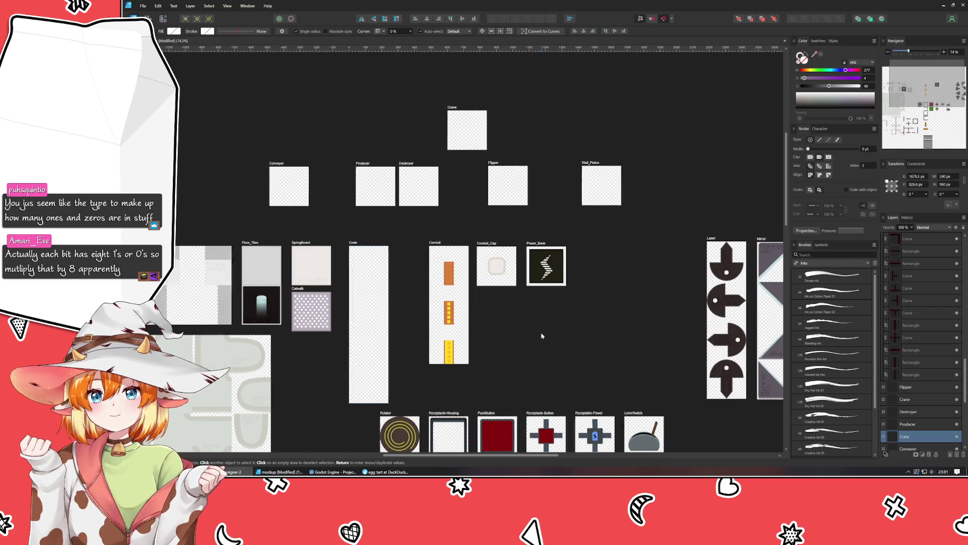
left_click_drag(540, 335, 564, 285)
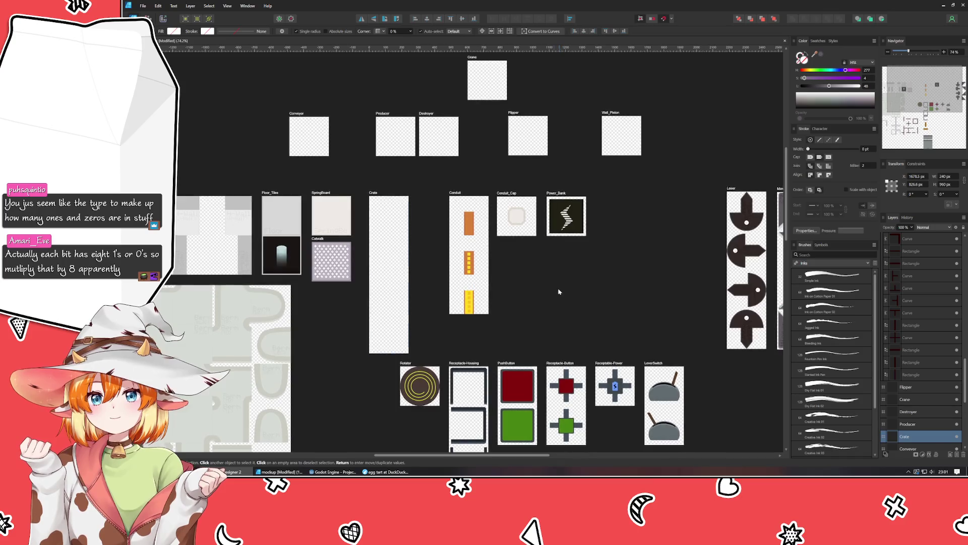
left_click(384, 260)
scroll(381, 259, "up", 3)
scroll(381, 260, "down", 1)
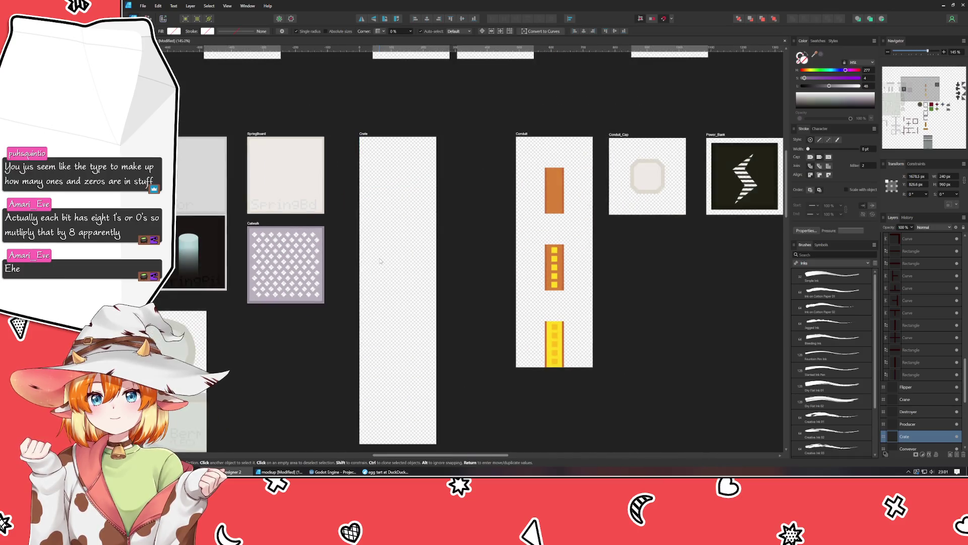
scroll(378, 201, "down", 2)
- Pull guides from the top ruler to Y 240, 480 and 720 px across the Crate artboard
left_click_drag(375, 48, 366, 173)
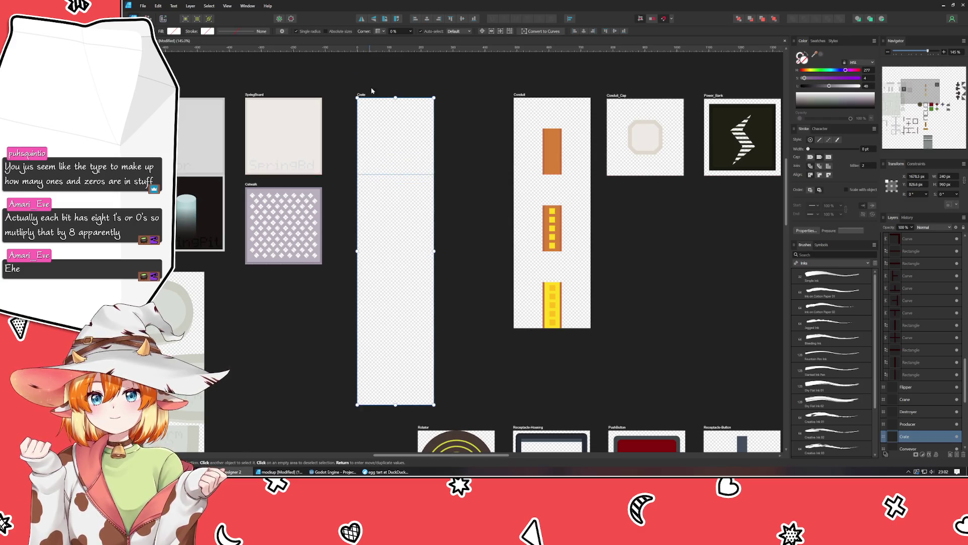
left_click_drag(376, 49, 370, 250)
left_click_drag(374, 49, 374, 328)
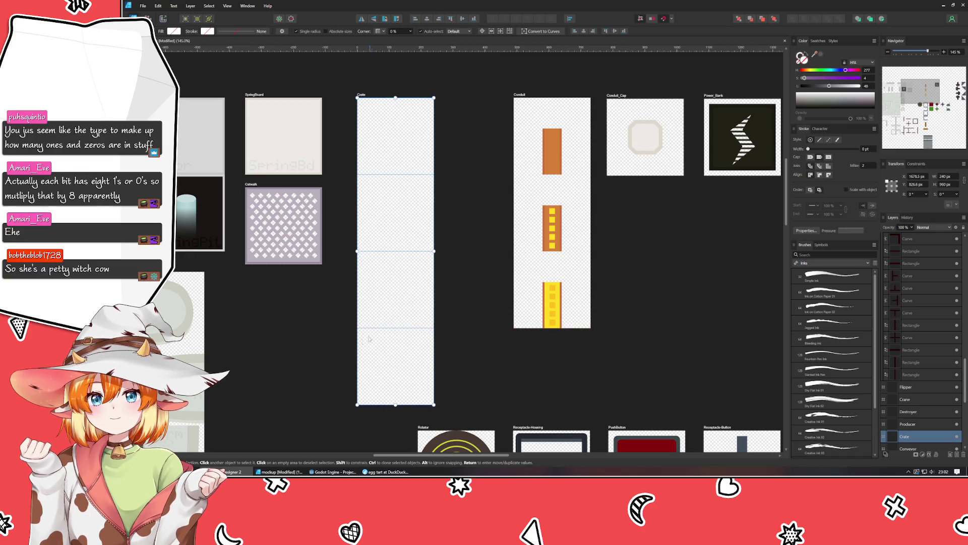
left_click(321, 351)
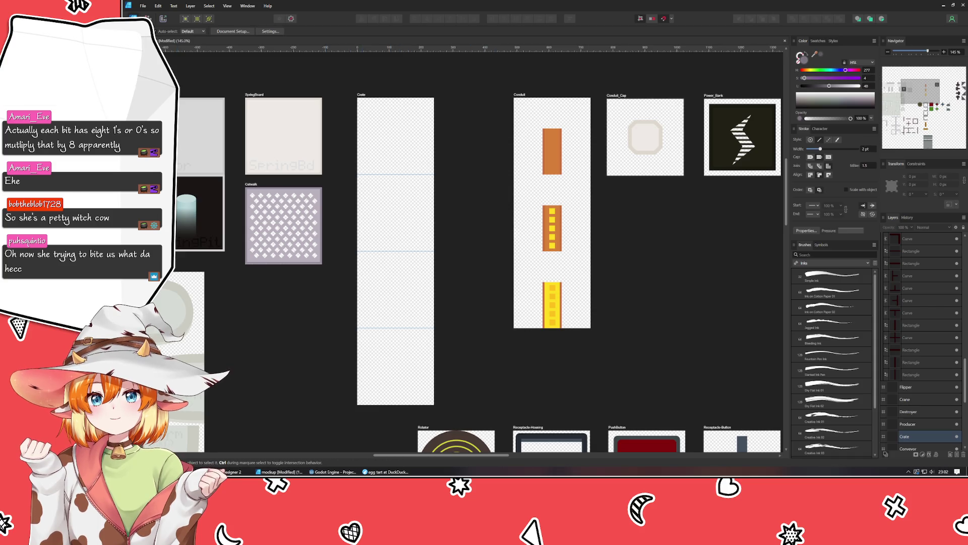
- Draw two stacked rectangles in the Crate artboard's top tile
key("m")
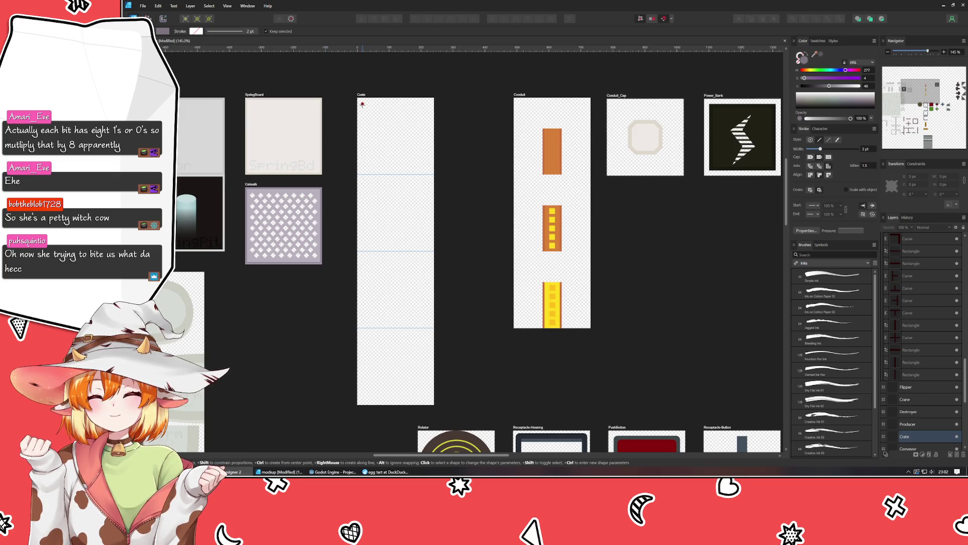
left_click_drag(361, 103, 429, 137)
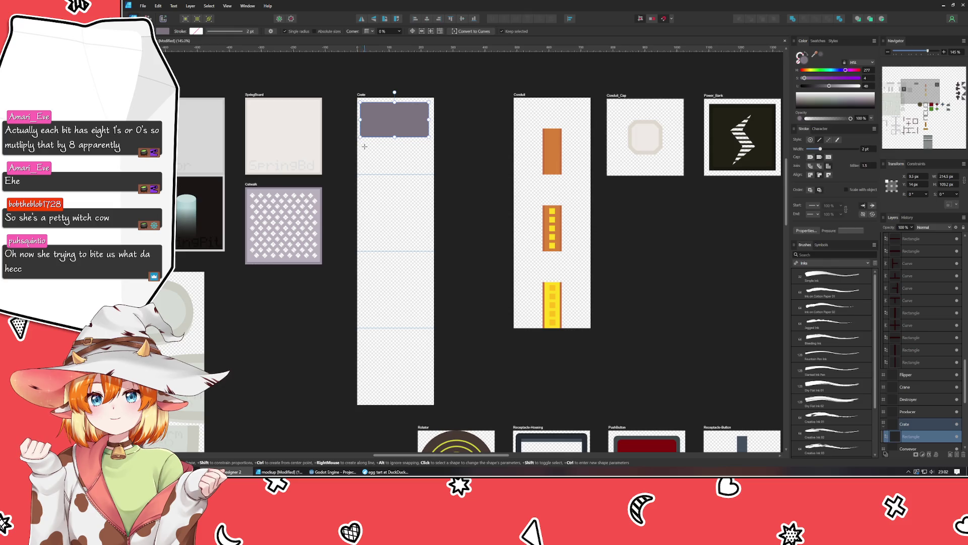
left_click_drag(361, 137, 429, 169)
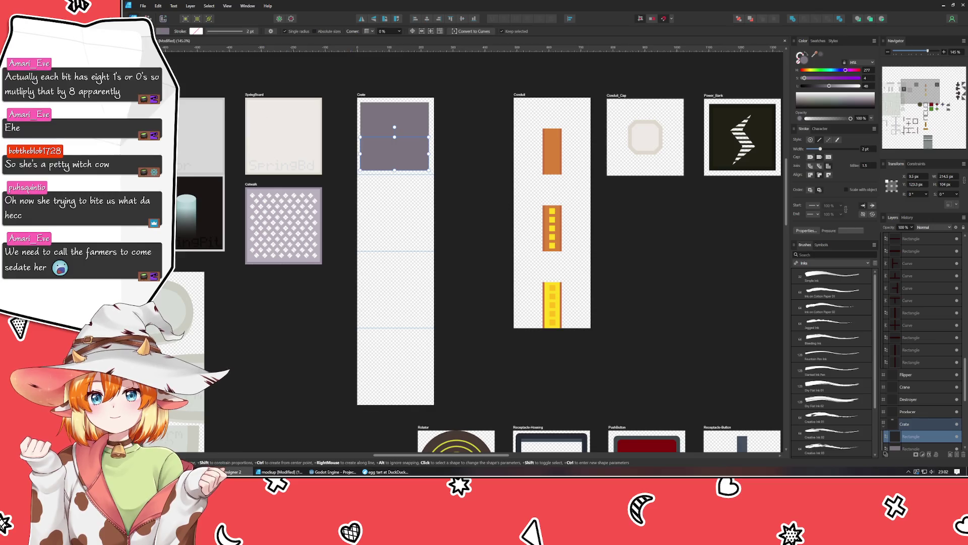
- Resize the rectangles to about 84 px and 134 px tall as the crate's lid and body
key("v")
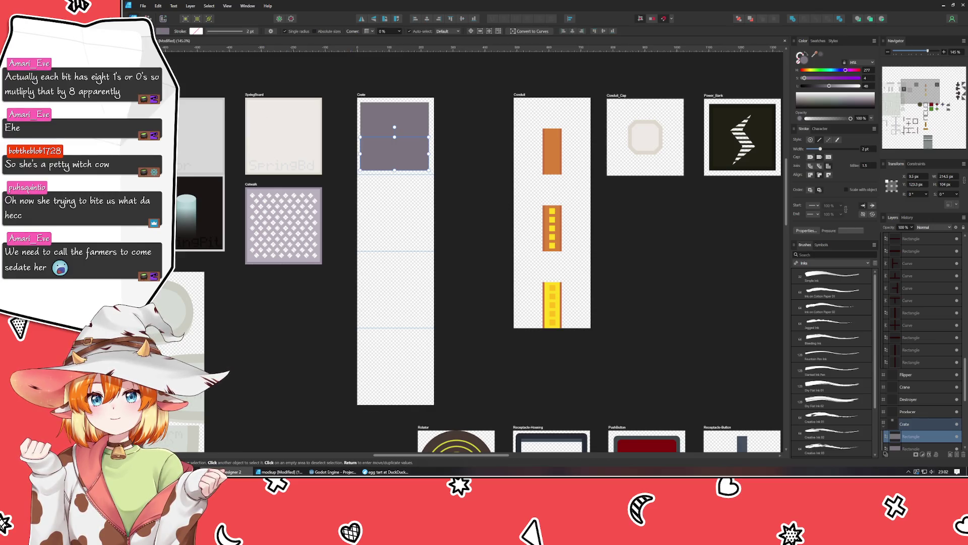
left_click(367, 114)
left_click_drag(395, 170, 394, 127)
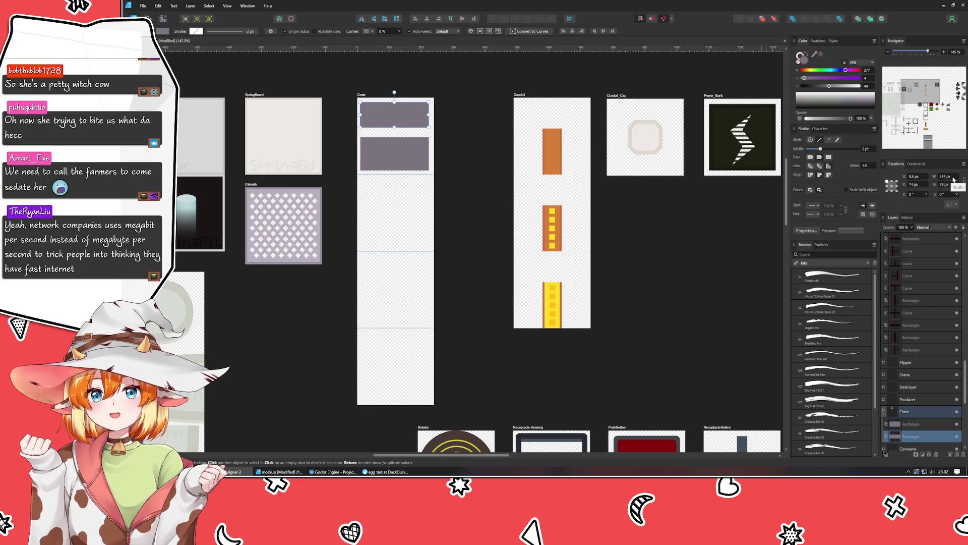
left_click(400, 158)
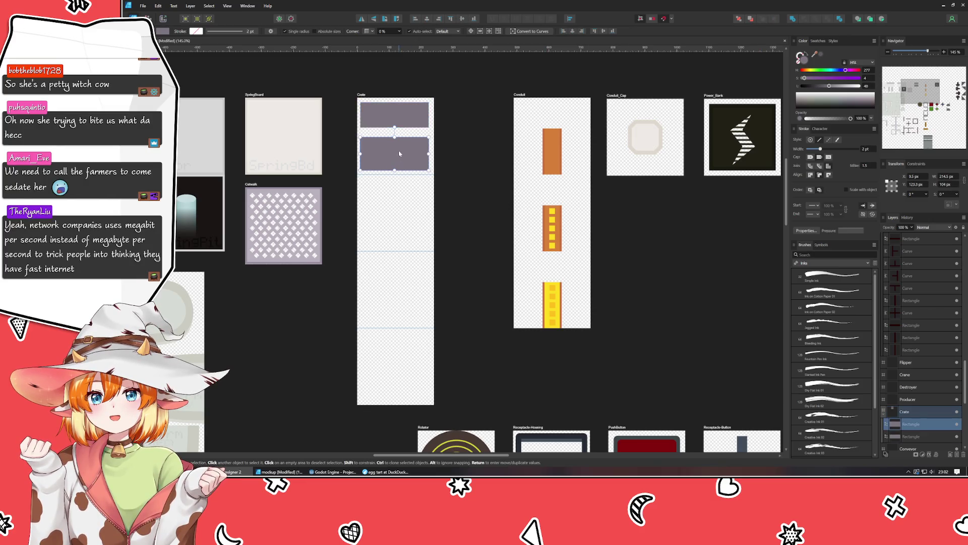
left_click_drag(394, 137, 395, 127)
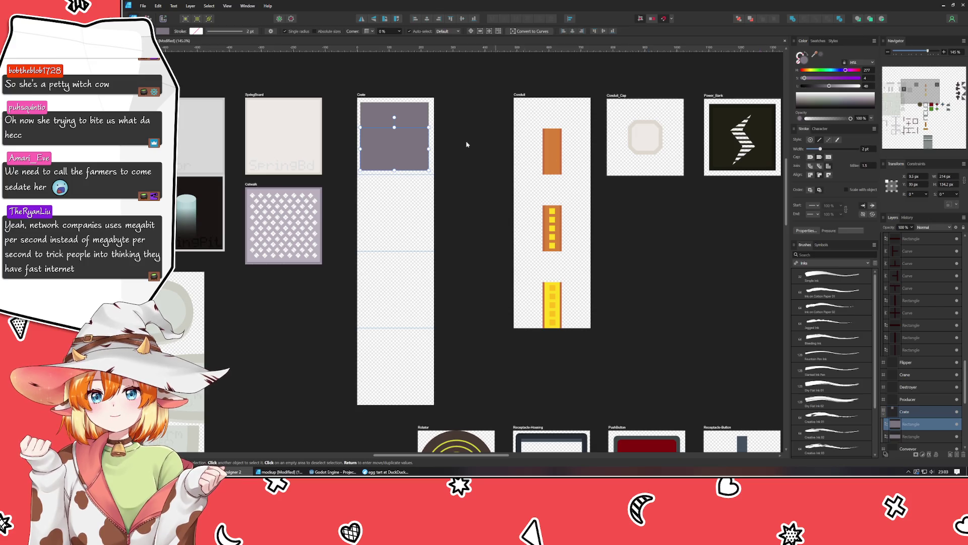
left_click(378, 119)
left_click(387, 160)
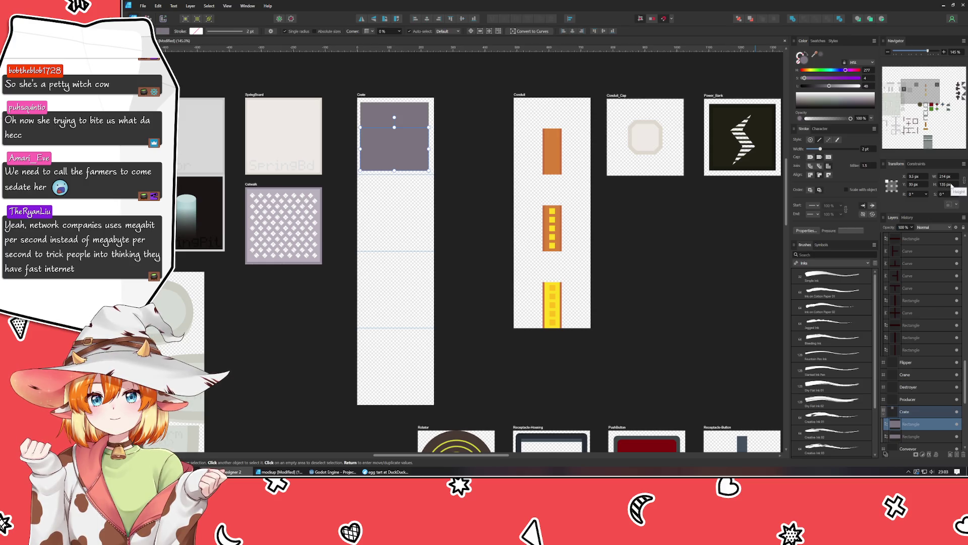
left_click(910, 436, "shift")
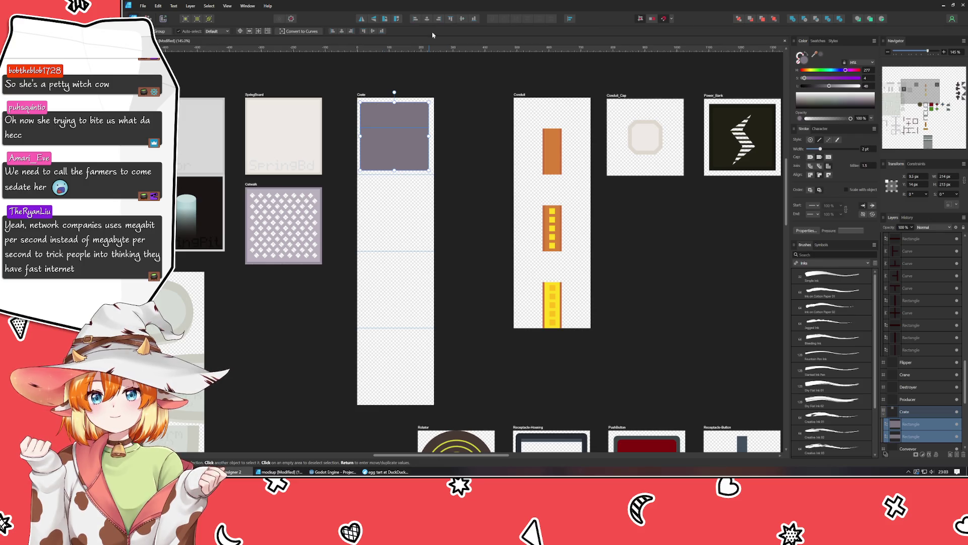
key("Escape")
left_click(401, 107)
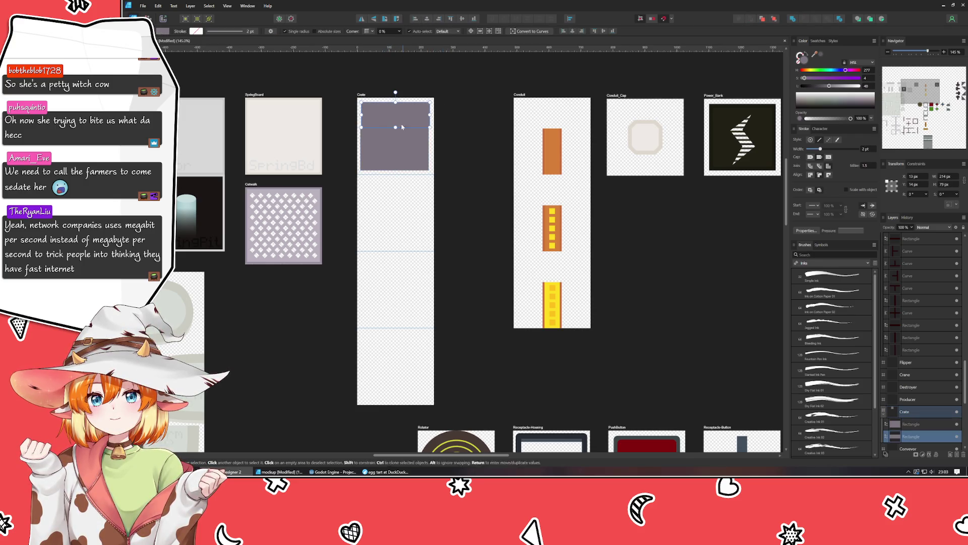
left_click(420, 20)
left_click(486, 152)
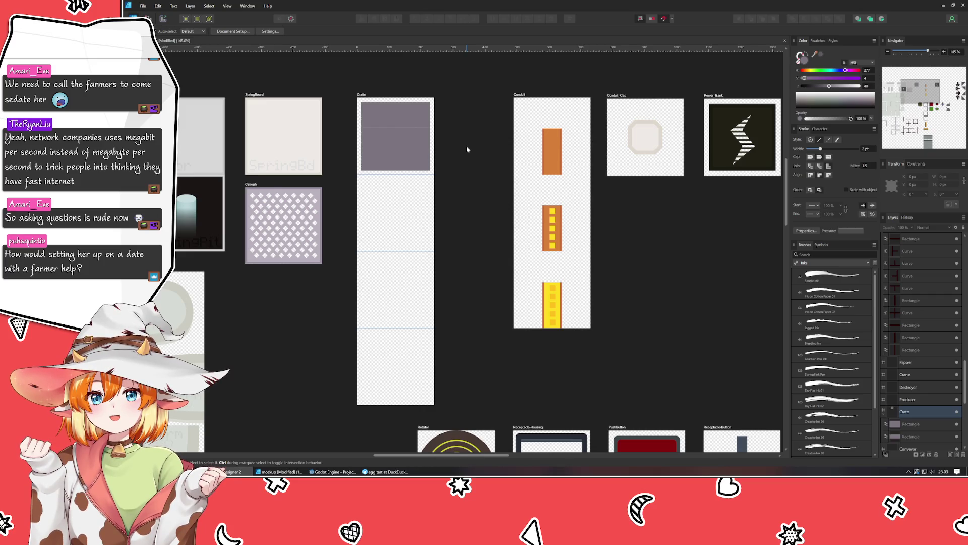
- Use the HSL sliders to fill the crate body tan and the top rectangle a lighter tan
scroll(467, 149, "up", 5)
left_click(335, 205)
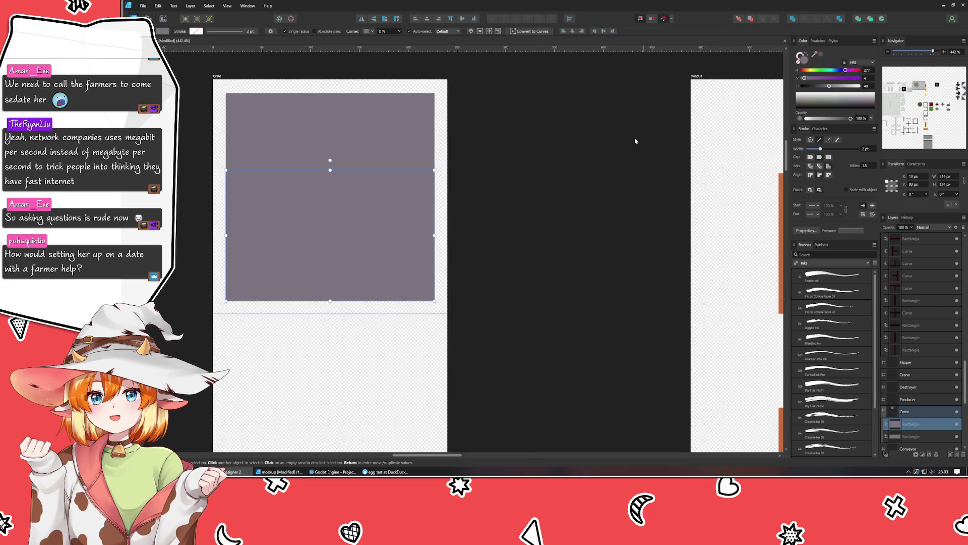
scroll(636, 141, "left", 3)
left_click(807, 70)
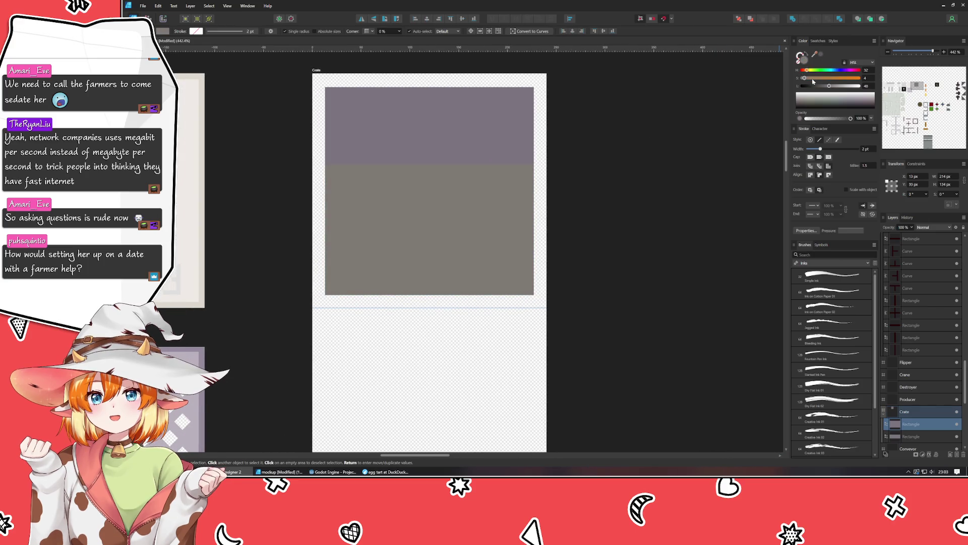
left_click_drag(813, 79, 838, 87)
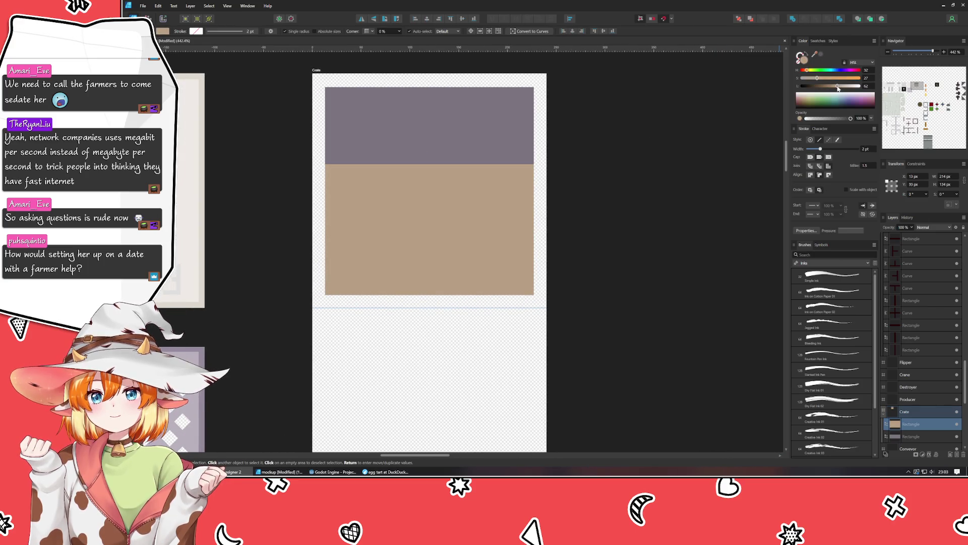
key("alt+[")
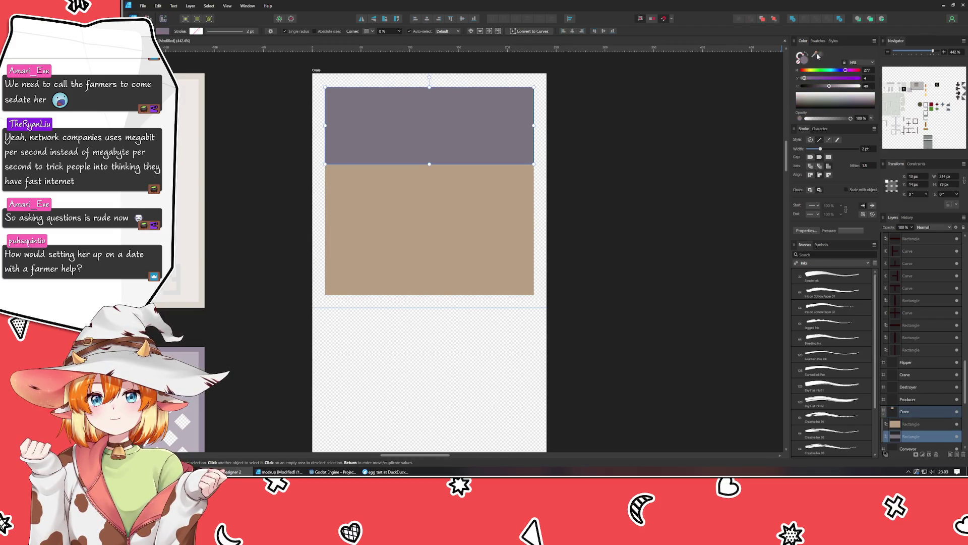
left_click_drag(818, 56, 512, 210)
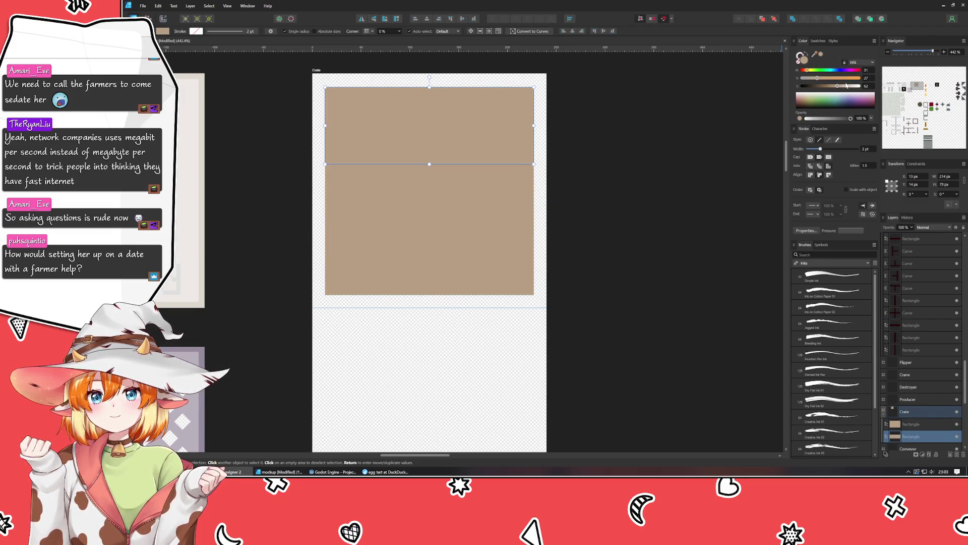
left_click_drag(847, 86, 846, 87)
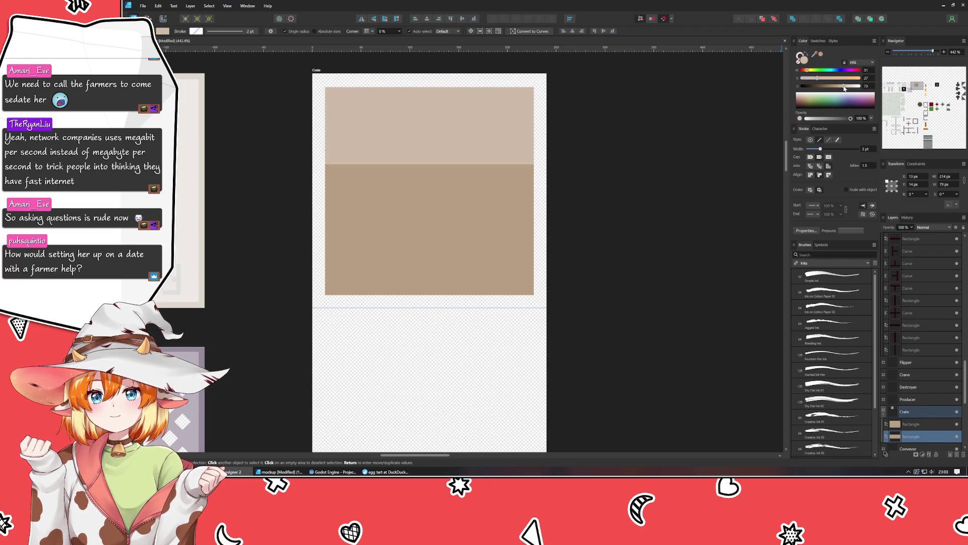
left_click(622, 244)
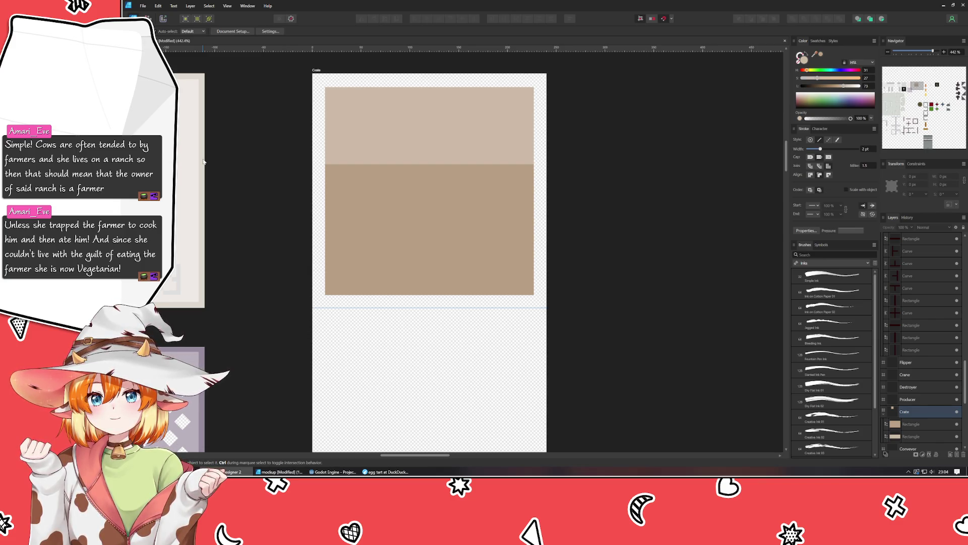
- Select both brown crate rectangles to check the light lid band over the darker body
left_click(454, 211)
left_click(448, 115, "shift")
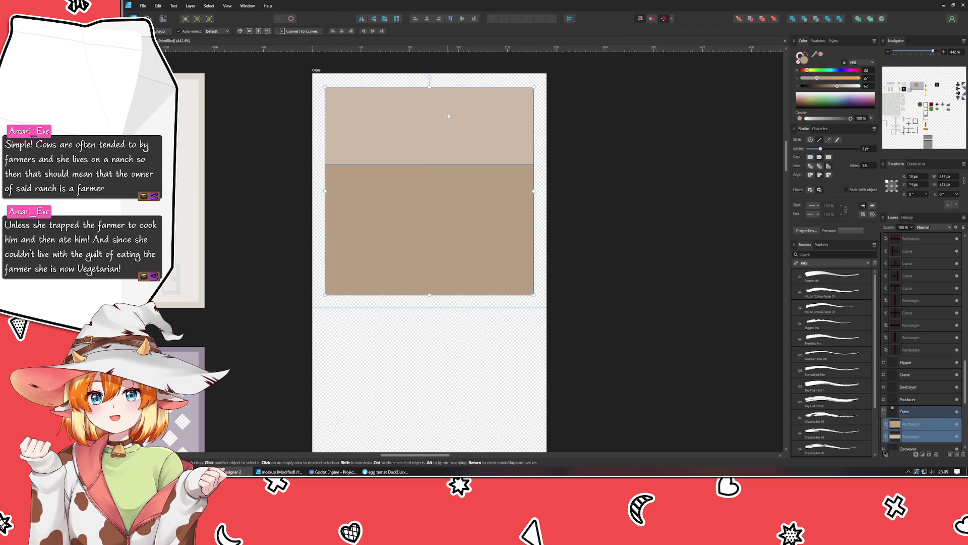
- Paste a copy of the Berm label into the crate's brown block and tint it the box's brown
left_click(267, 226)
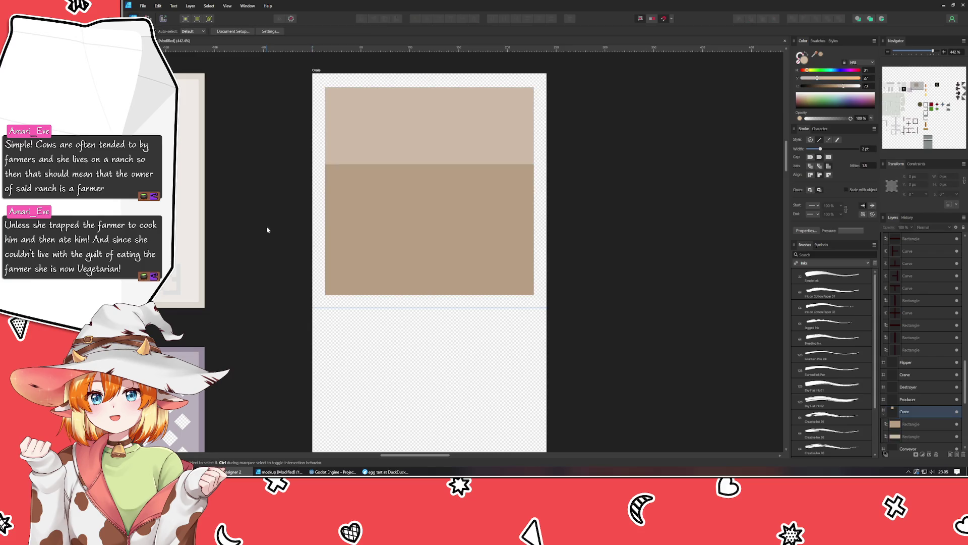
scroll(264, 235, "down", 2)
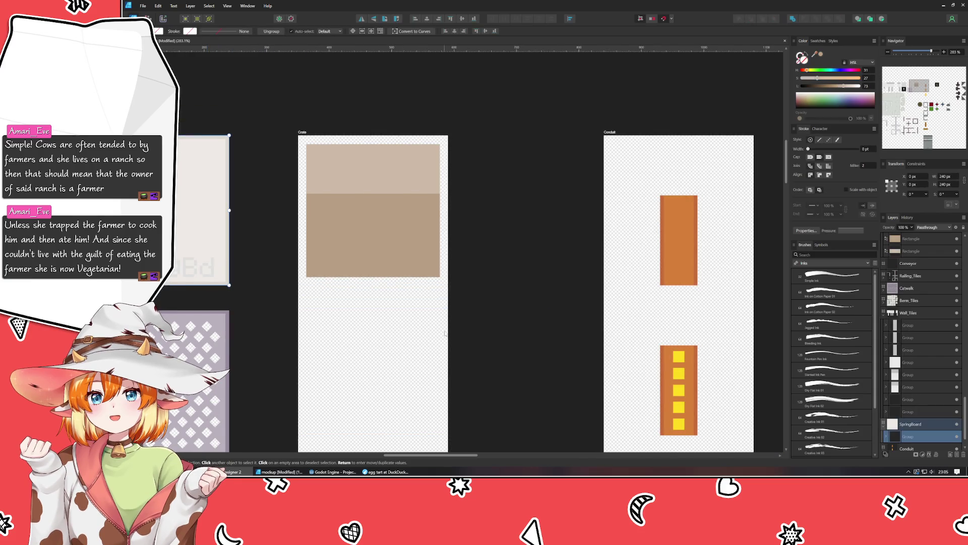
scroll(367, 152, "down", 4)
scroll(366, 152, "down", 3)
scroll(431, 305, "down", 1)
left_click_drag(462, 372, 549, 330)
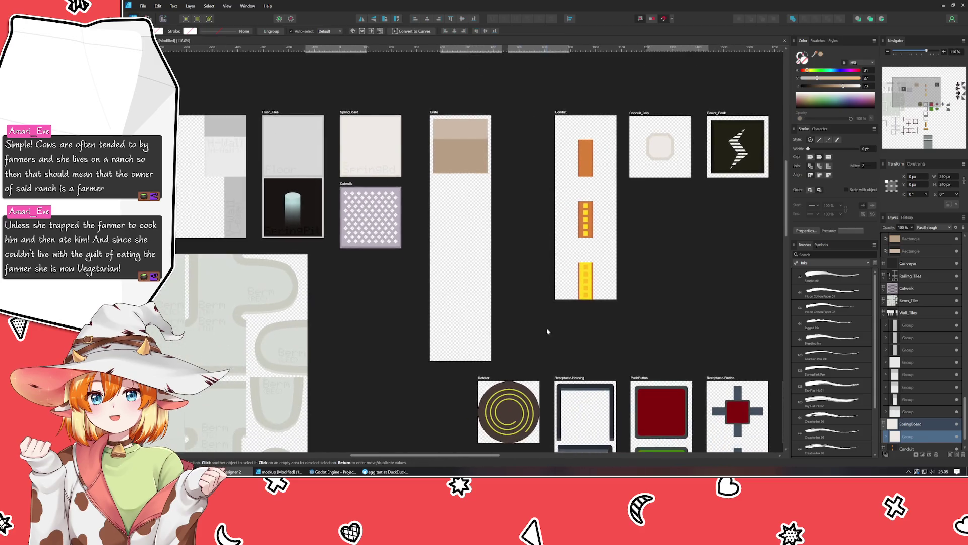
left_click(281, 292)
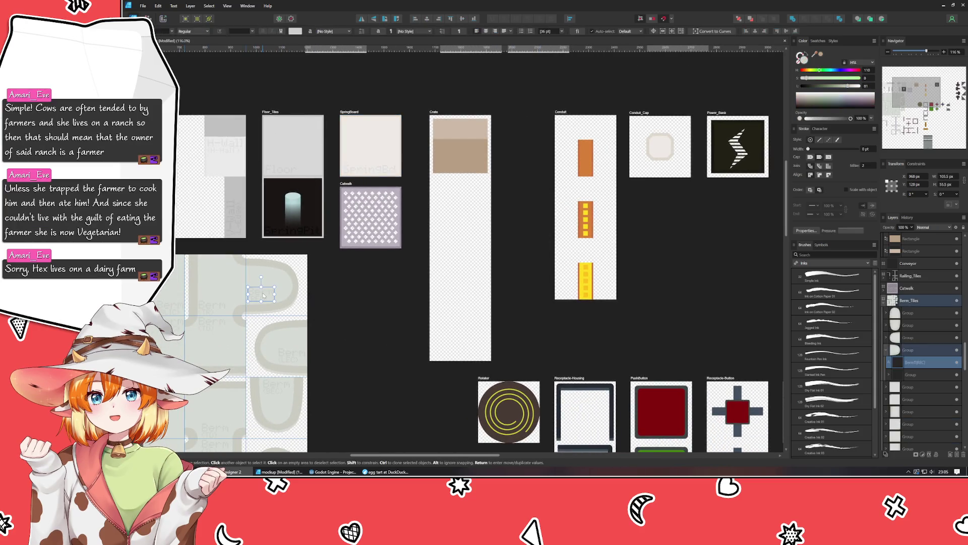
key("ctrl+v")
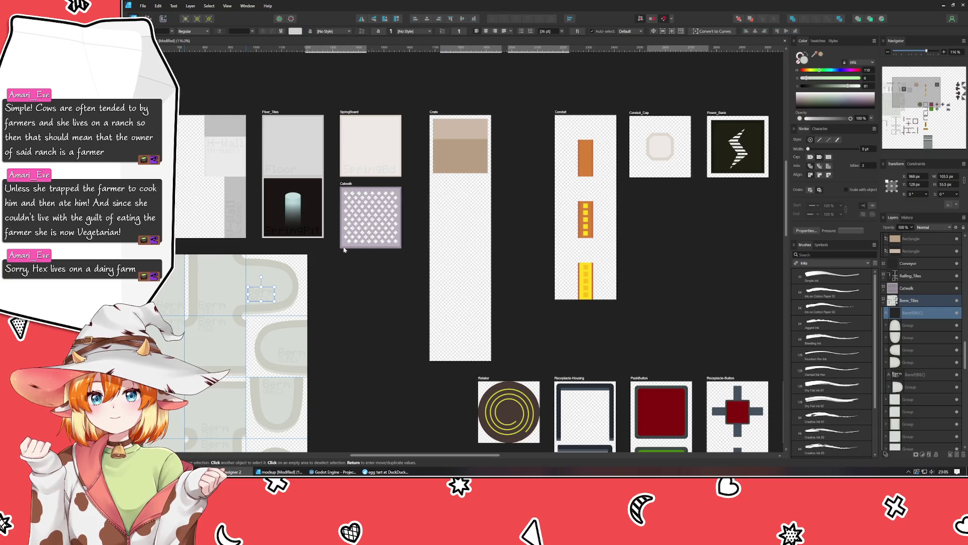
left_click_drag(468, 146, 453, 164)
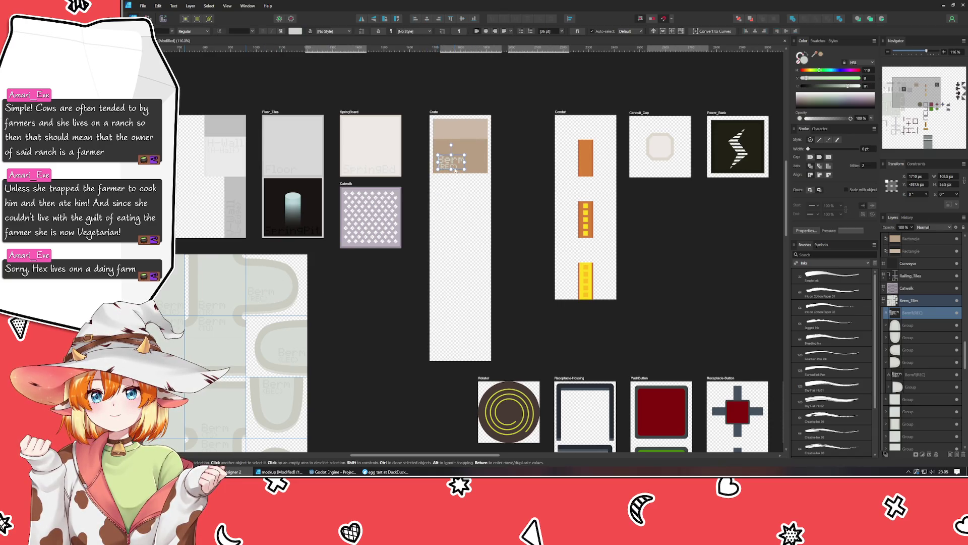
scroll(432, 161, "up", 5)
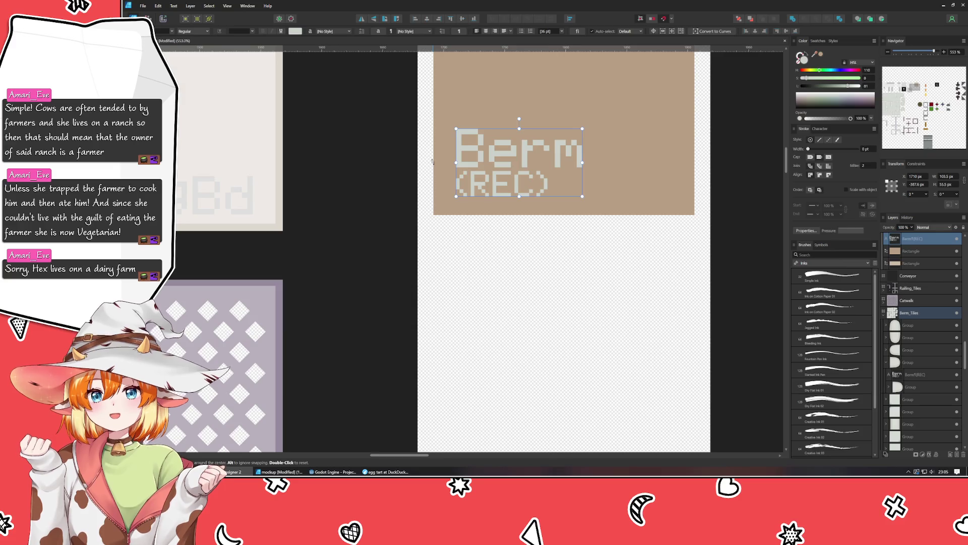
mouse_move(528, 148)
left_mouse_down()
mouse_move(477, 187)
mouse_move(474, 203)
mouse_move(525, 199)
left_mouse_up()
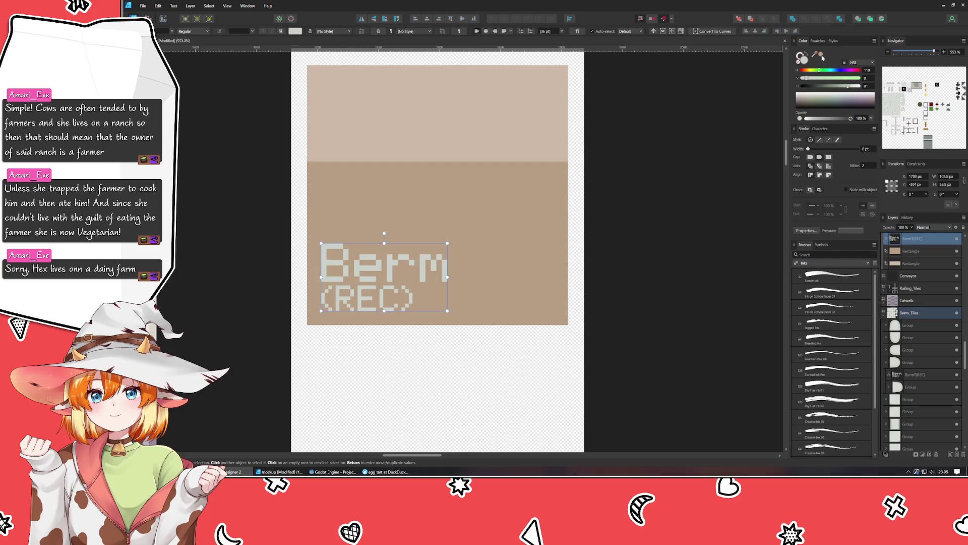
left_click_drag(822, 57, 480, 248)
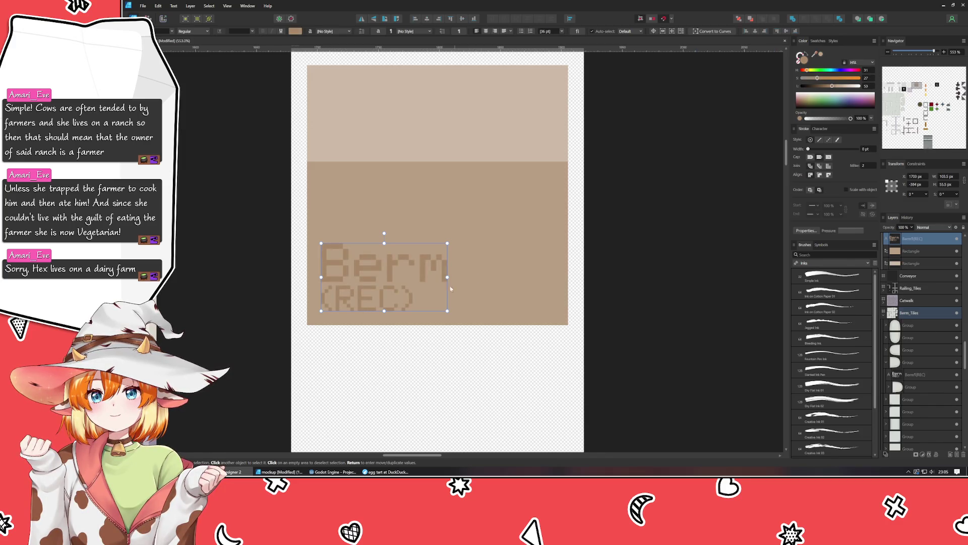
- Change the label text to 'Crate (Box)' and group it with the box's two rectangles
double_click(444, 262)
type("Cra")
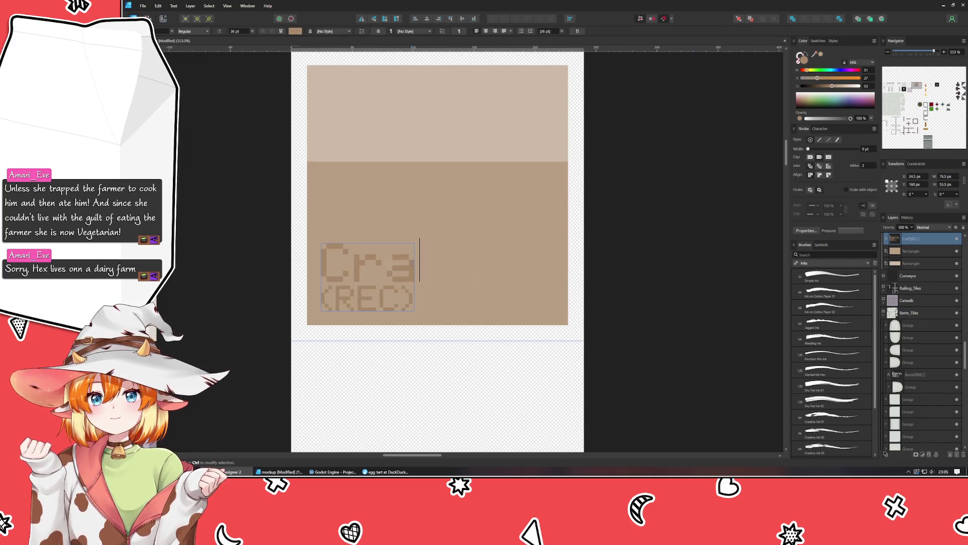
type("te")
key("Down")
key("Left")
key("BackSpace")
key("BackSpace")
key("BackSpace")
type("B")
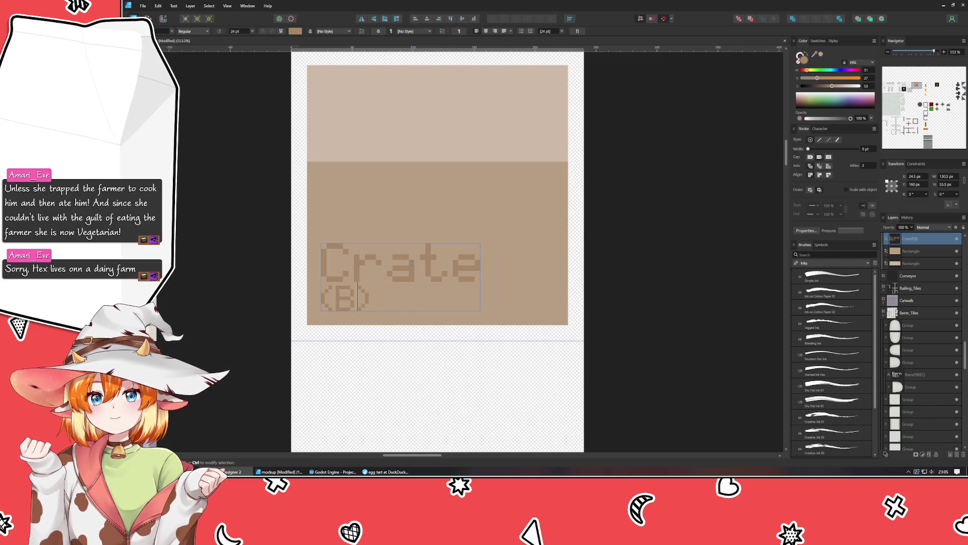
type("ox")
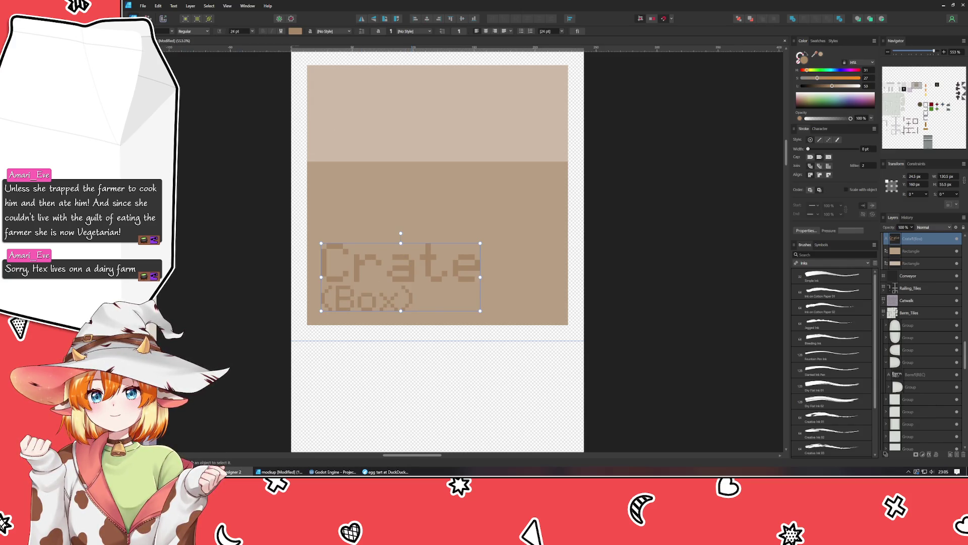
key("Escape")
left_click(375, 201, "shift")
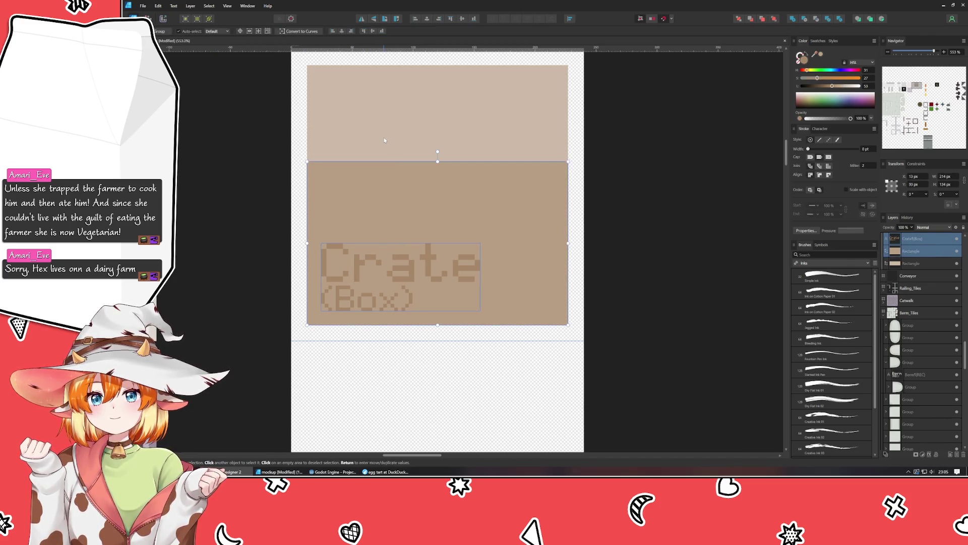
left_click(384, 140, "shift")
key("ctrl+g")
- Draw a tall thin rectangle left of the Crate artboard and top-align the crate group with it
scroll(442, 154, "down", 4, "ctrl")
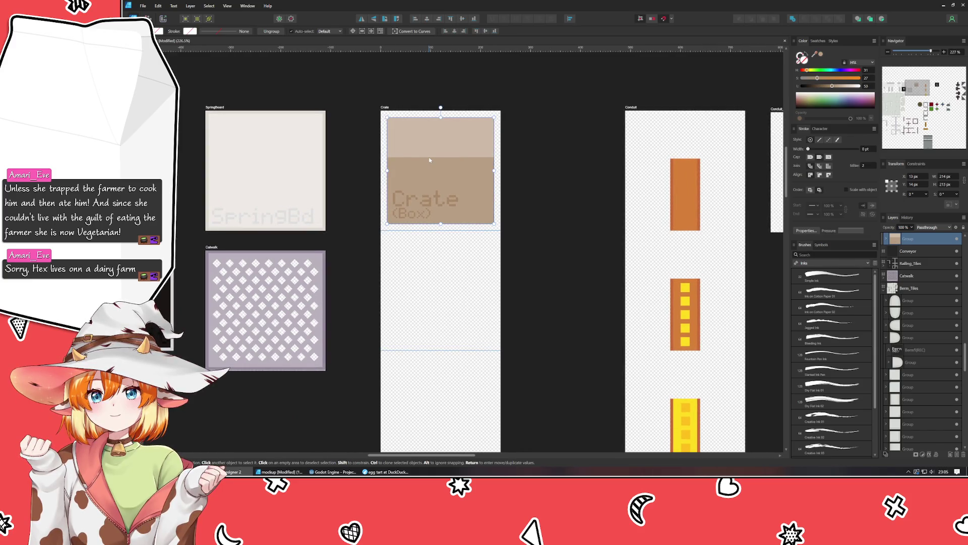
scroll(428, 157, "up", 3, "ctrl")
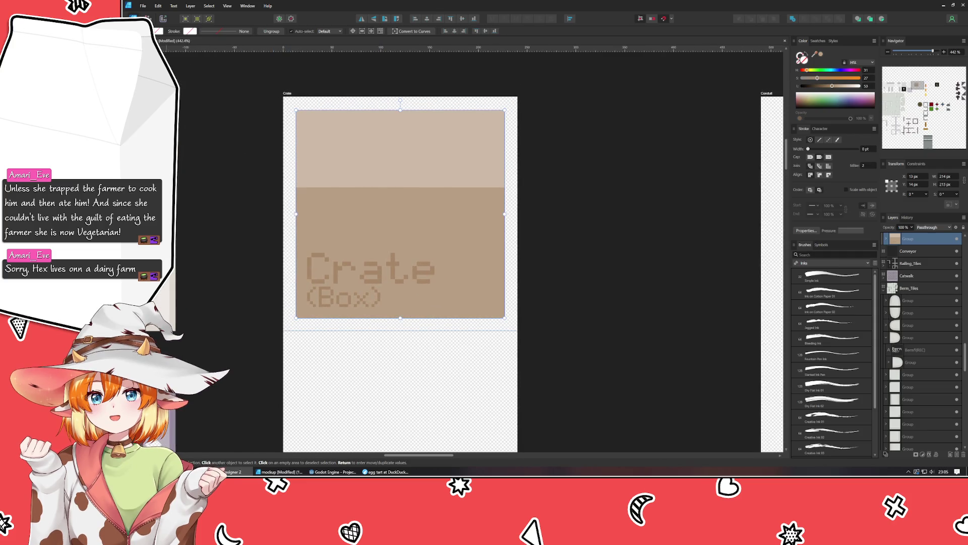
key("m")
mouse_move(284, 96)
left_mouse_down()
mouse_move(273, 339)
mouse_move(272, 331)
left_mouse_up()
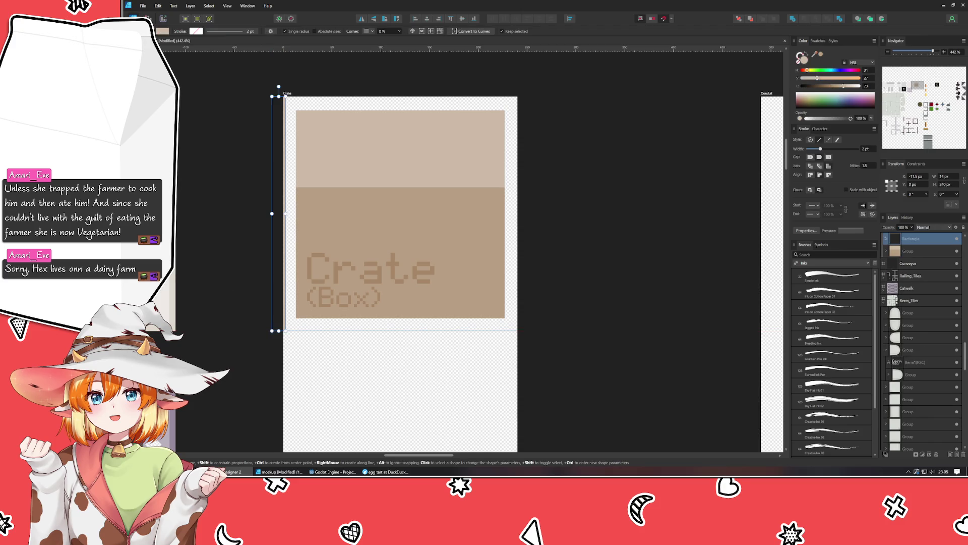
key("v")
left_click(367, 131, "shift")
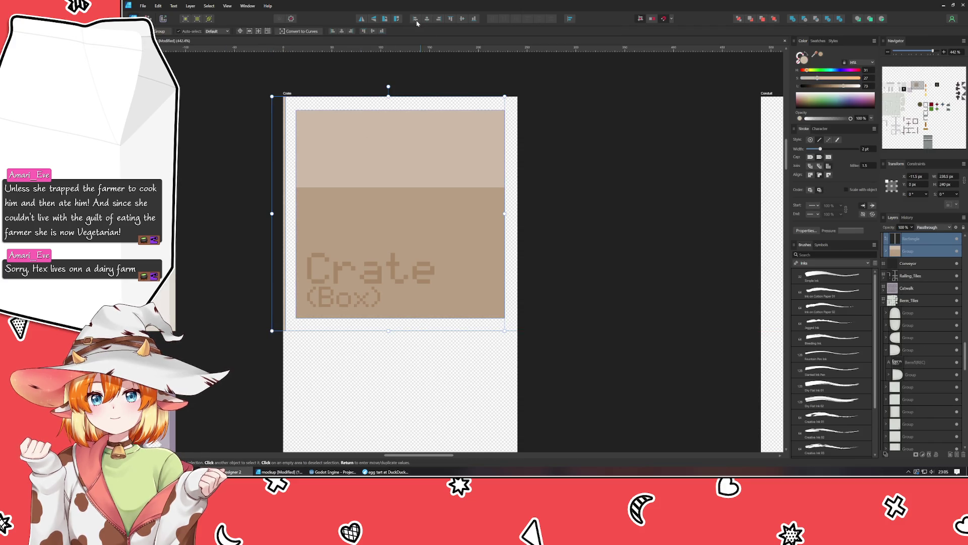
left_click(459, 20)
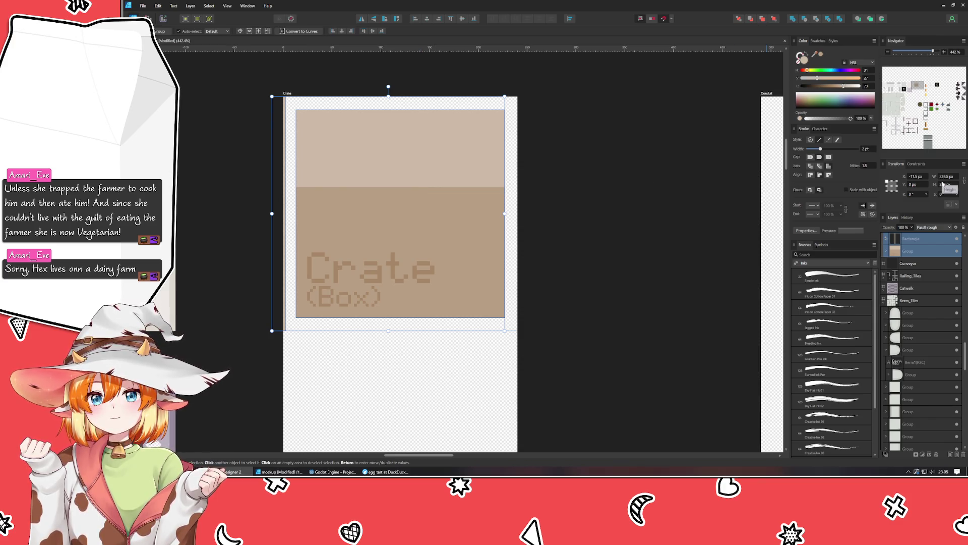
- Set the crate's lower brown rectangle to vertical position 98, then nudge it two steps
left_click(455, 205)
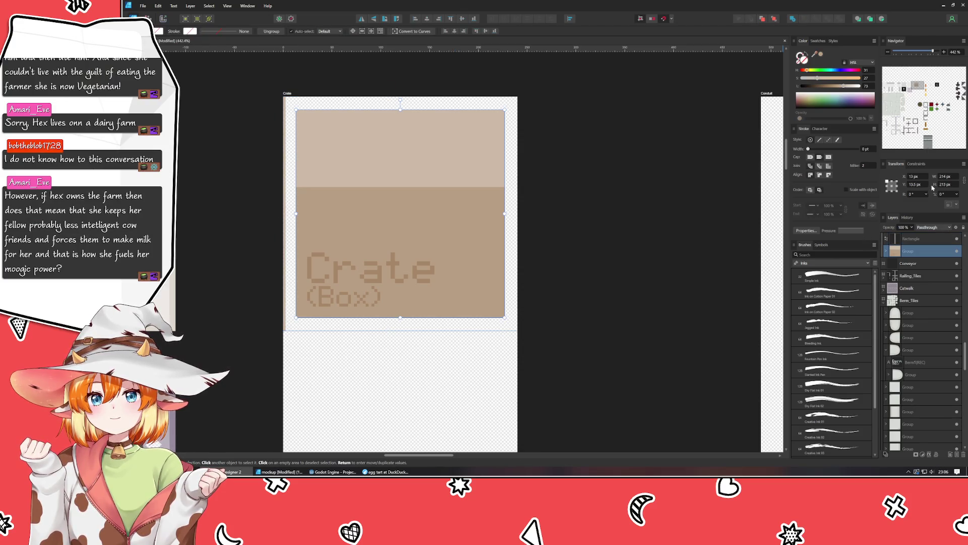
double_click(467, 271)
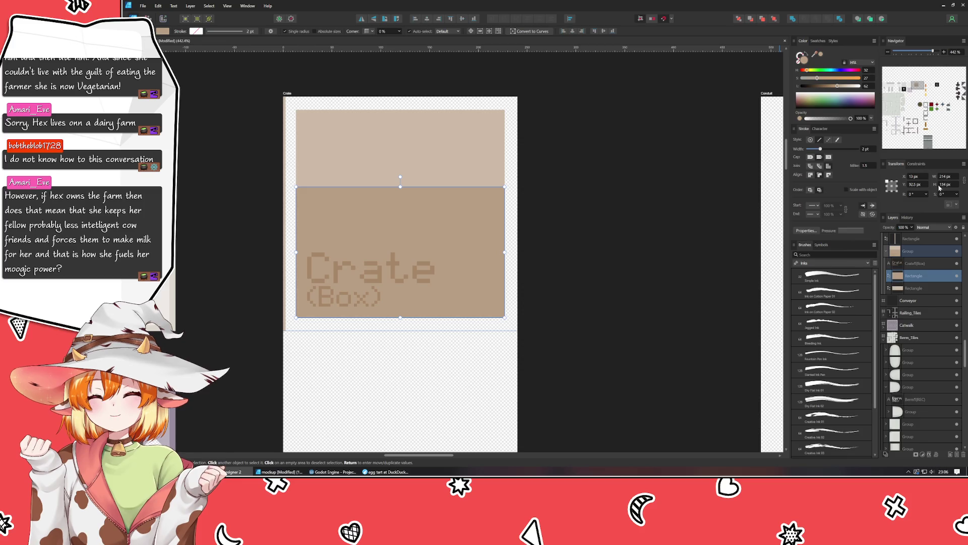
scroll(939, 188, "up", 1)
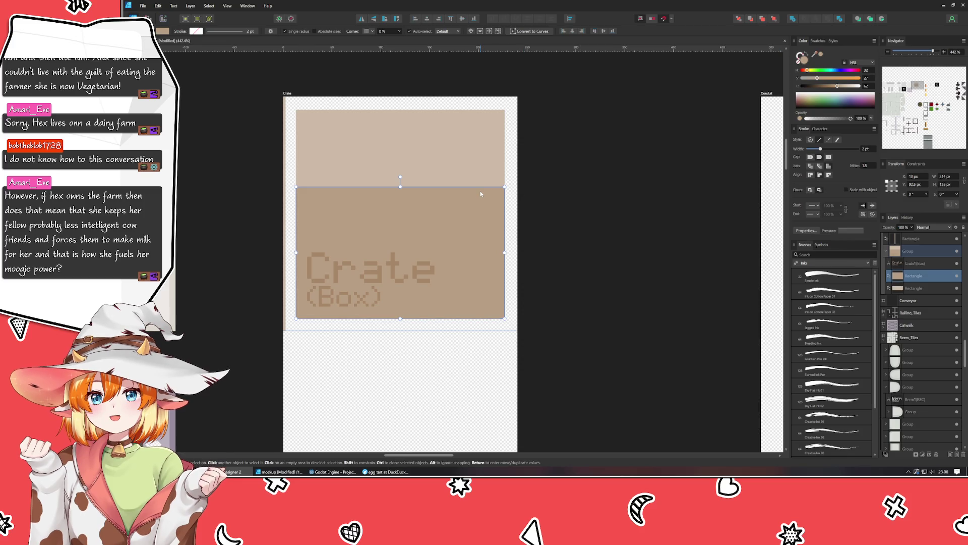
left_click(472, 170)
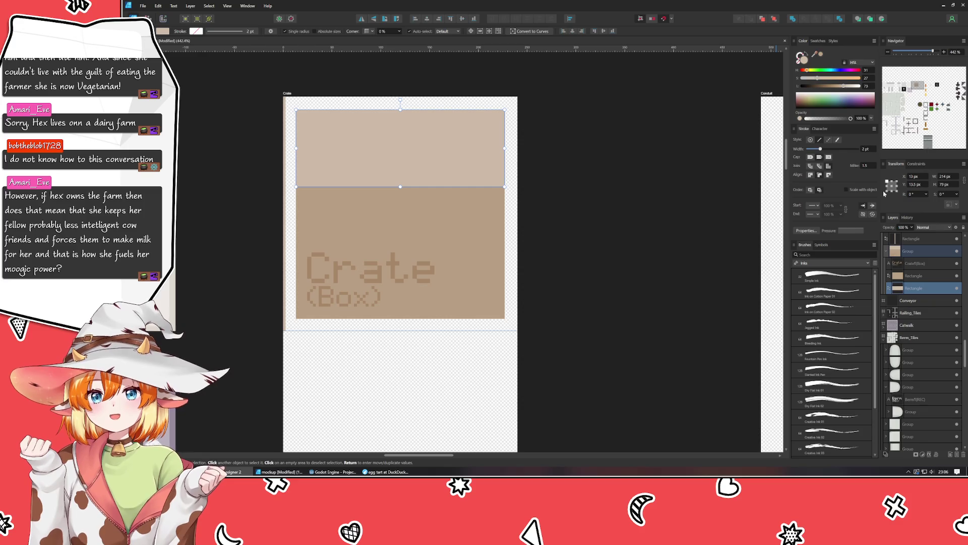
left_click(455, 236)
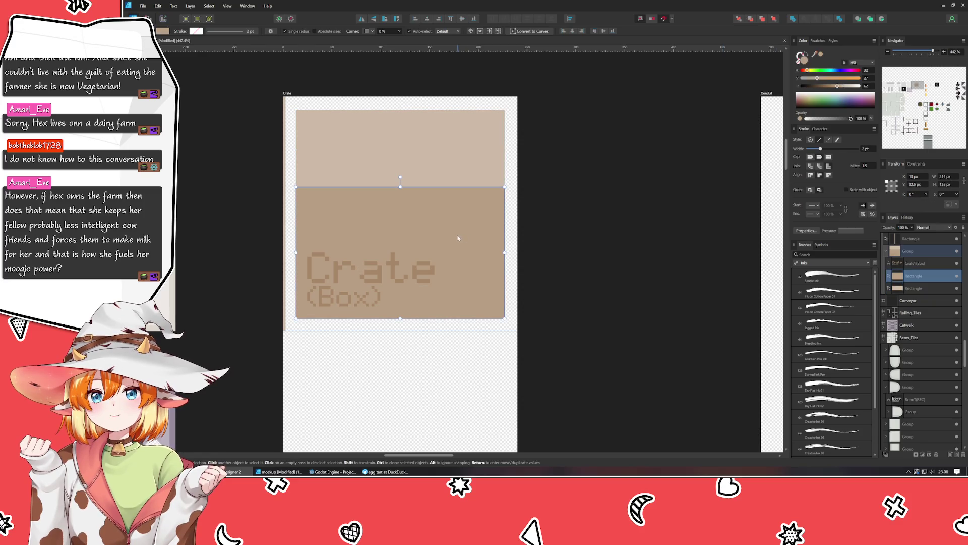
left_click(915, 185)
type("98")
key("Return")
key("Down")
key("Down")
key("Down")
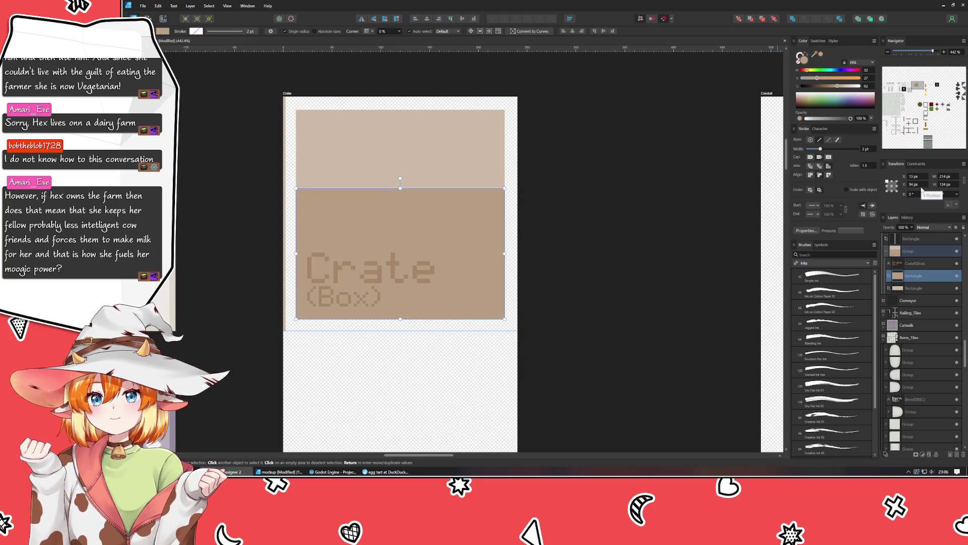
key("Down")
key("Down")
- Compare the bounds of both crate rectangles, the group and the edge strip, then deselect
left_click(402, 167)
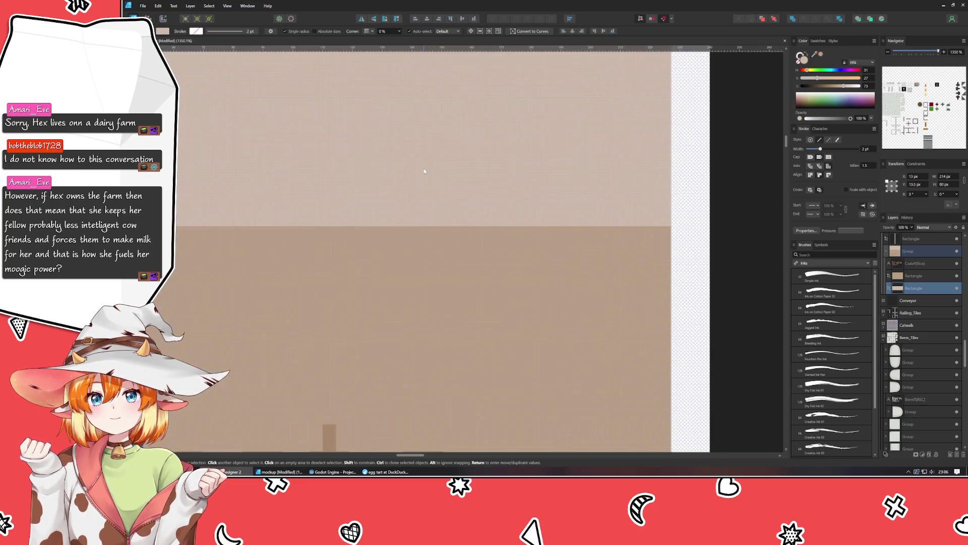
scroll(424, 169, "up", 5)
left_click(421, 251)
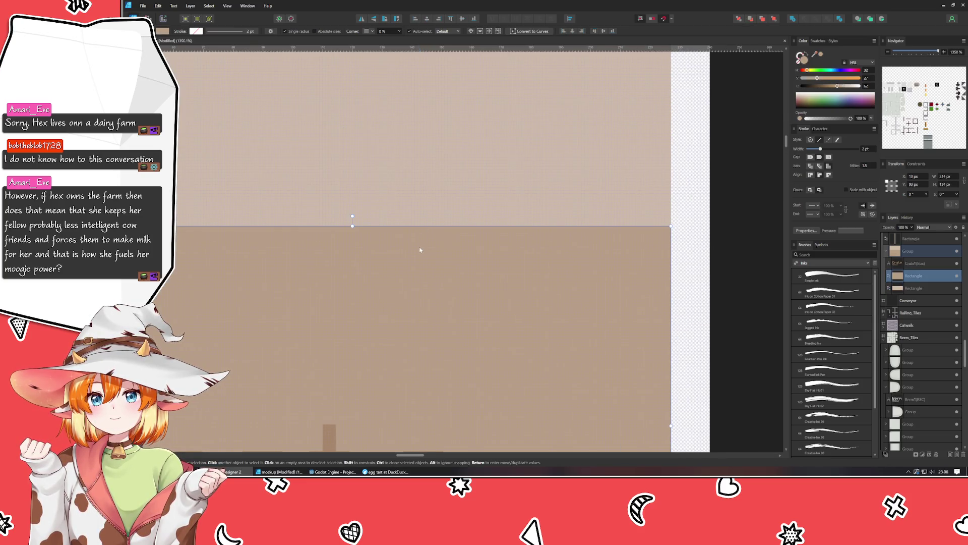
left_click(467, 196)
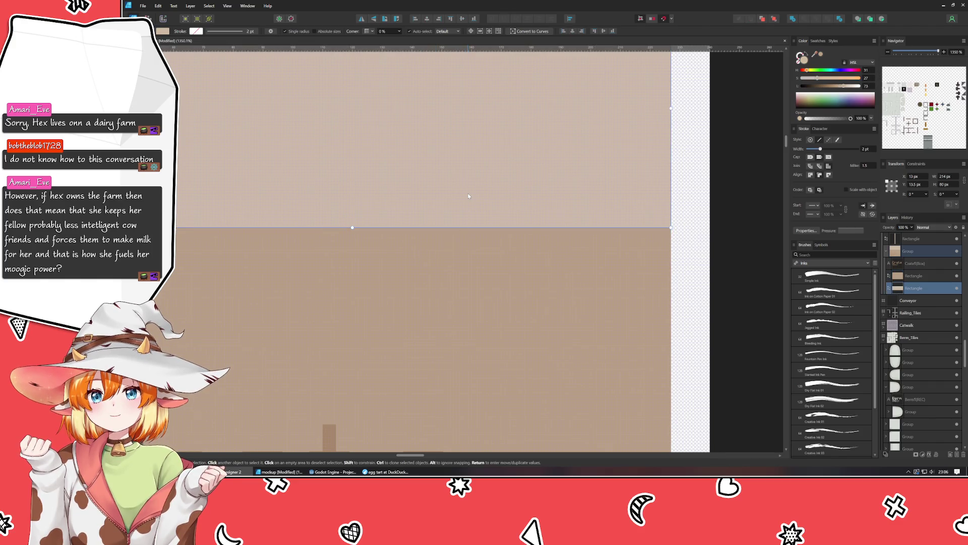
left_click(469, 262)
left_click(486, 132)
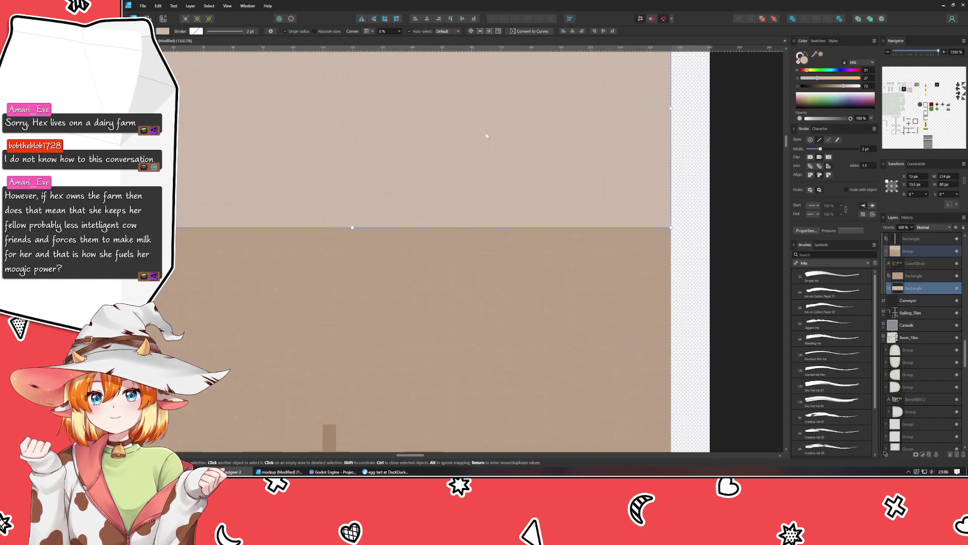
left_click(558, 271, "shift")
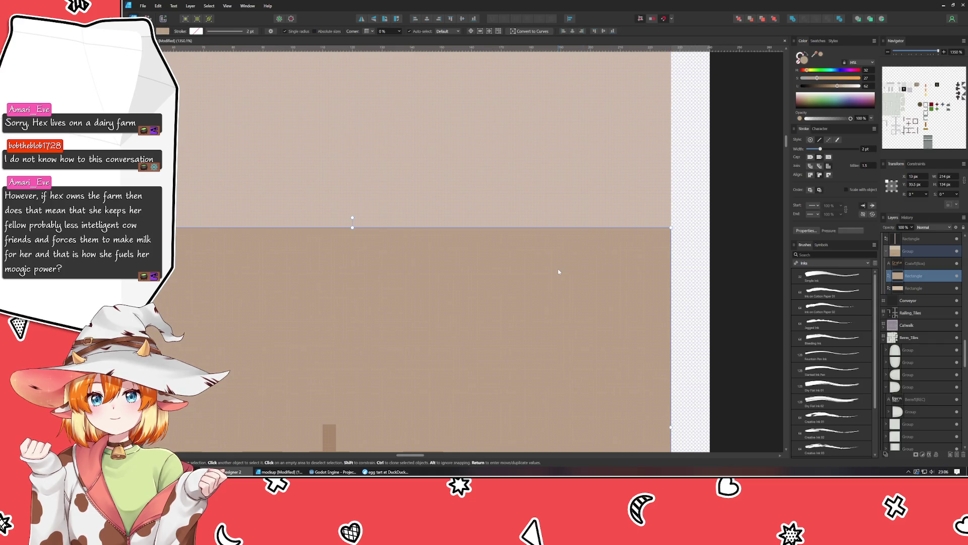
scroll(558, 272, "down", 5)
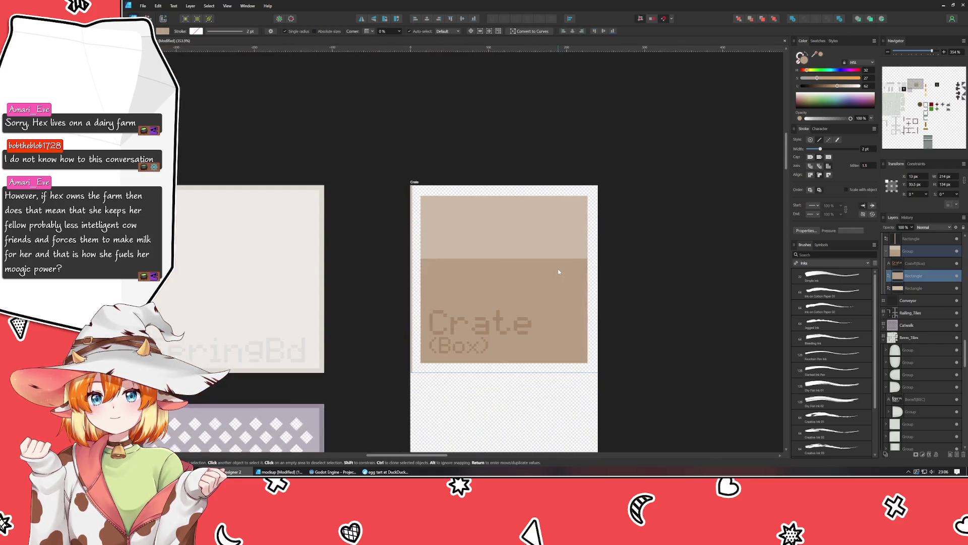
left_click(444, 285)
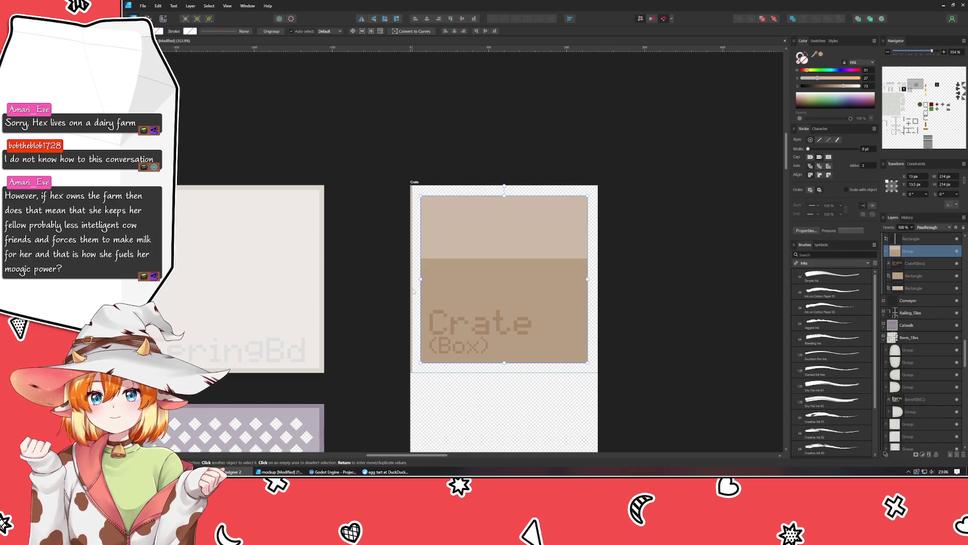
left_click(538, 186, "shift")
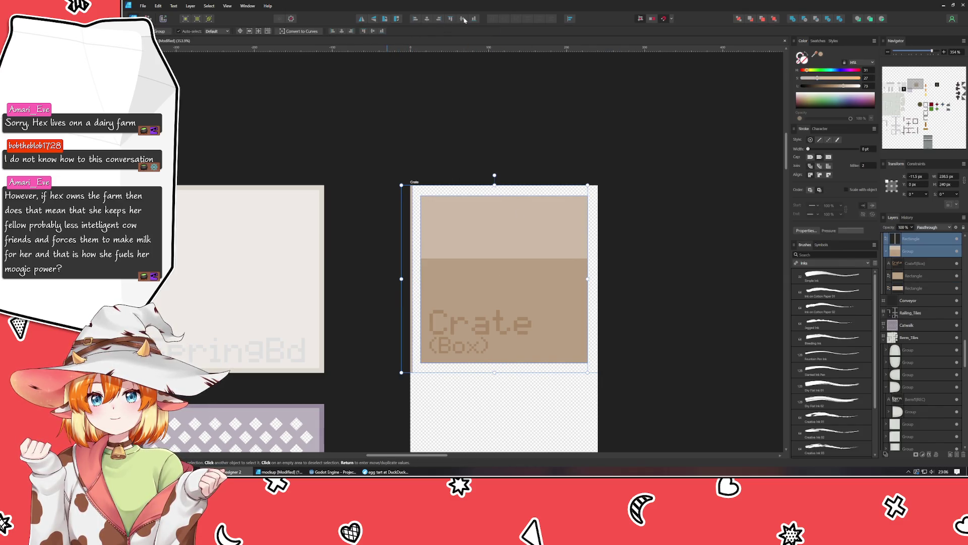
left_click(411, 143)
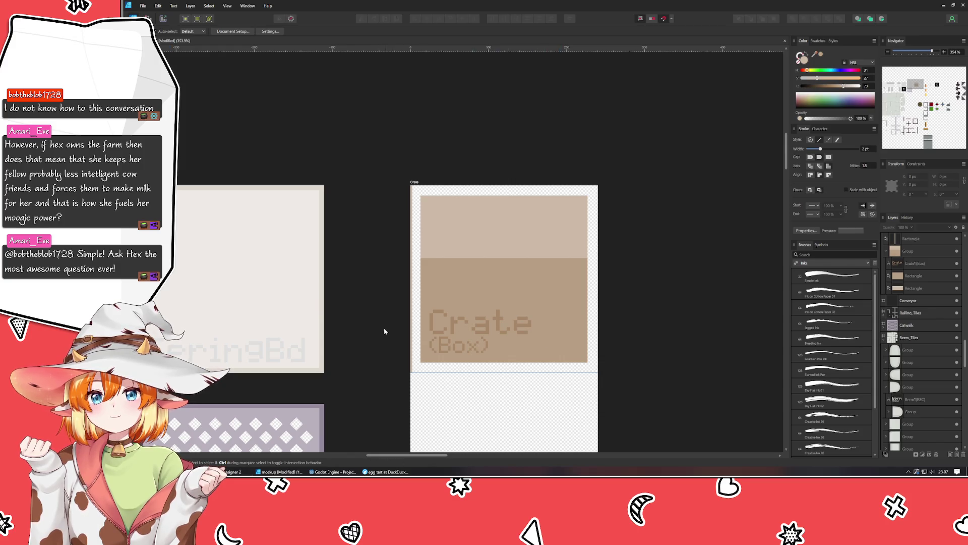
- Clone the crate tile into the slot below and bottom-align the moved edge strip with it
left_click_drag(377, 331, 349, 243)
left_click(420, 253)
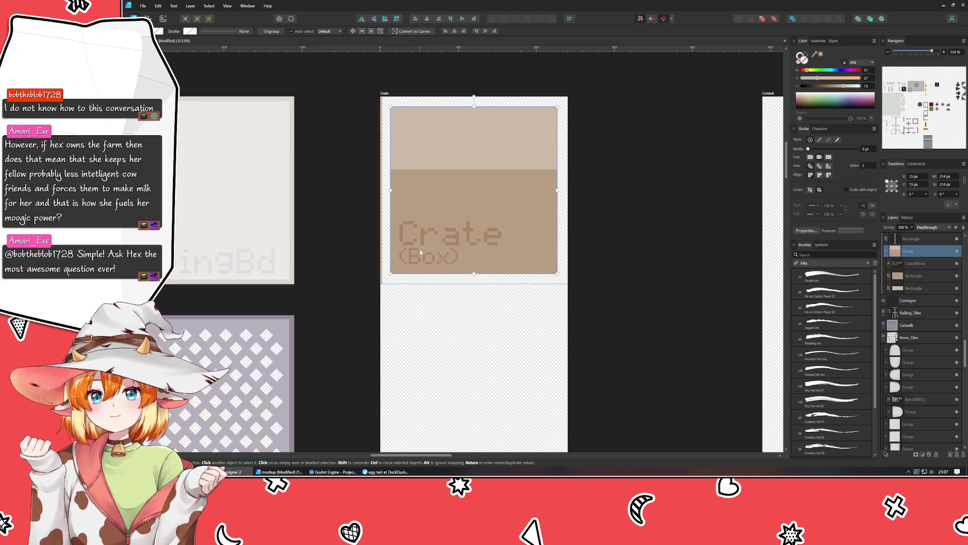
left_click_drag(455, 188, 460, 373)
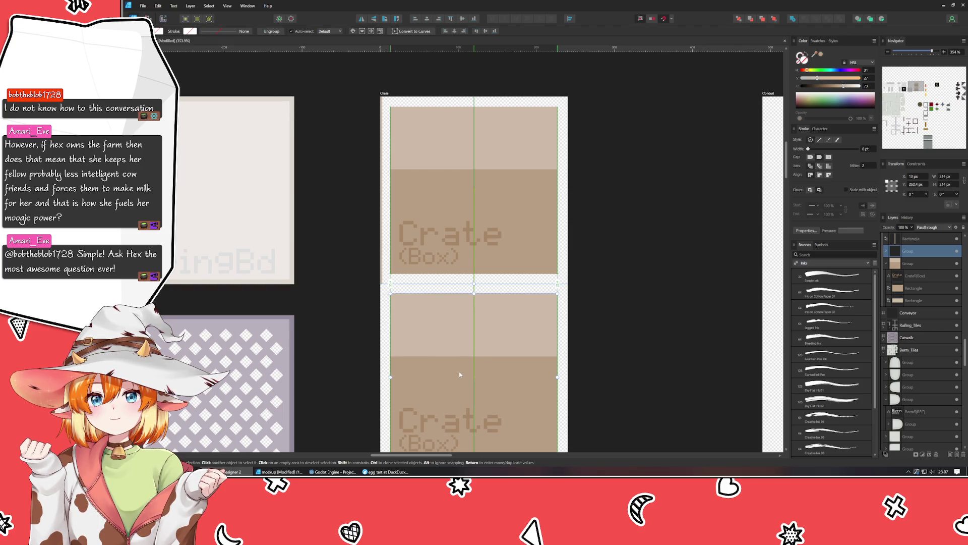
left_click_drag(460, 373, 459, 376)
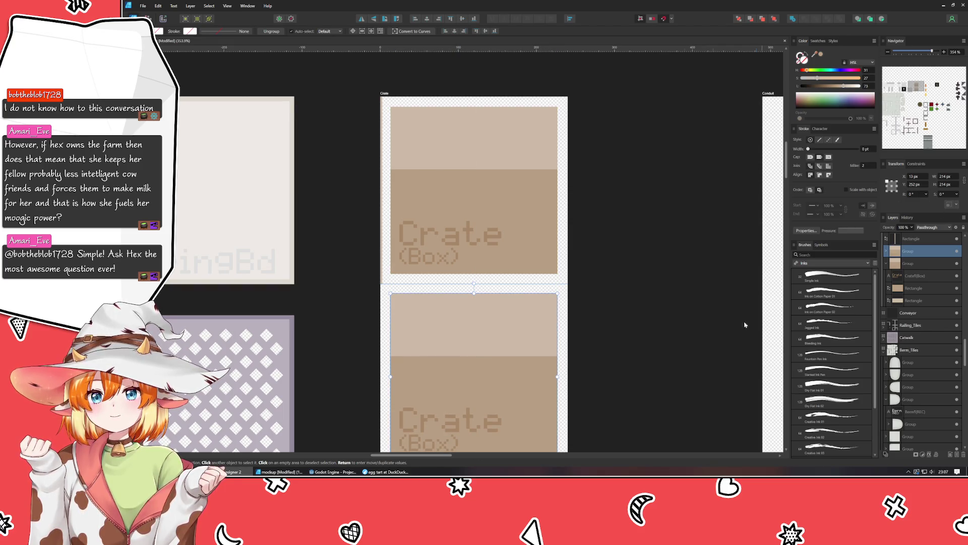
scroll(745, 324, "down", 3)
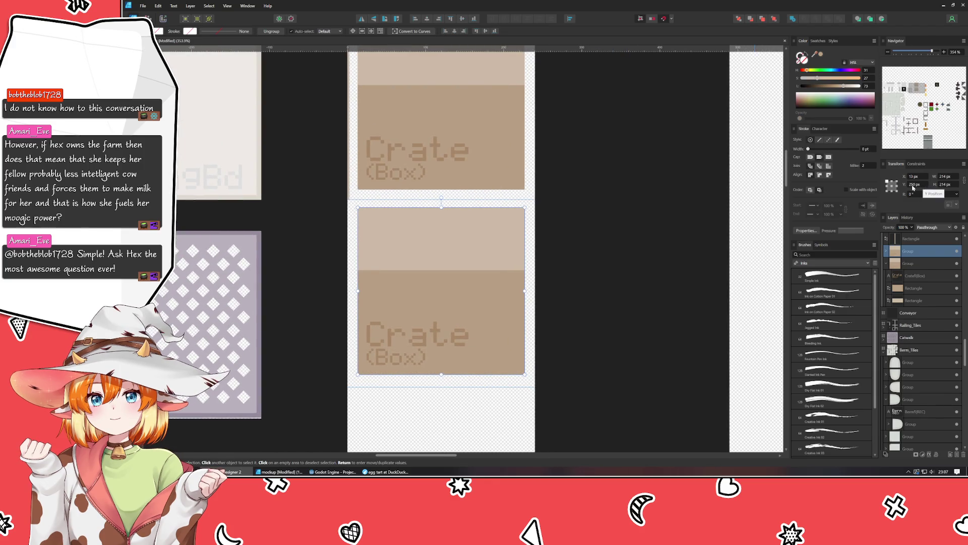
left_click(701, 230)
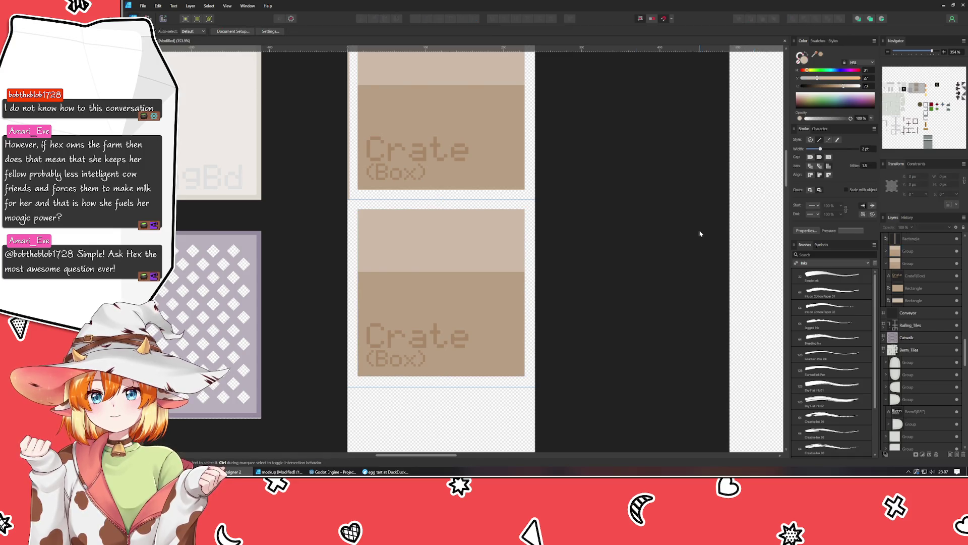
left_click(348, 195)
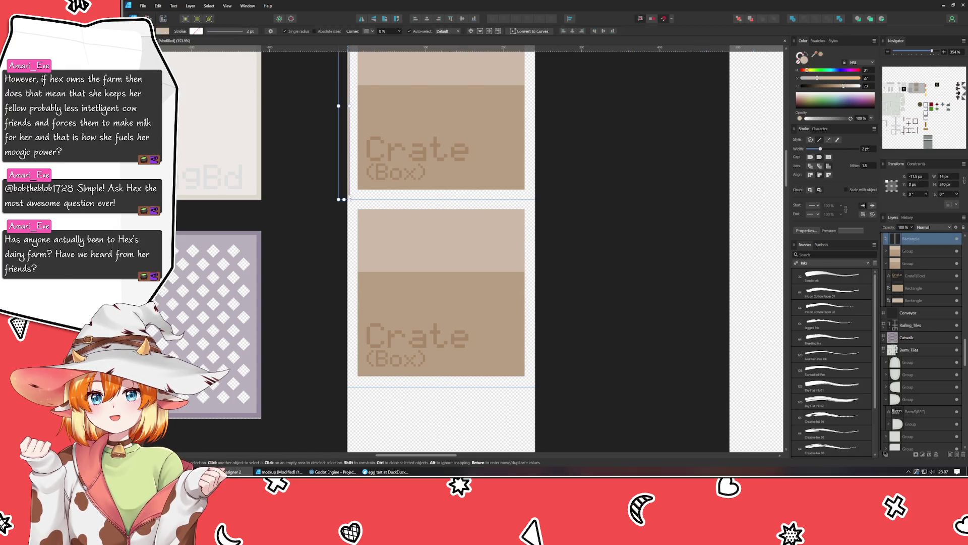
left_click_drag(350, 193, 353, 382)
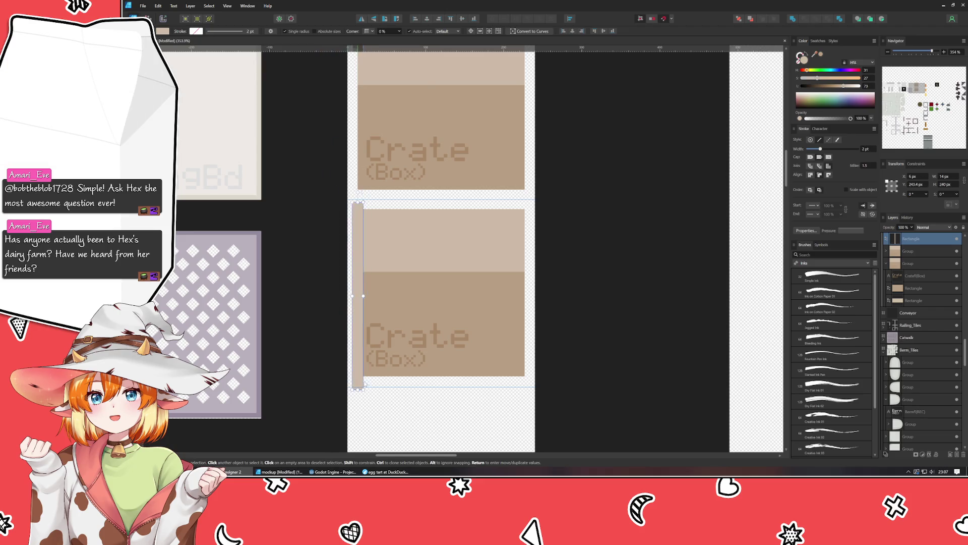
left_click(416, 314, "shift")
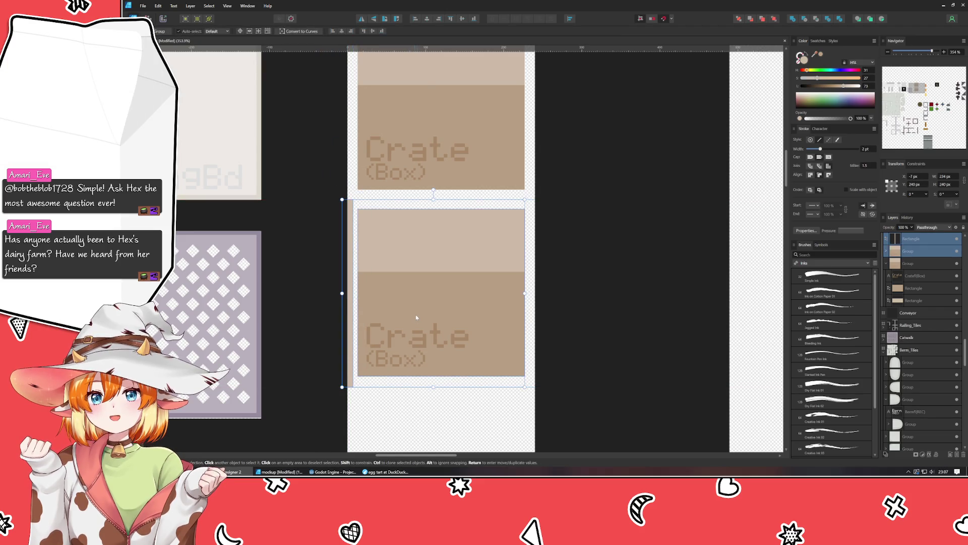
left_click(461, 20)
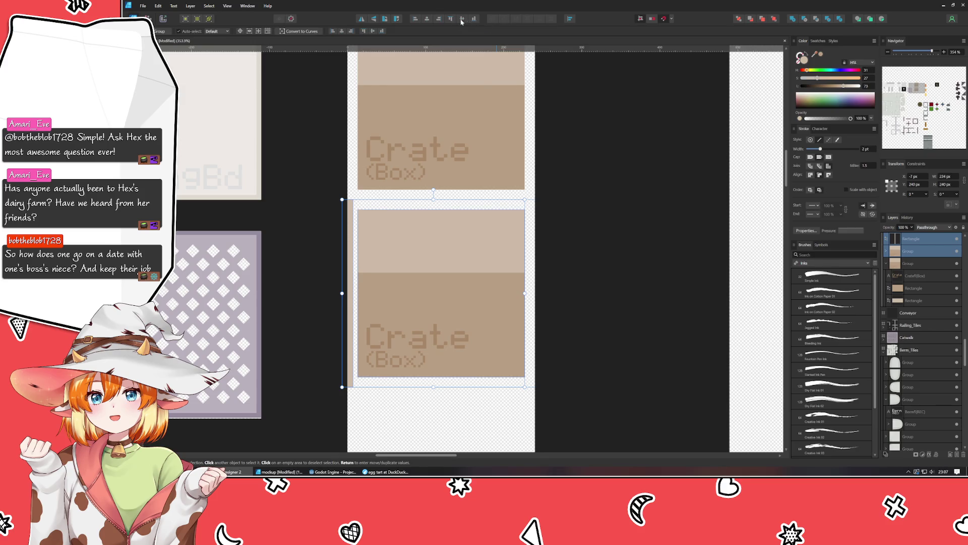
left_click(594, 352)
mouse_move(595, 352)
left_mouse_down()
mouse_move(606, 226)
mouse_move(580, 315)
mouse_move(588, 348)
left_mouse_up()
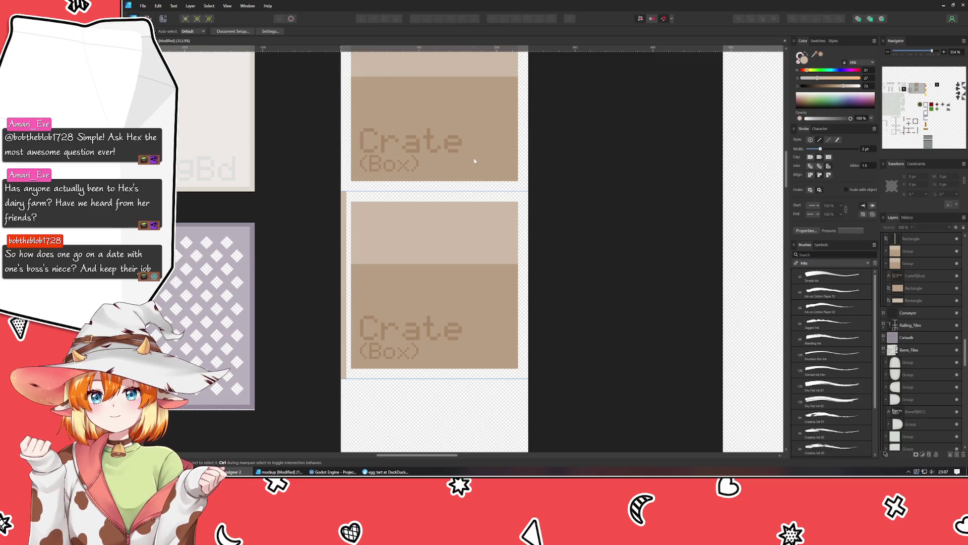
- Clone the crate into the next slot down and repeat the duplicate twice with Ctrl+J
left_click(438, 144)
left_click_drag(435, 138, 427, 307)
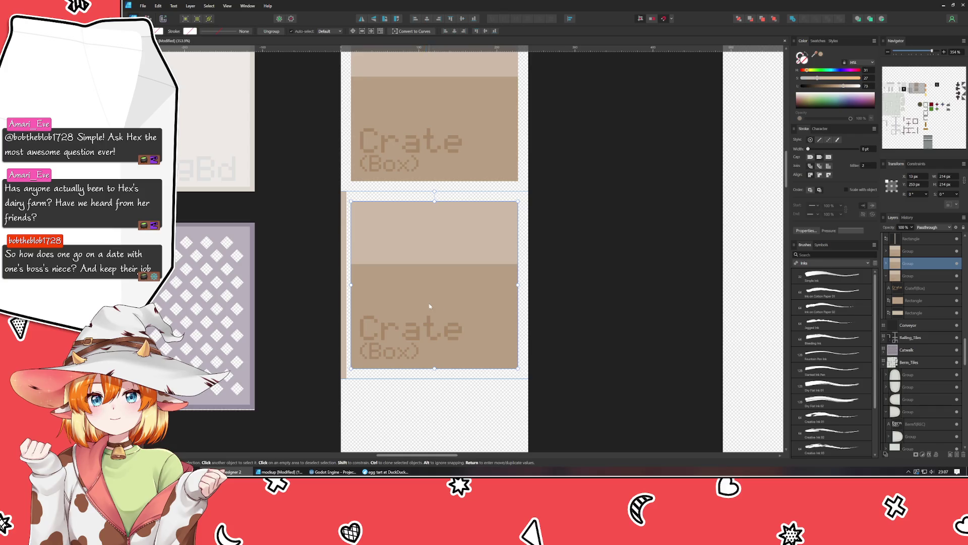
scroll(430, 306, "down", 8)
key("ctrl+j")
scroll(467, 322, "up", 7)
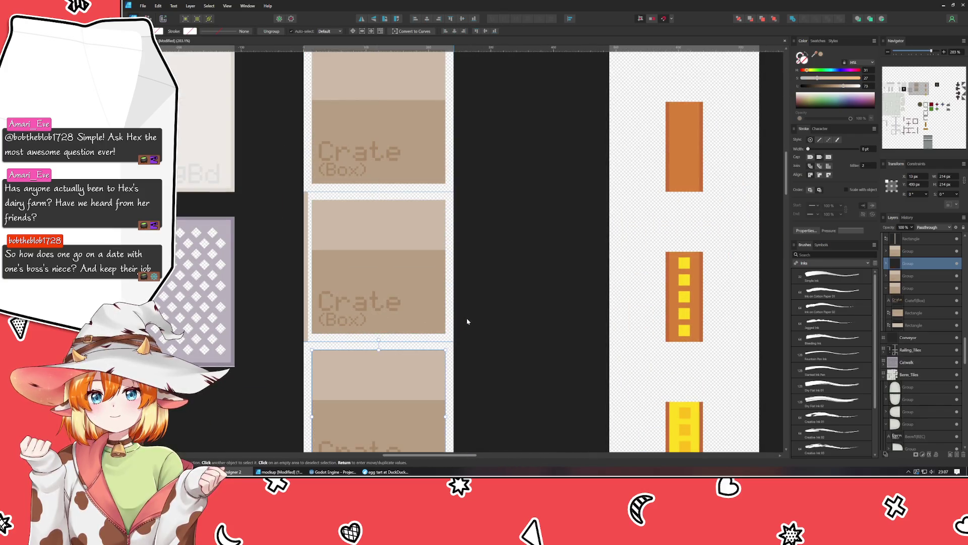
key("ctrl+j")
left_click(432, 225)
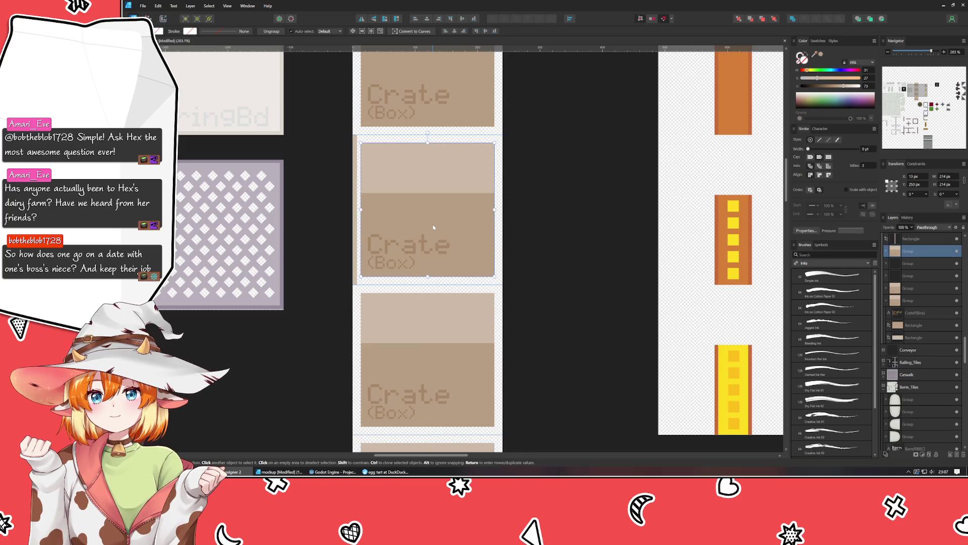
left_click(330, 288)
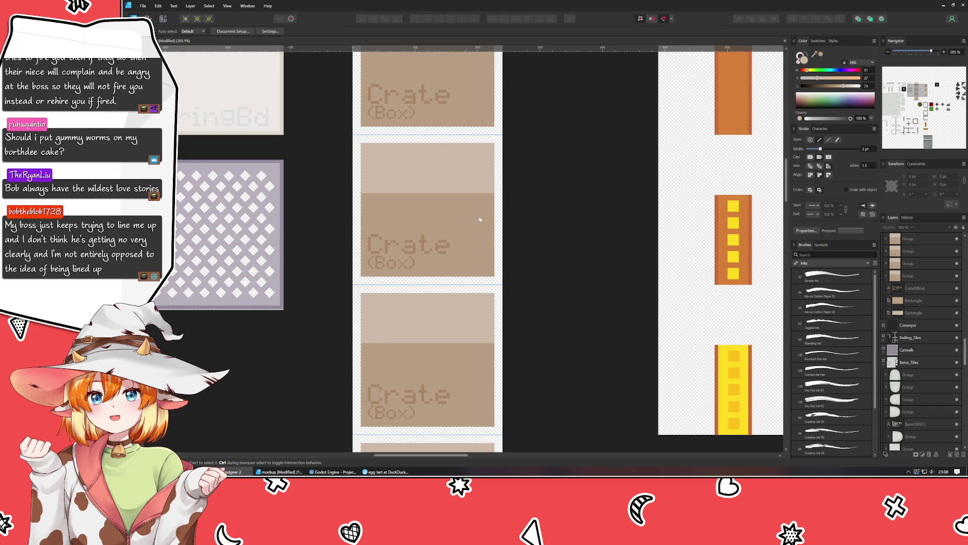
- Darken the second crate's body and top band rectangles to dark brown
left_click(455, 215)
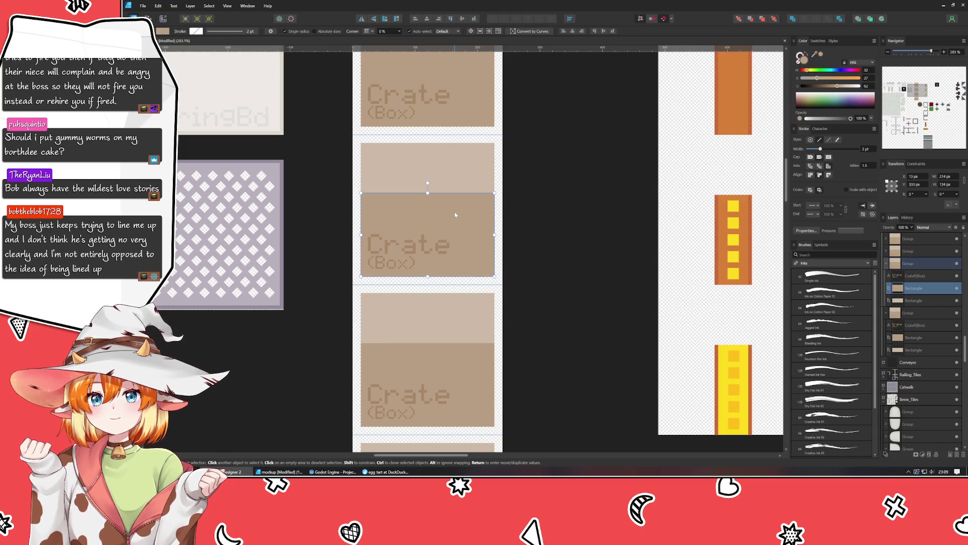
left_click(823, 87)
mouse_move(823, 87)
left_mouse_down()
mouse_move(814, 78)
mouse_move(818, 86)
left_mouse_up()
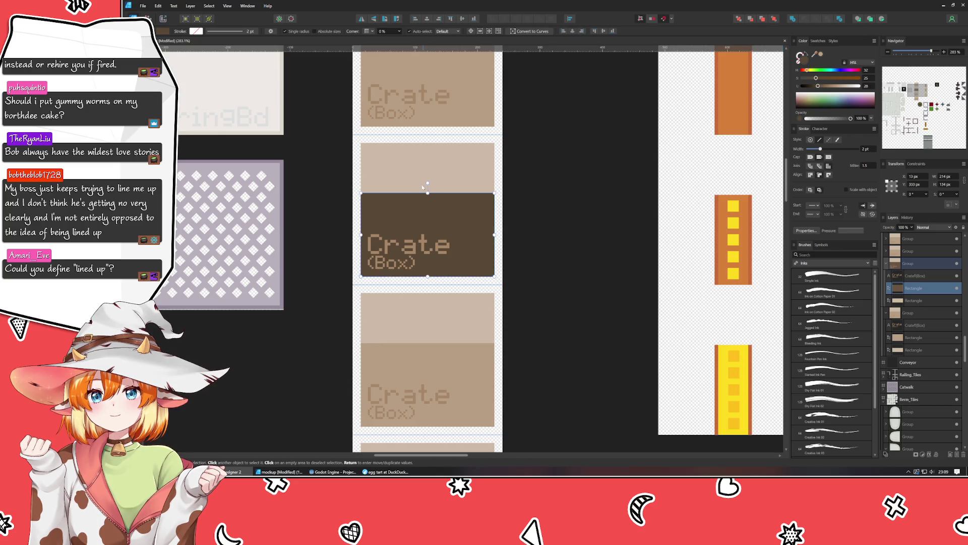
left_click(401, 180)
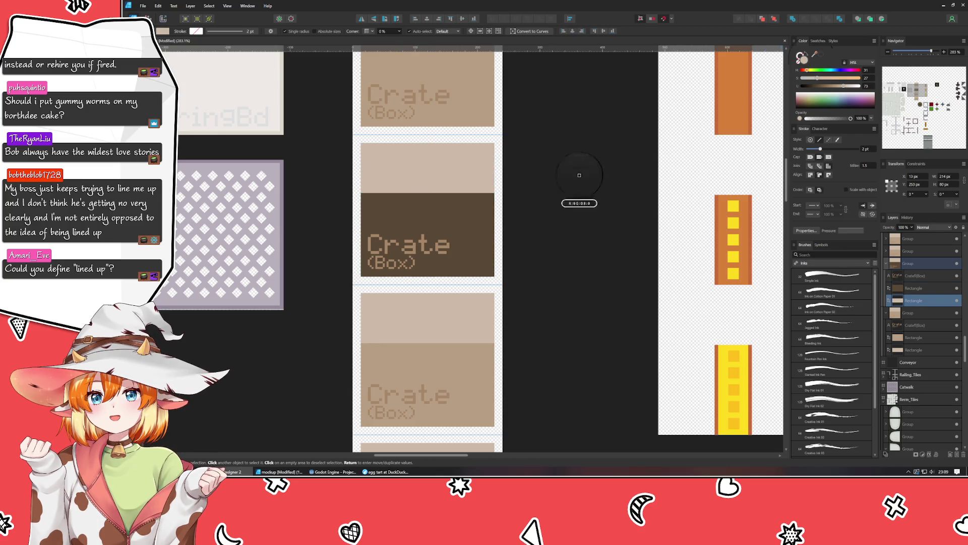
left_click_drag(813, 58, 461, 212)
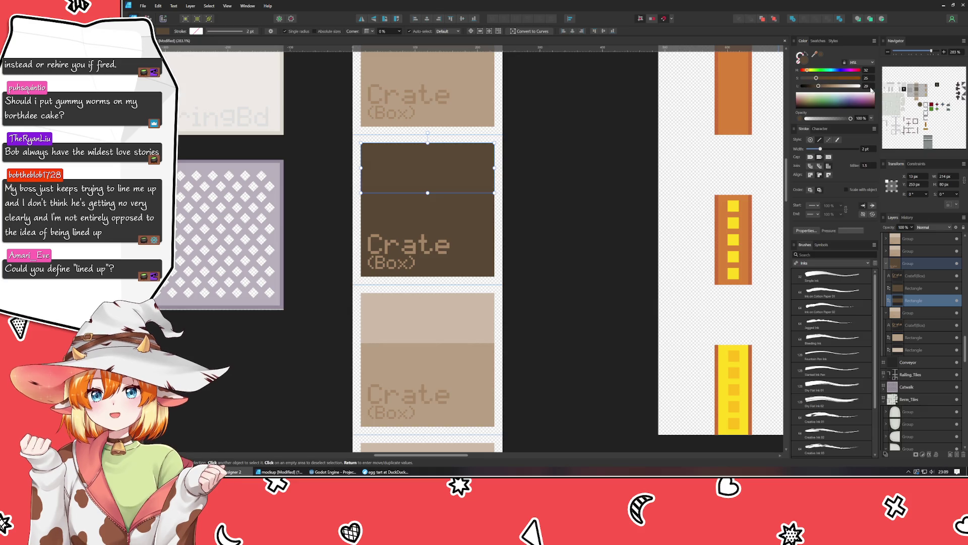
scroll(871, 89, "up", 3)
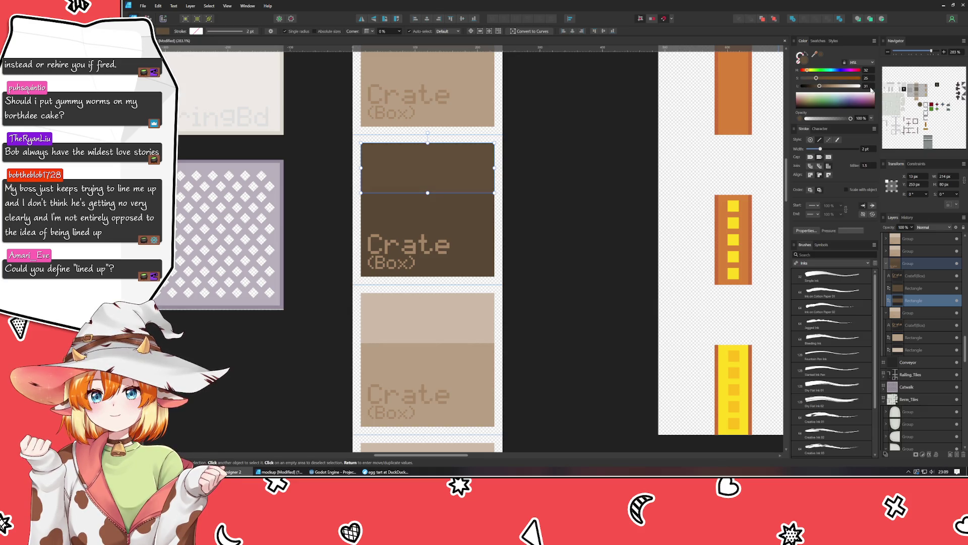
scroll(871, 90, "up", 3)
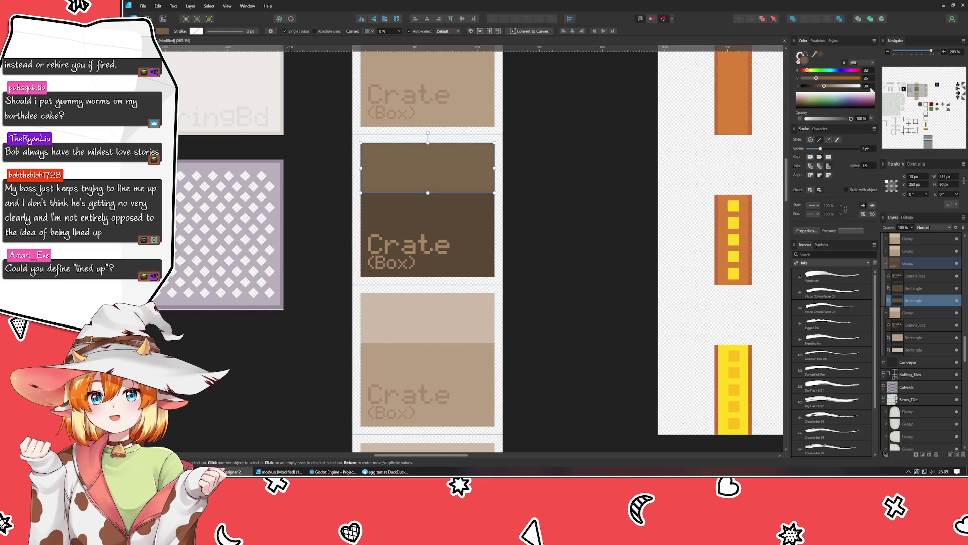
left_click(564, 235)
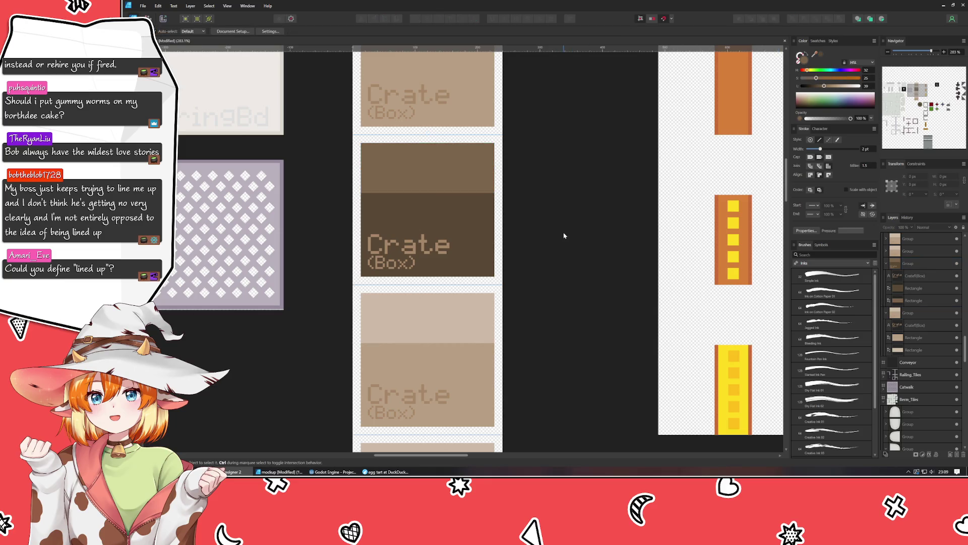
- Change the second crate's label from 'Crate (Box)' to 'Crate (Wood)'
left_click(389, 268)
double_click(391, 262)
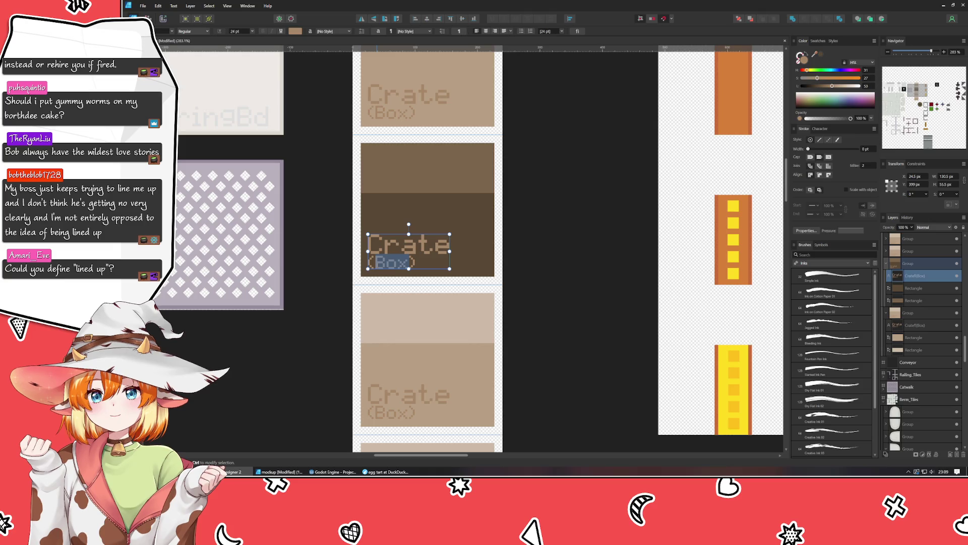
type("W")
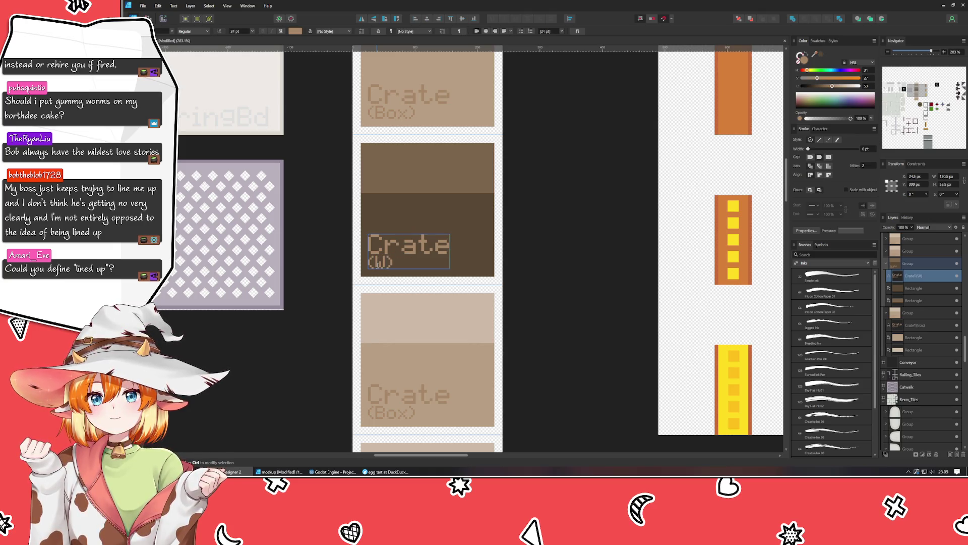
type("oo")
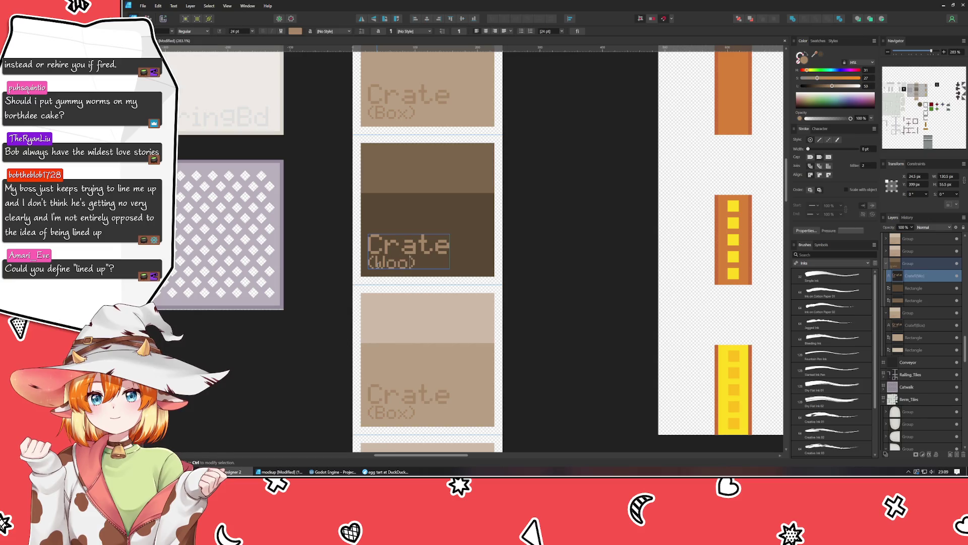
type("d")
key("Escape")
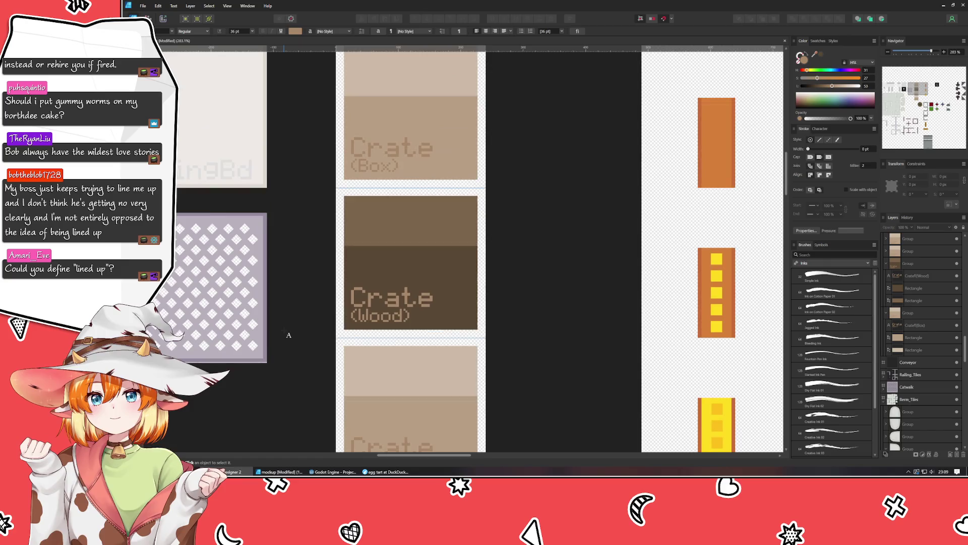
- Give the Crate (Wood) label text a darker colour
left_click_drag(302, 278, 293, 326)
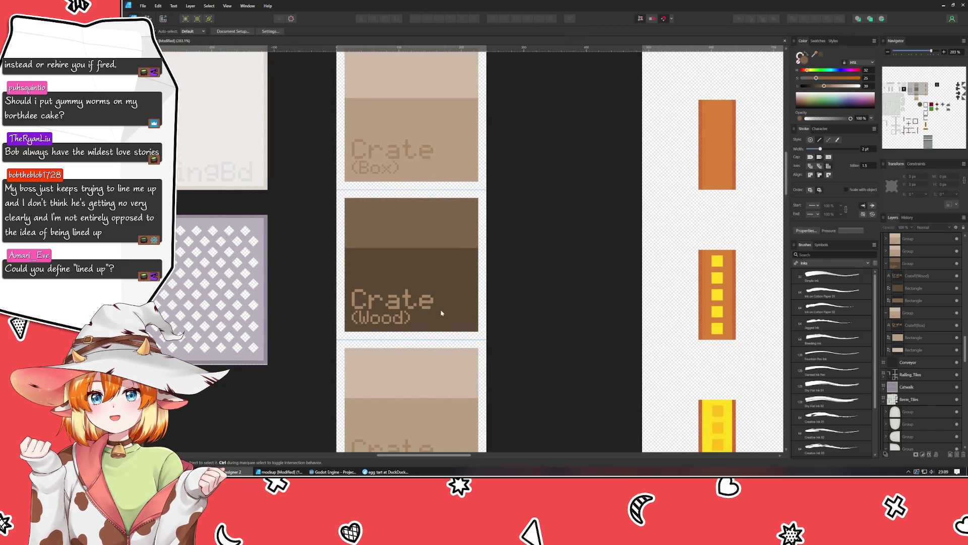
left_click(409, 309)
double_click(408, 308)
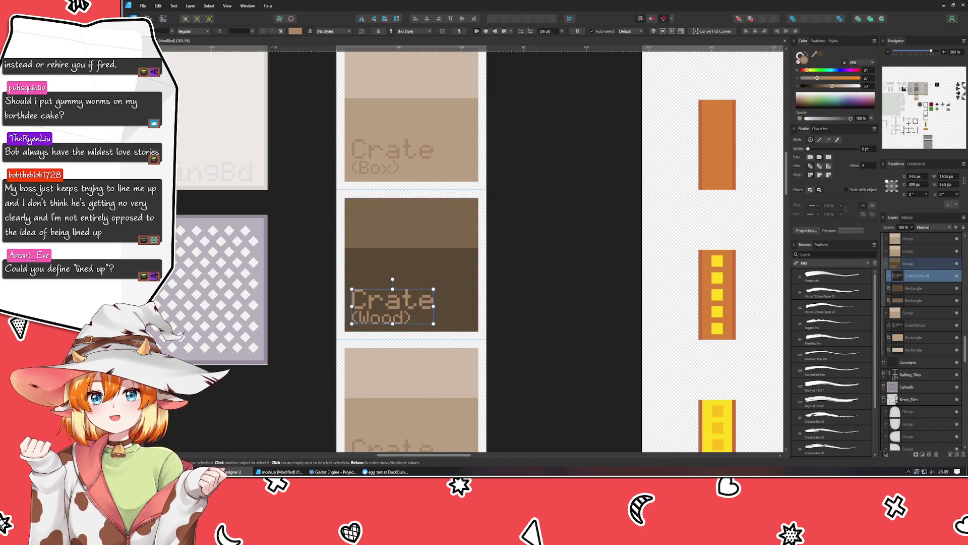
left_click(858, 94)
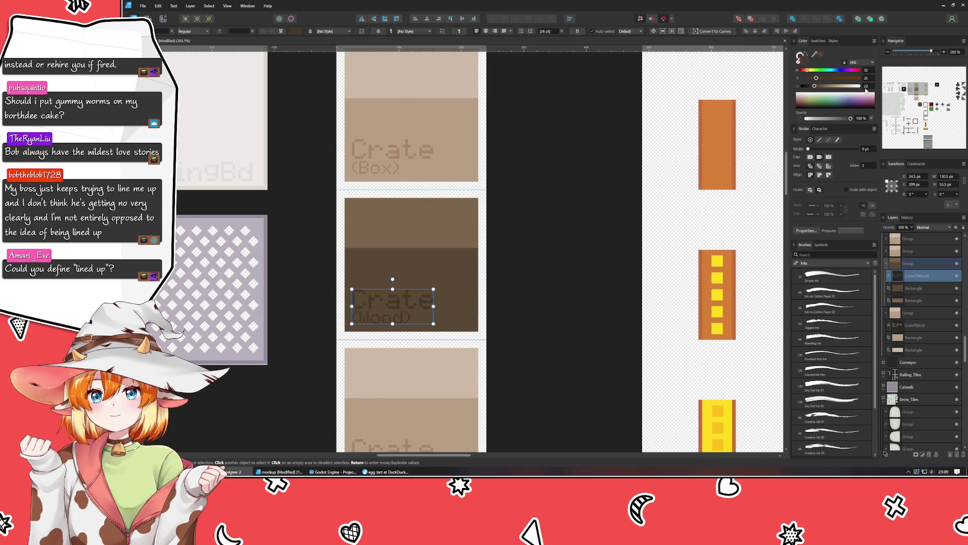
left_click(555, 353)
- Scroll and pan the canvas back to the top Crate (Box) label
scroll(553, 333, "right", 1)
scroll(553, 333, "down", 1)
scroll(554, 277, "down", 2)
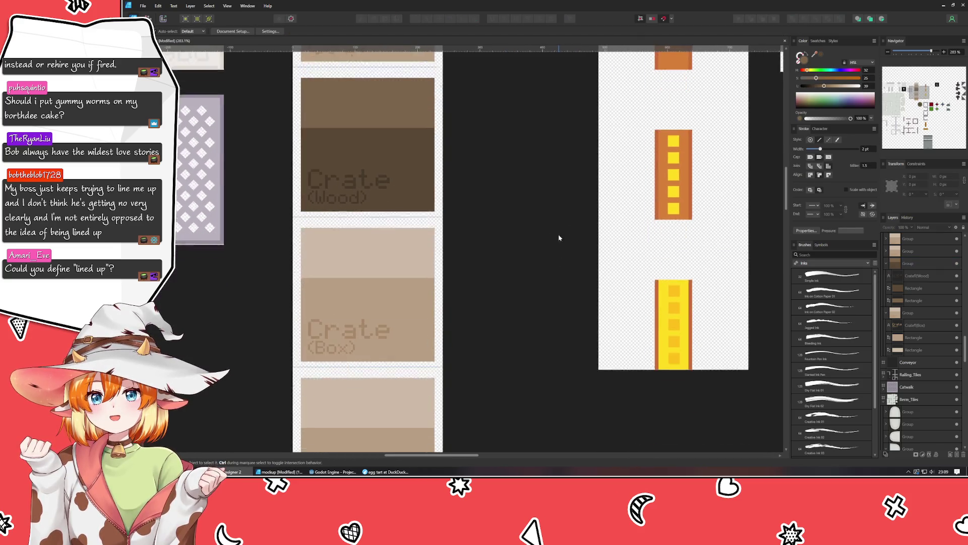
scroll(559, 237, "down", 1)
scroll(559, 231, "down", 1)
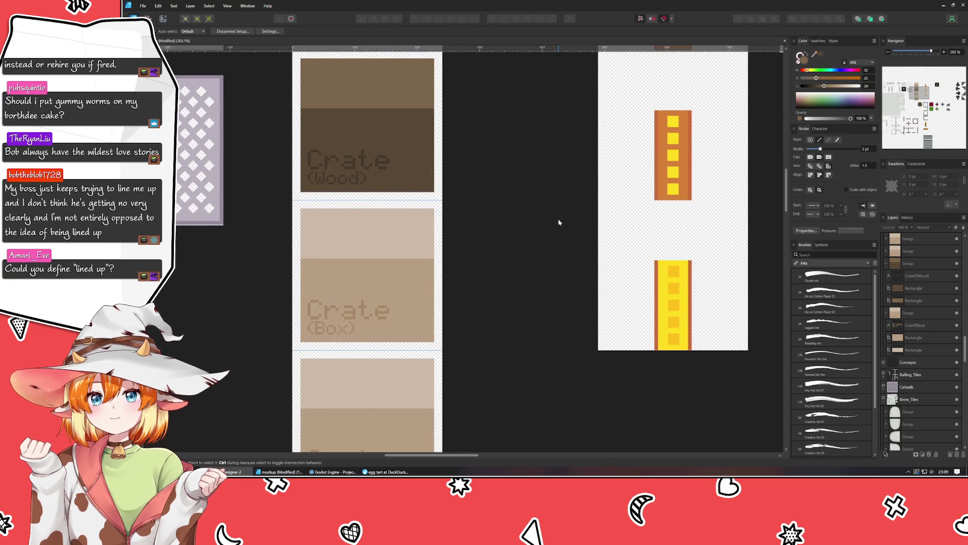
scroll(510, 343, "left", 2)
scroll(519, 343, "left", 1)
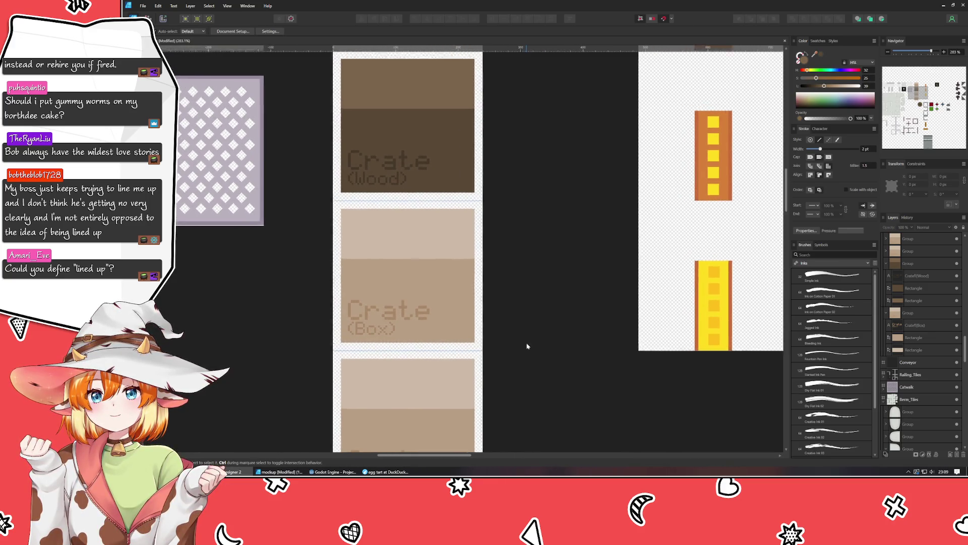
left_click_drag(526, 346, 519, 467)
scroll(512, 398, "down", 3)
scroll(523, 388, "down", 1)
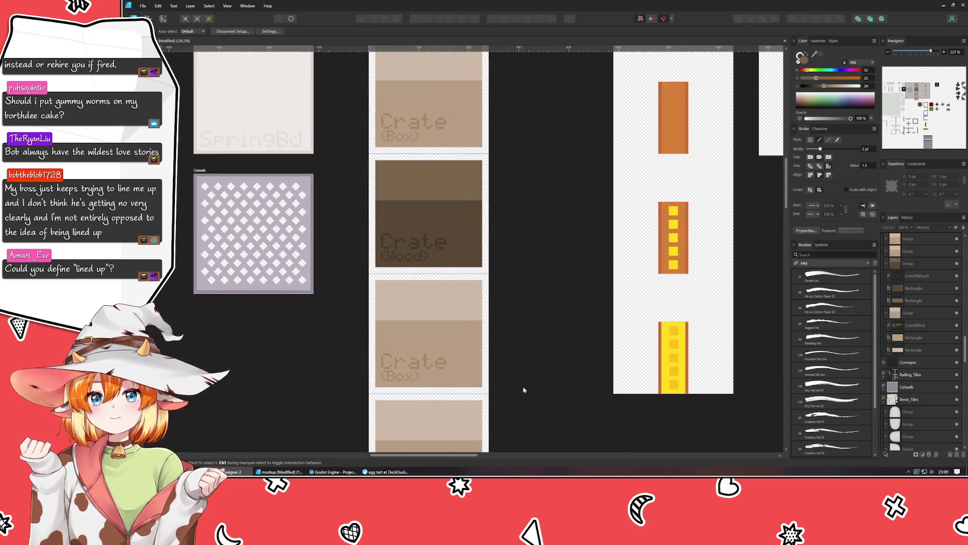
mouse_move(523, 390)
left_mouse_down()
mouse_move(513, 418)
mouse_move(513, 370)
left_mouse_up()
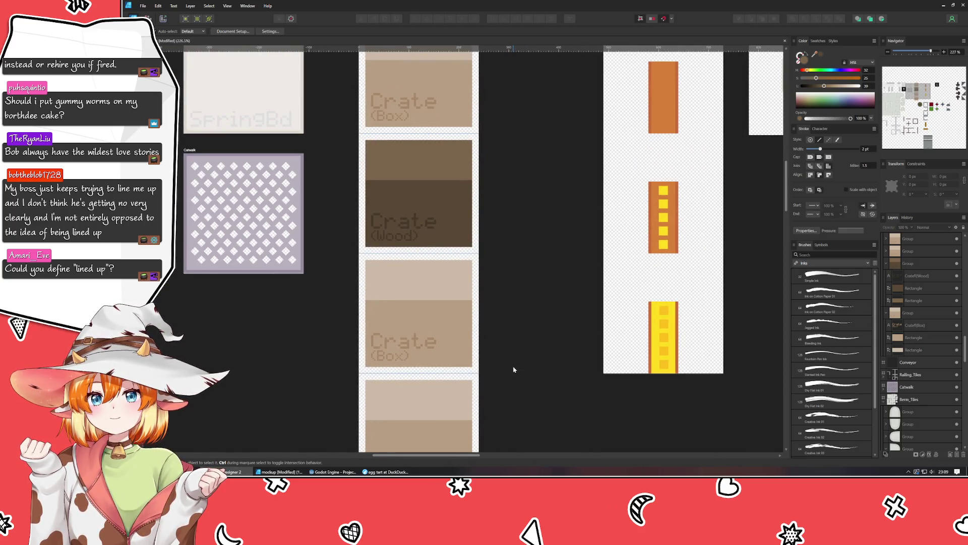
scroll(514, 370, "up", 1)
left_click_drag(515, 262, 531, 333)
- Rename the top crate's label to 'Crate (Cardboard)'
left_click(373, 123)
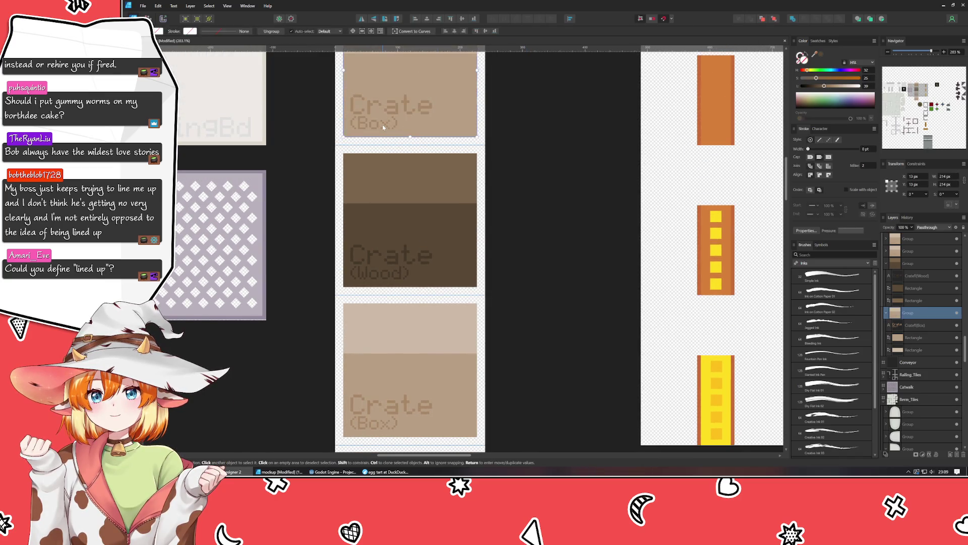
double_click(373, 122)
type("Ca")
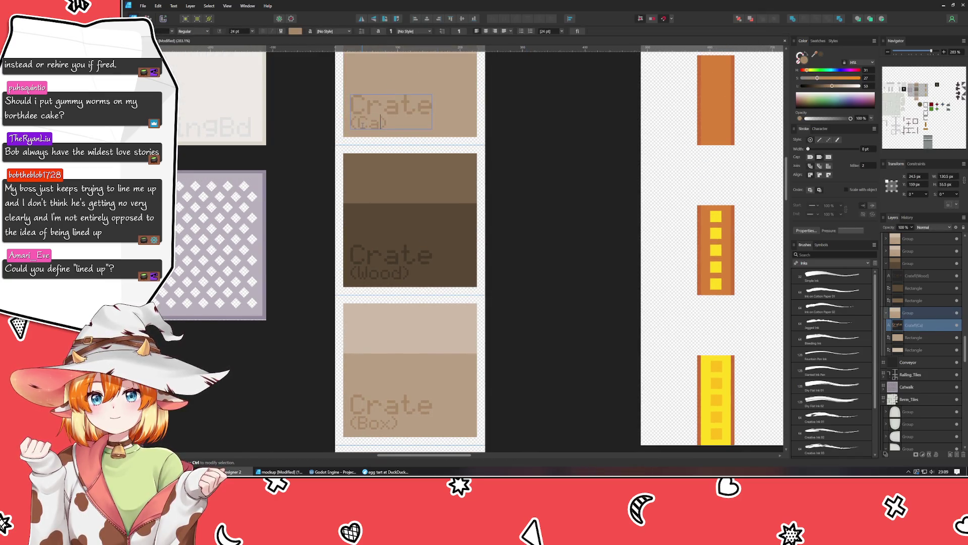
type("rdboard")
key("Escape")
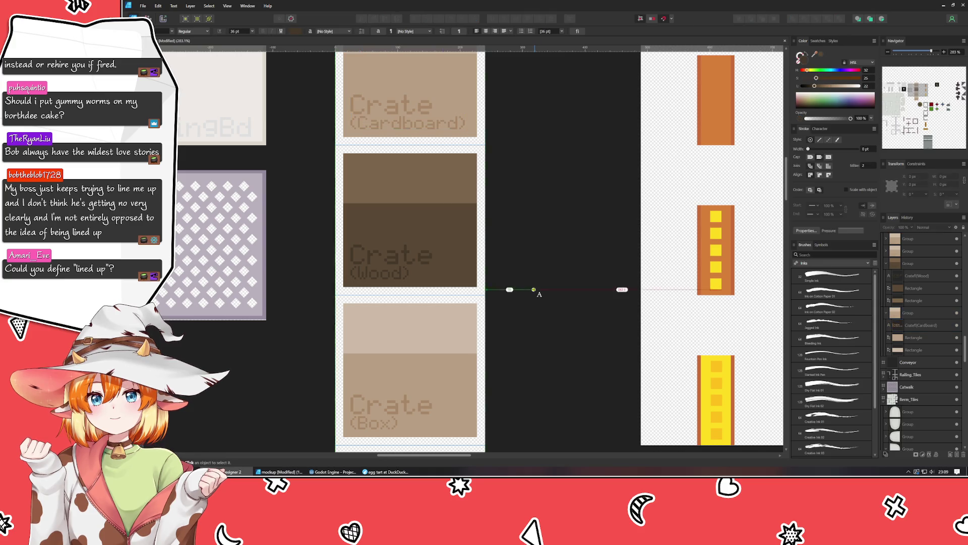
- Rename the crate below Wood to 'Crate (Metal)' and clear the selection
left_click_drag(534, 385, 521, 266)
left_click(358, 302)
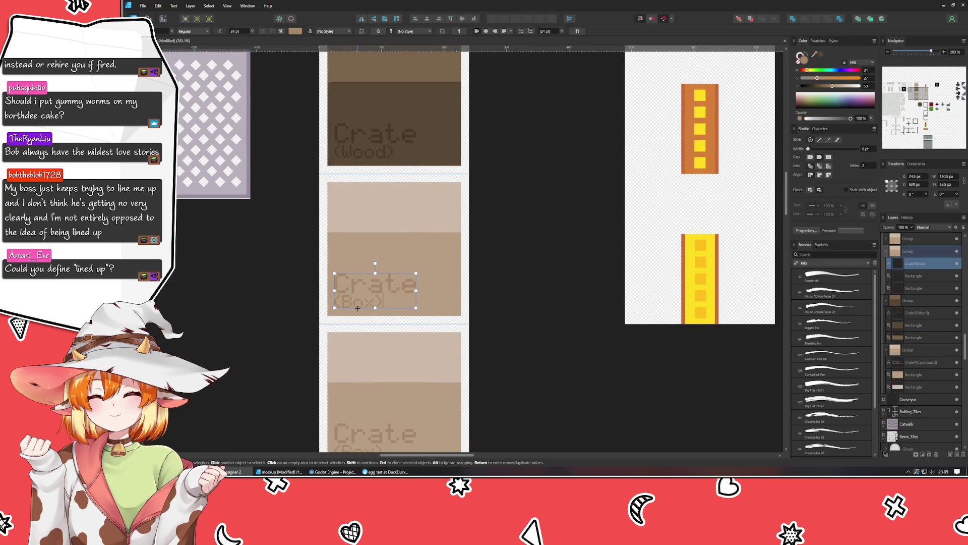
double_click(342, 301)
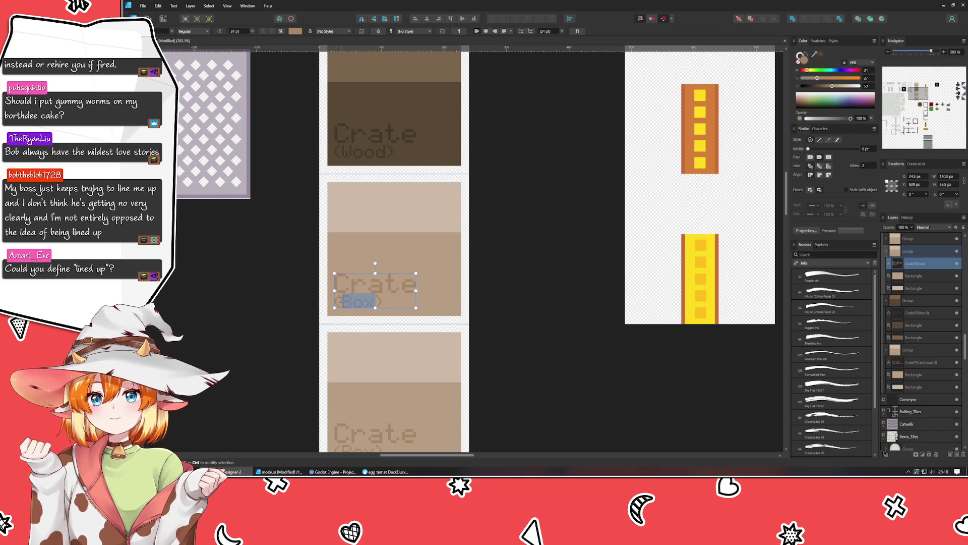
type("Metal")
key("Escape")
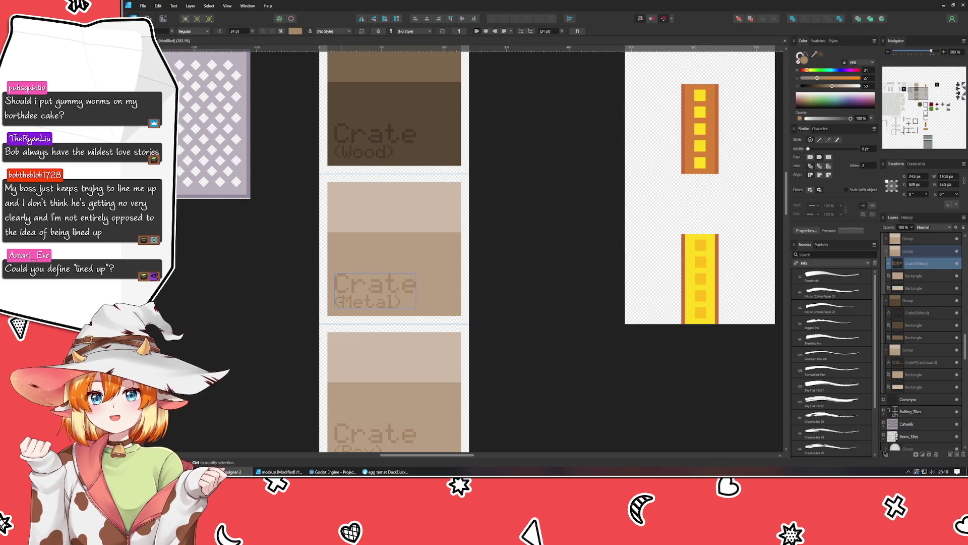
key("Escape")
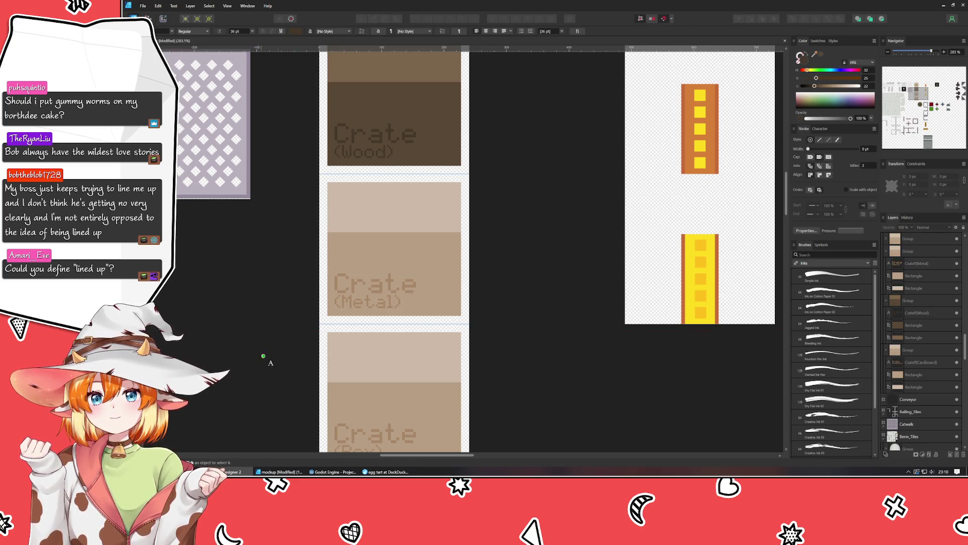
scroll(277, 281, "down", 3)
- Select the word 'Box' in the bottom crate's 'Crate (Box)' label
double_click(353, 378)
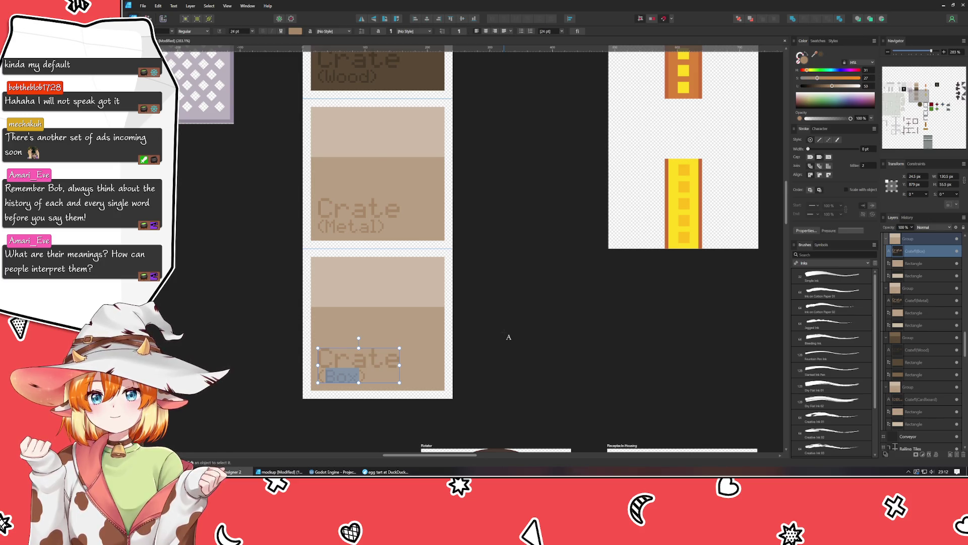
- Replace 'Box' with 'Mystery' so the bottom label reads 'Crate (Mystery)'
type("Mystery")
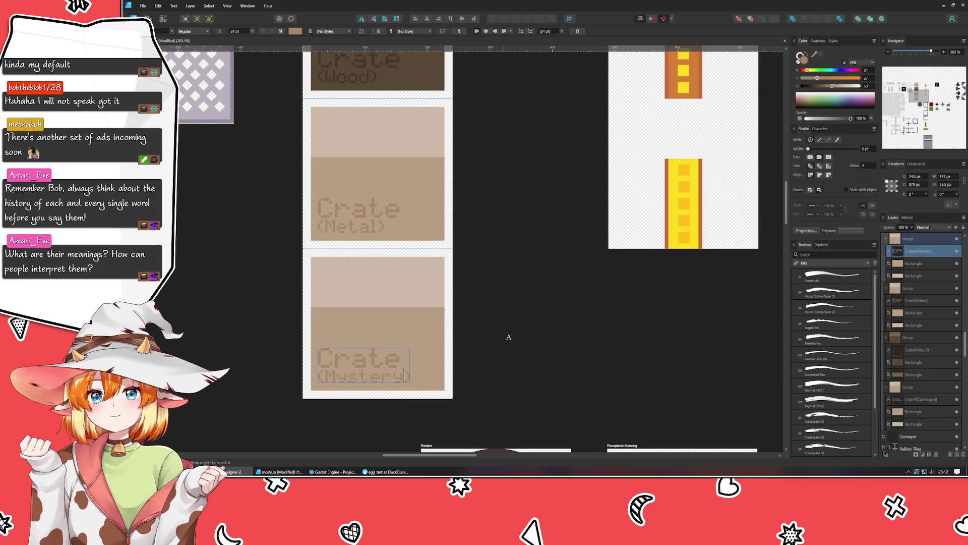
key("Escape")
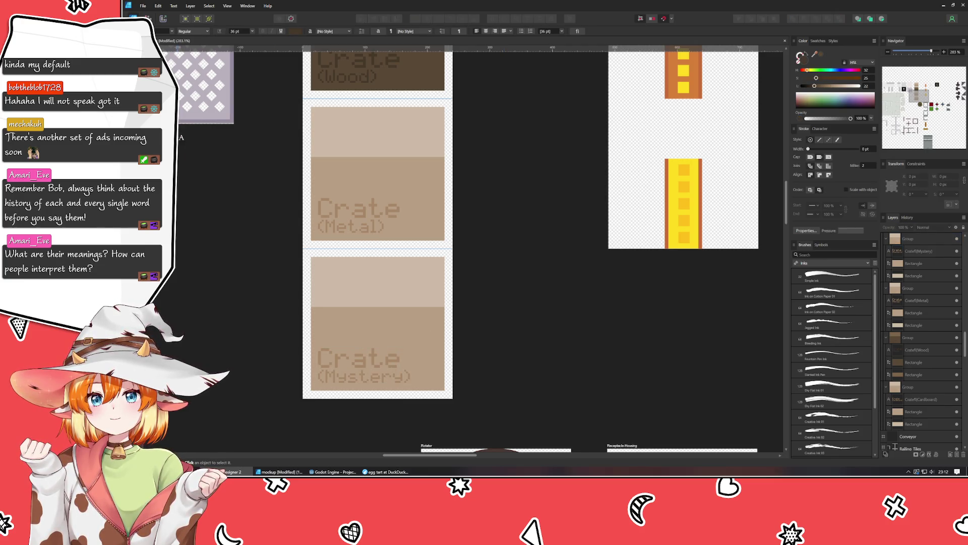
key("v")
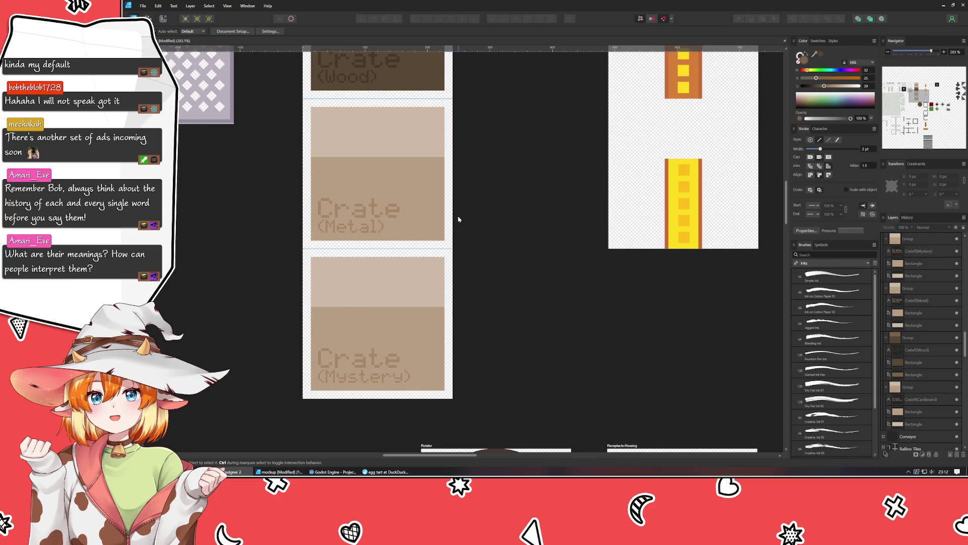
- Turn the Metal crate's lower rectangle blue-grey and its top rectangle a slightly lighter blue-grey
left_click(417, 176)
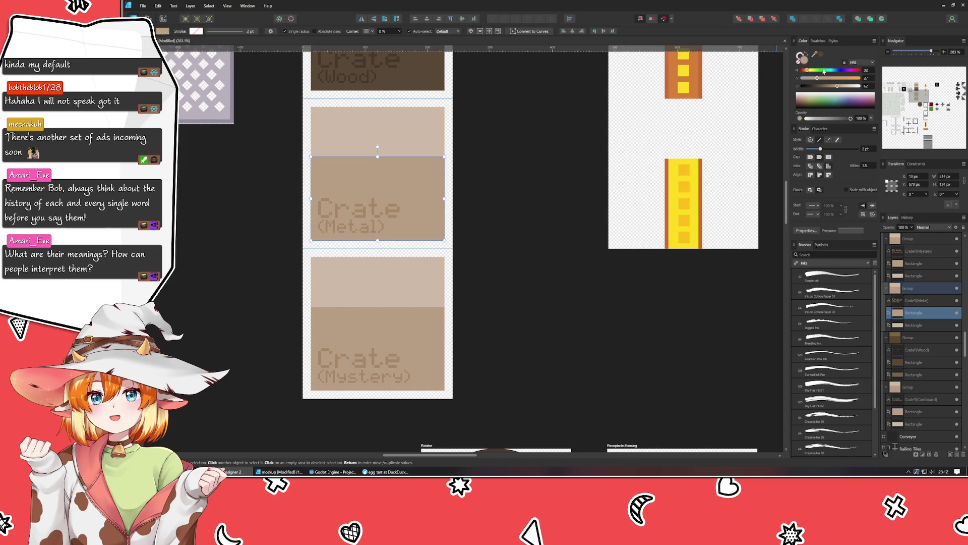
mouse_move(824, 71)
left_mouse_down()
mouse_move(832, 71)
mouse_move(807, 81)
mouse_move(840, 88)
left_mouse_up()
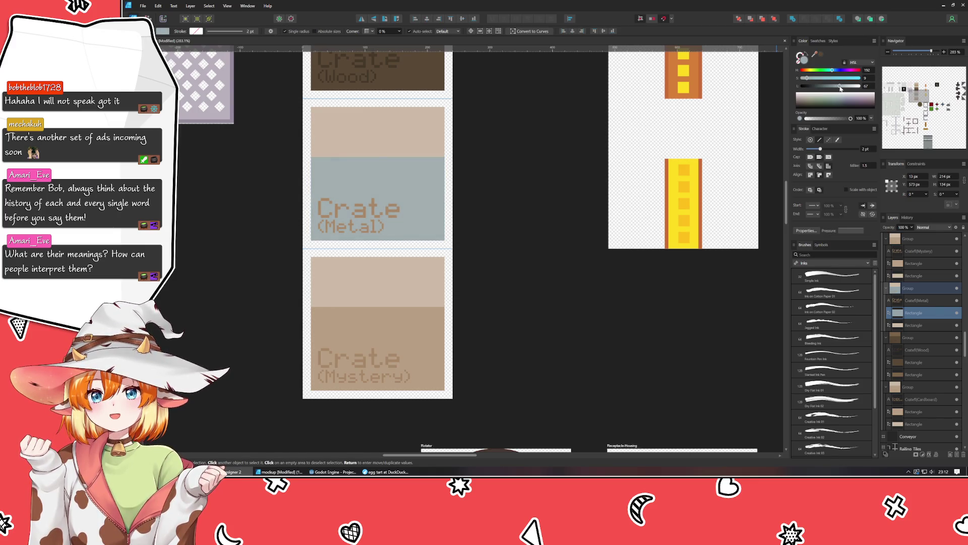
left_click(378, 136)
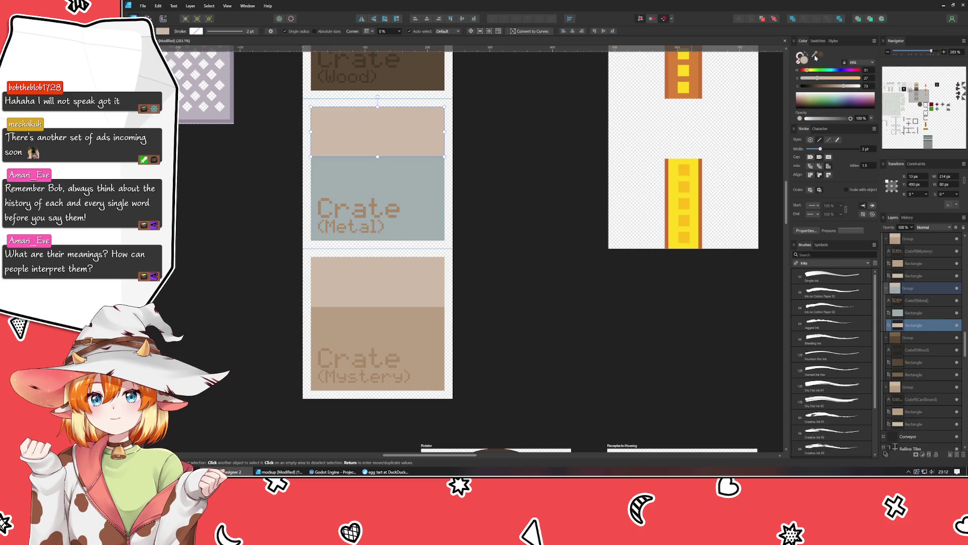
left_click_drag(802, 57, 367, 184)
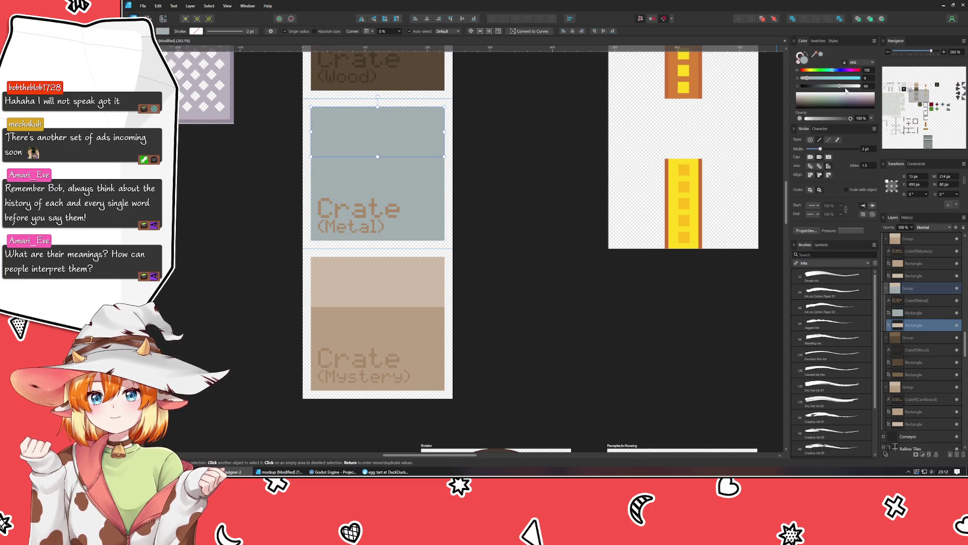
left_click_drag(839, 86, 845, 87)
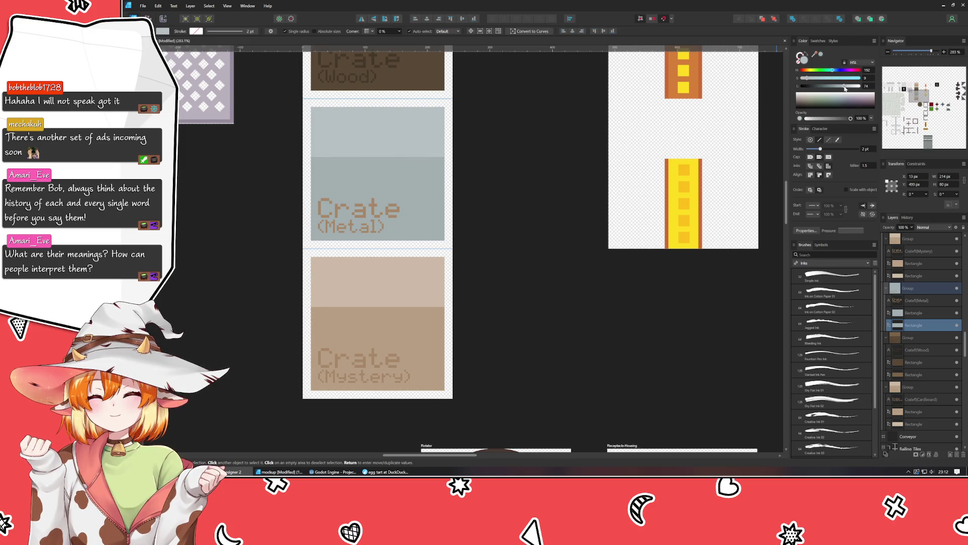
- Tint the Crate (Metal) label a matching, slightly darker blue-grey
left_click(358, 212)
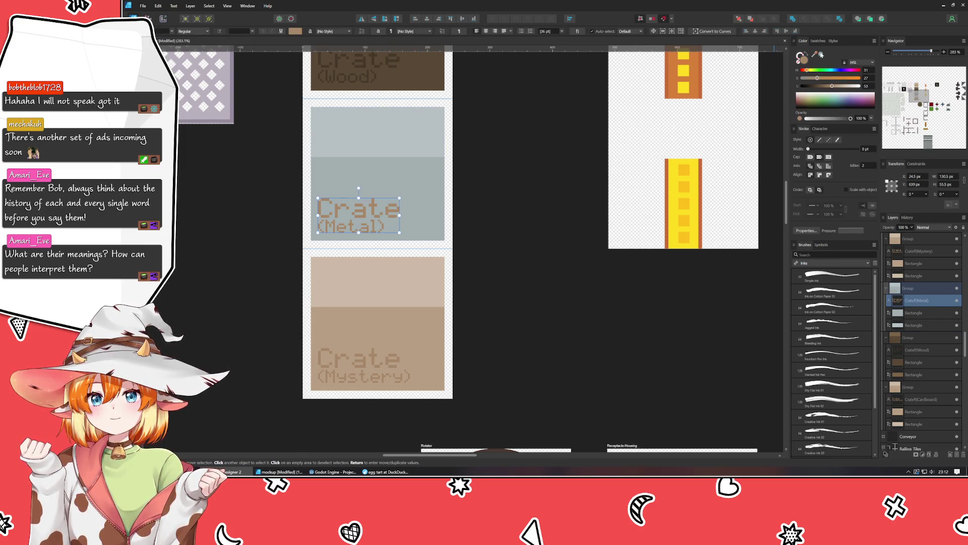
left_click(802, 58)
left_click_drag(840, 86, 844, 87)
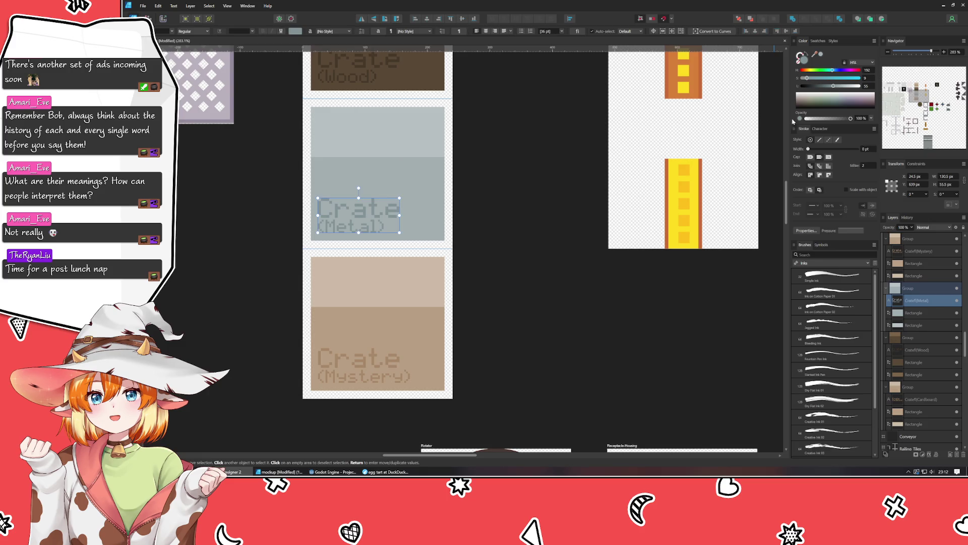
left_click(524, 150)
mouse_move(524, 151)
left_mouse_down()
mouse_move(507, 358)
mouse_move(511, 122)
left_mouse_up()
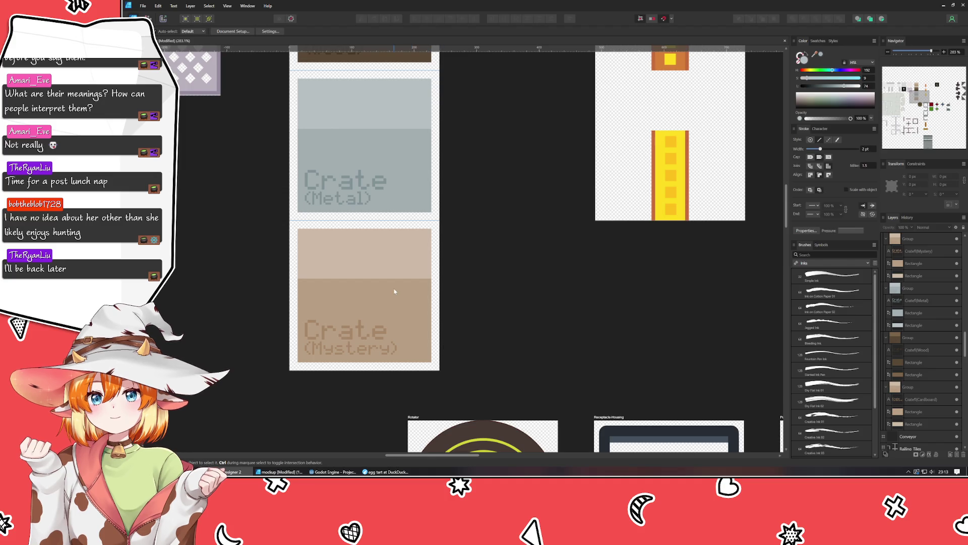
- Turn the Mystery crate's lower rectangle purple and its top band a lighter purple
left_click(375, 265)
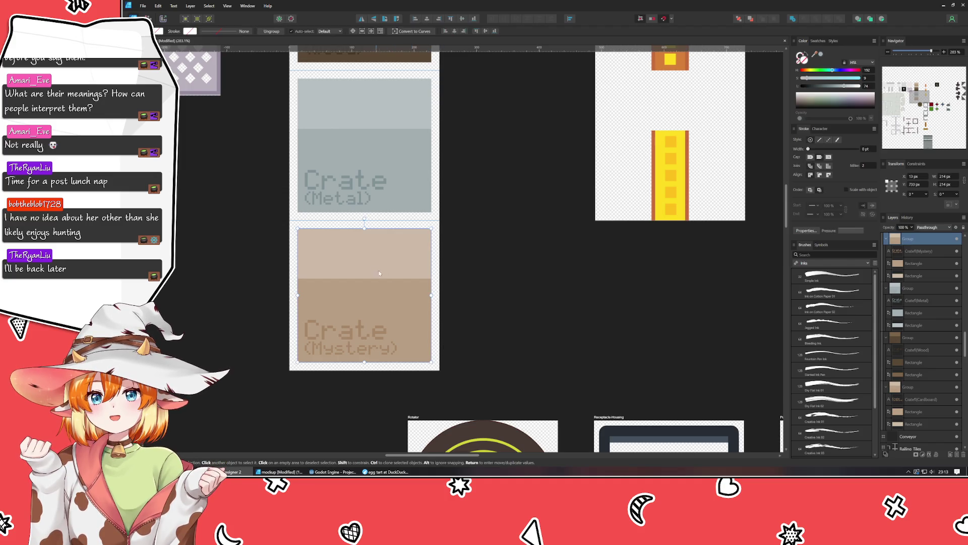
double_click(409, 307)
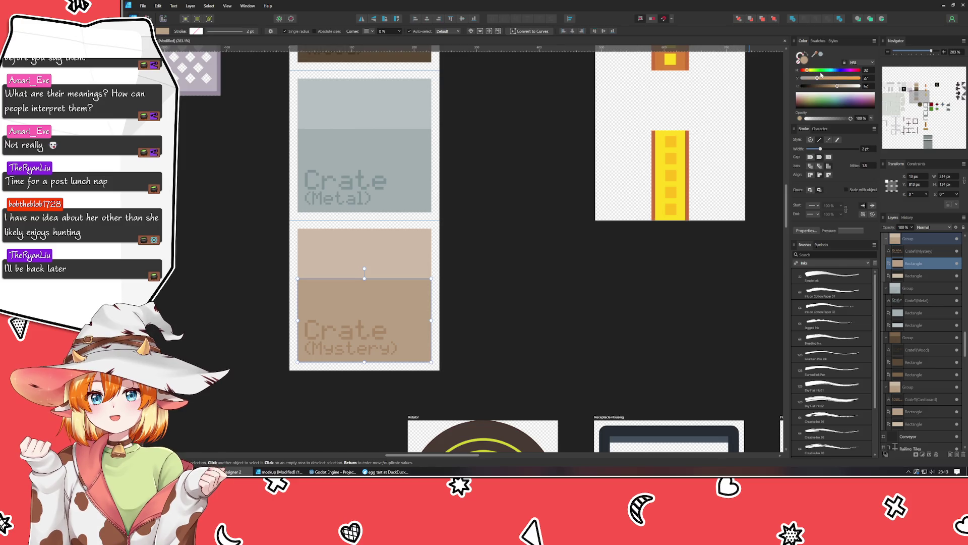
mouse_move(837, 69)
left_mouse_down()
mouse_move(854, 71)
mouse_move(833, 89)
mouse_move(819, 79)
left_mouse_up()
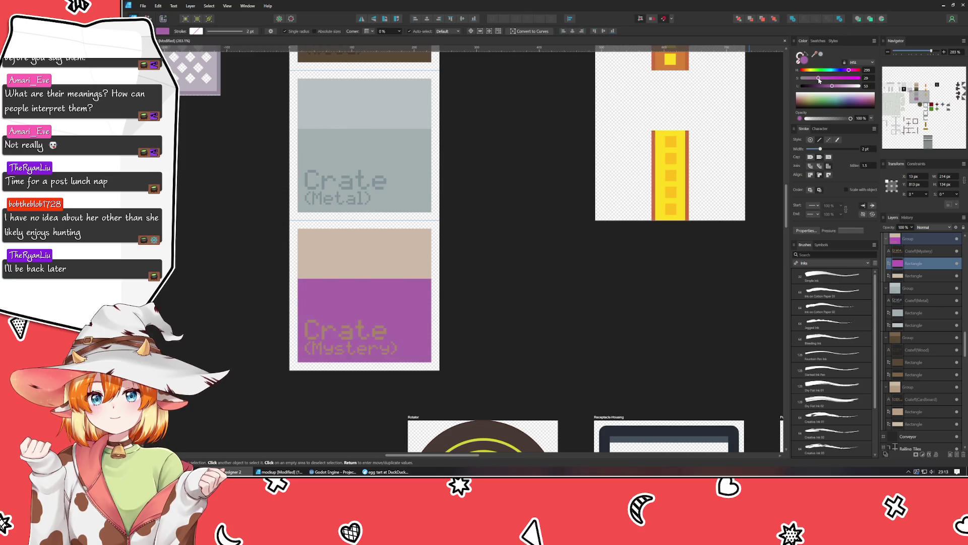
left_click(362, 268)
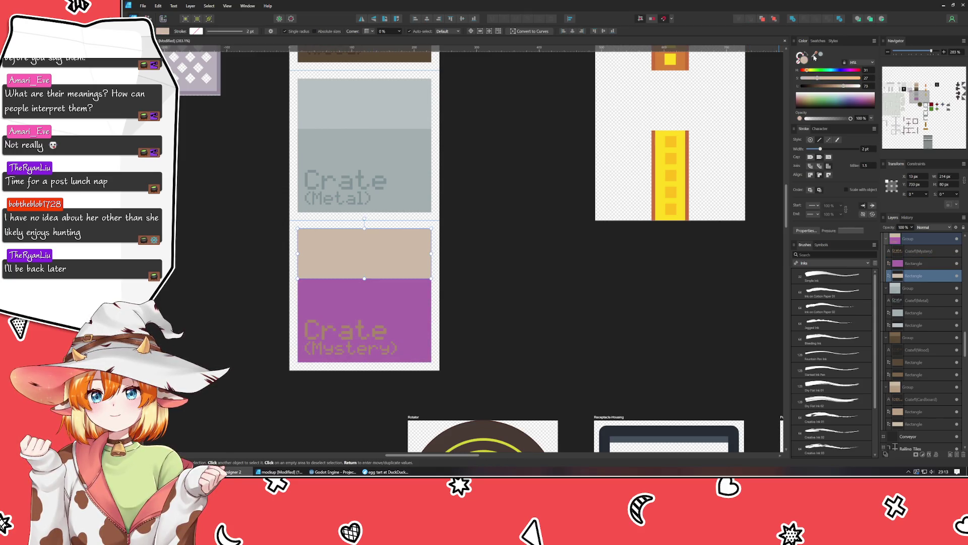
left_click_drag(816, 57, 371, 301)
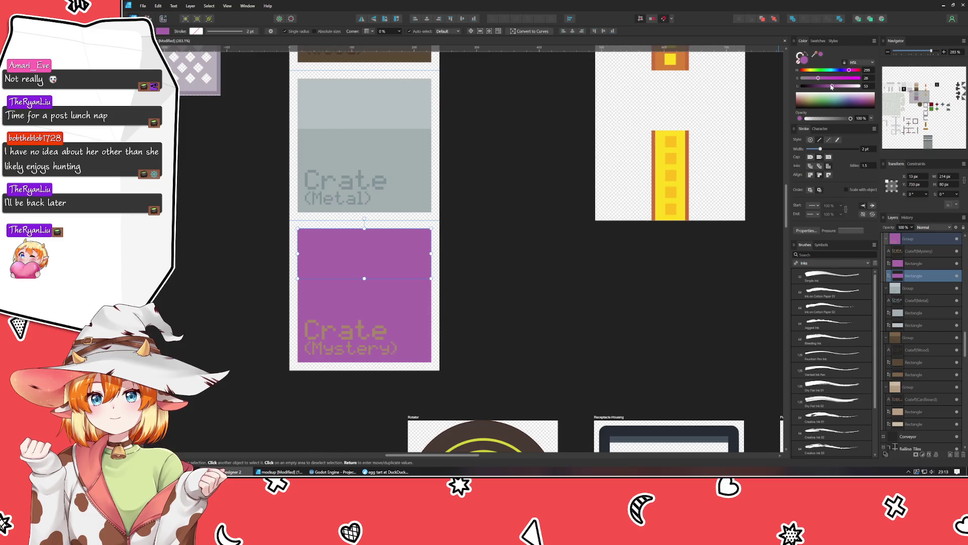
left_click_drag(831, 86, 837, 88)
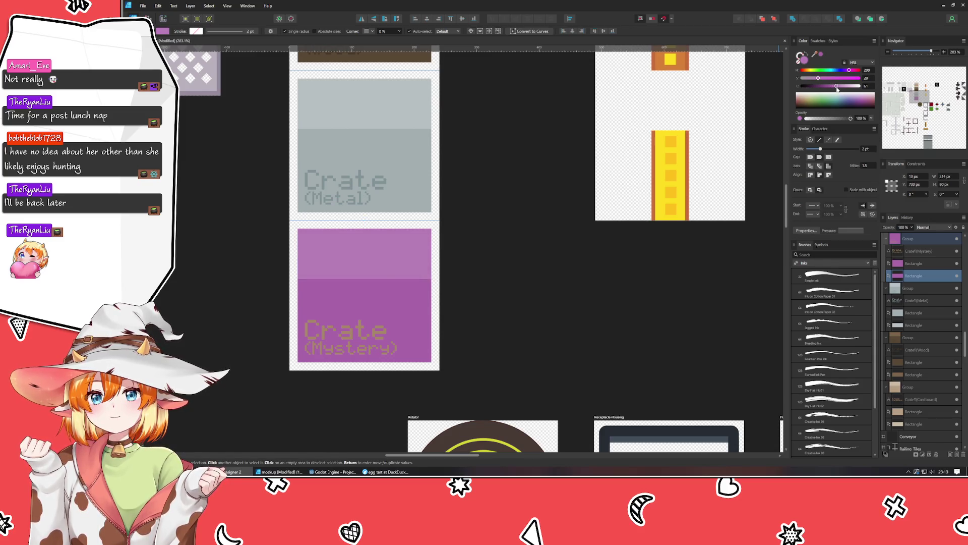
- Colour the Crate (Mystery) label a slightly darker purple
left_click(347, 335)
left_click(820, 54)
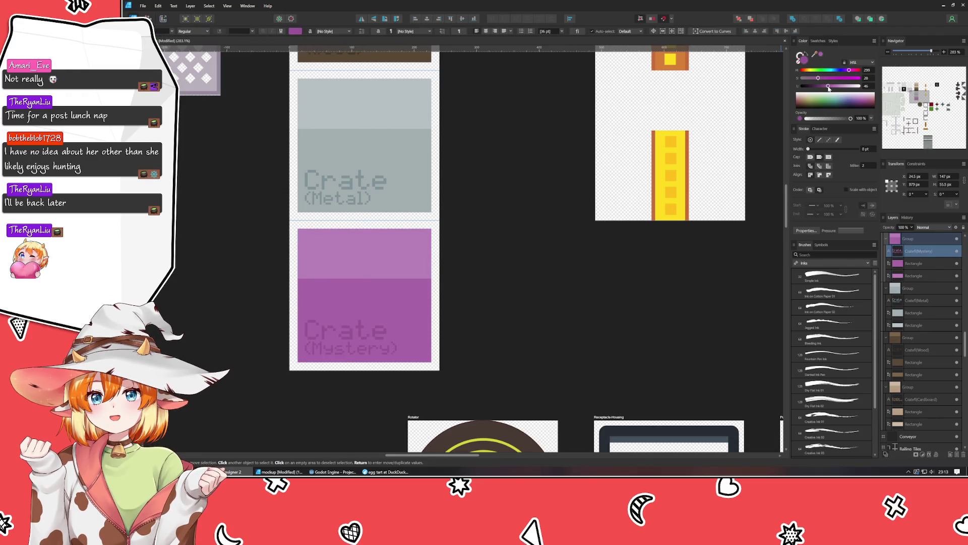
left_click_drag(828, 87, 836, 86)
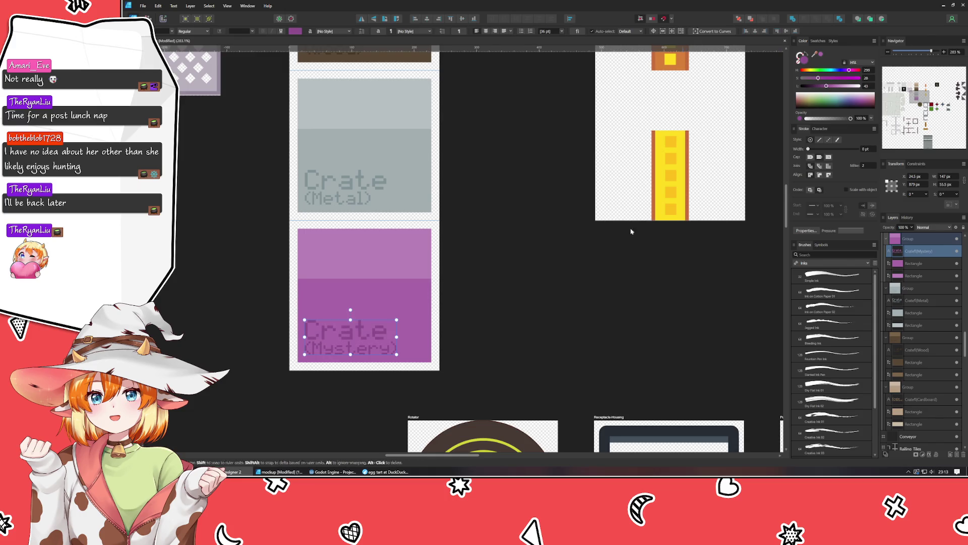
left_click(517, 262)
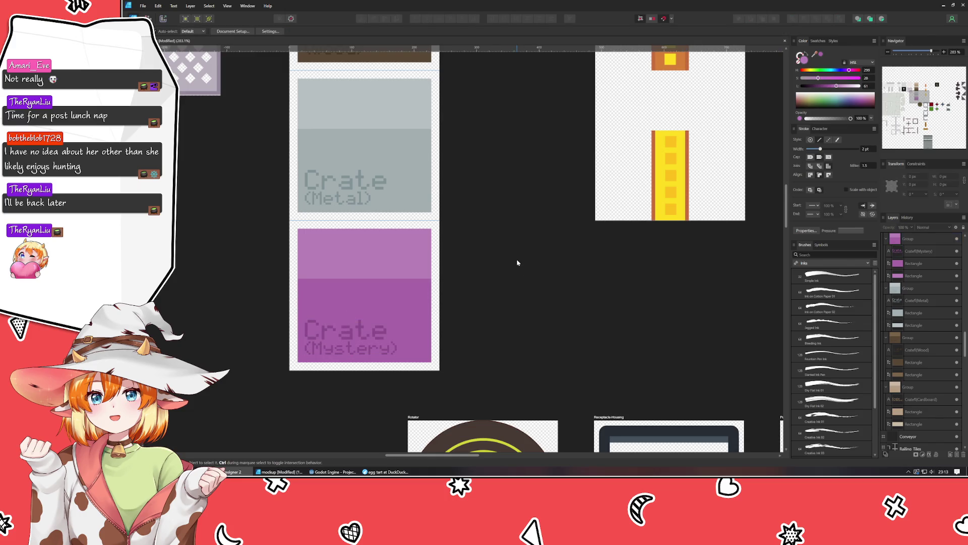
- Zoom out over the tile artboards and drag Wall_Piston left until it sits beside Flipper
scroll(510, 355, "up", 3)
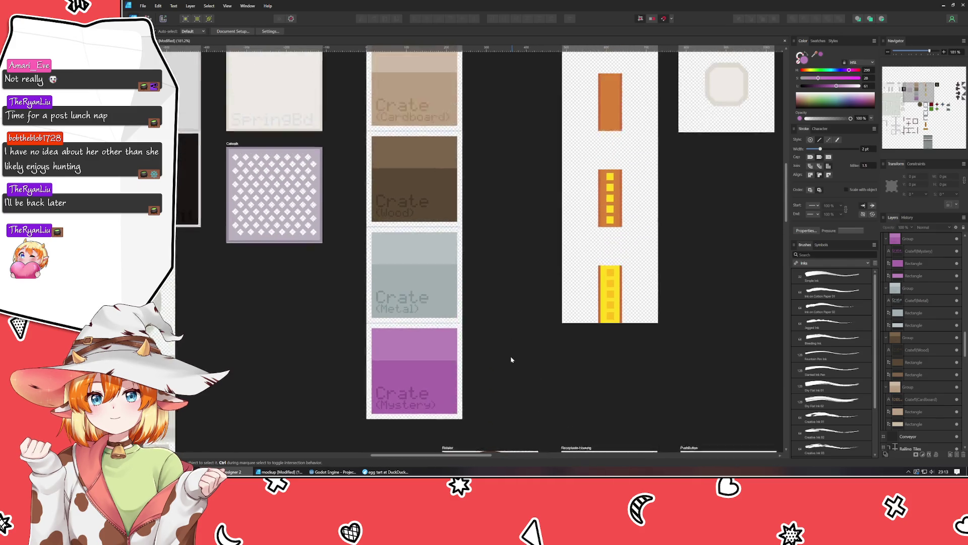
scroll(504, 361, "down", 2)
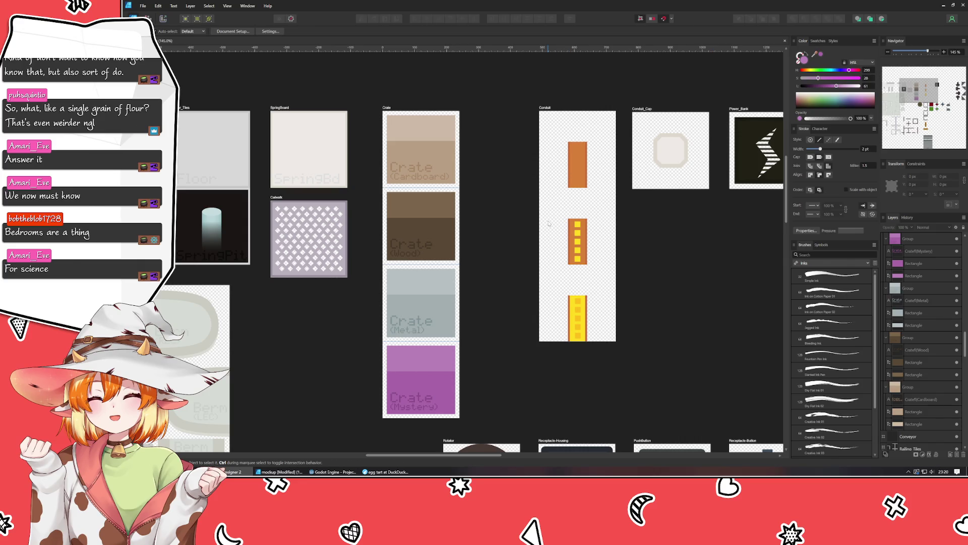
left_click(544, 109)
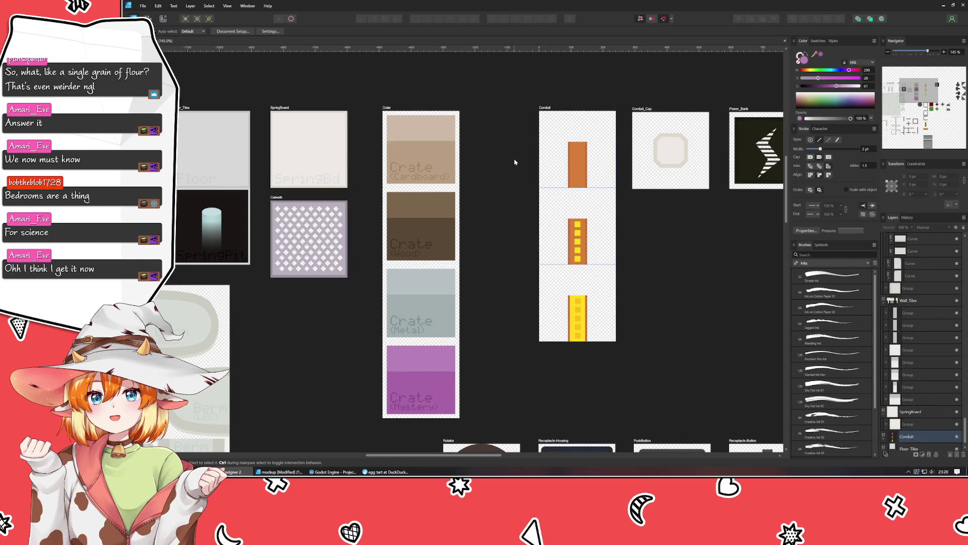
mouse_move(515, 162)
left_mouse_down()
mouse_move(418, 329)
mouse_move(418, 371)
left_mouse_up()
scroll(378, 334, "down", 3)
left_click(614, 231)
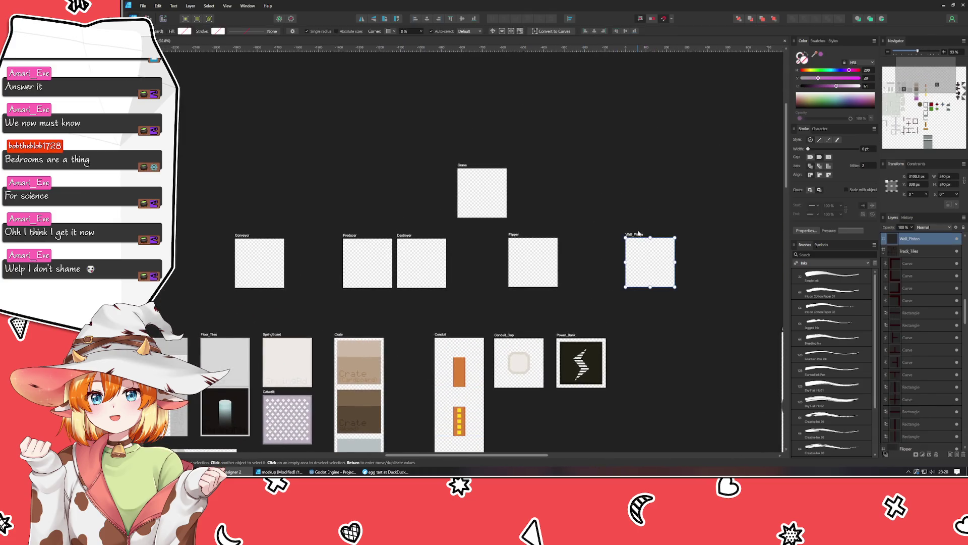
left_click_drag(614, 230, 581, 234)
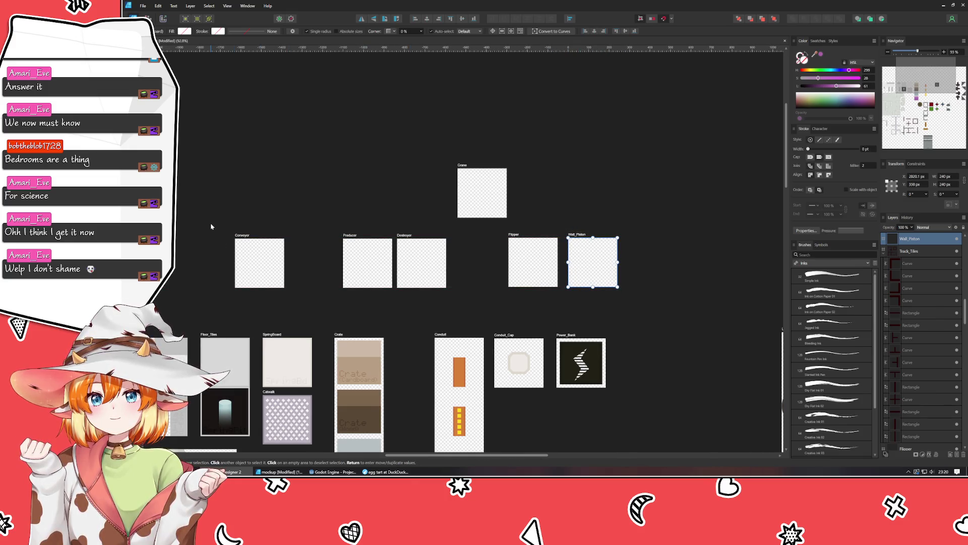
- Drag the Conveyor artboard into open canvas space below Railing_Tiles, clear of the other tiles
mouse_move(243, 237)
left_mouse_down()
mouse_move(318, 279)
mouse_move(443, 161)
left_mouse_up()
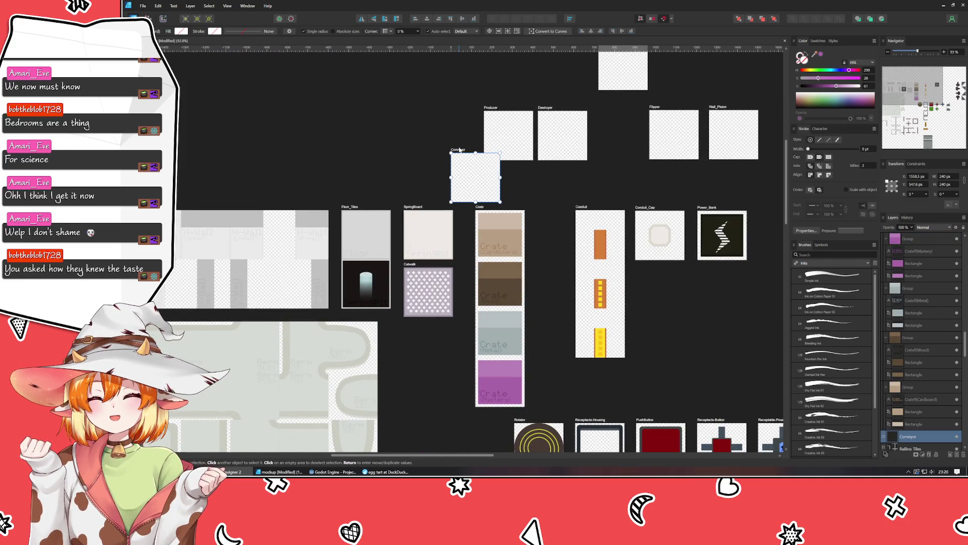
scroll(444, 161, "down", 5)
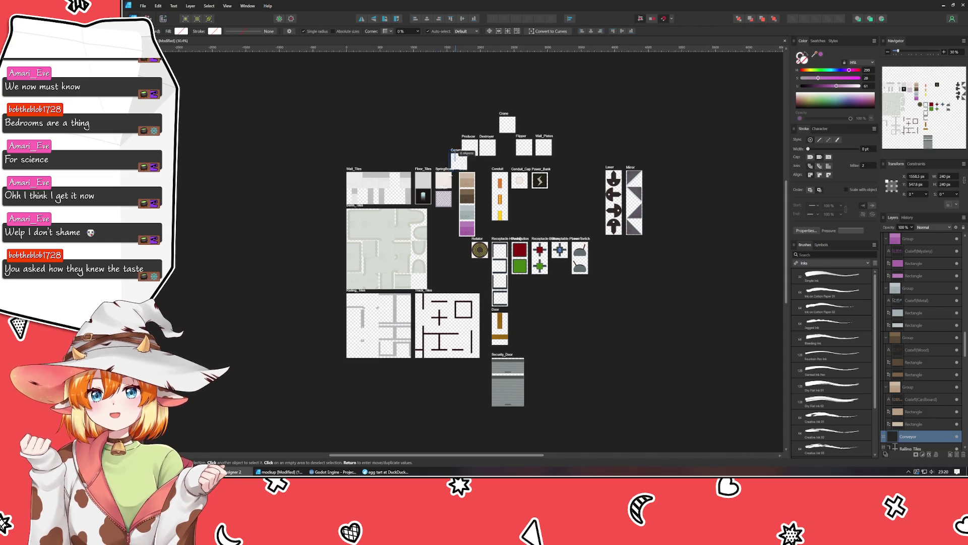
left_click_drag(456, 149, 387, 421)
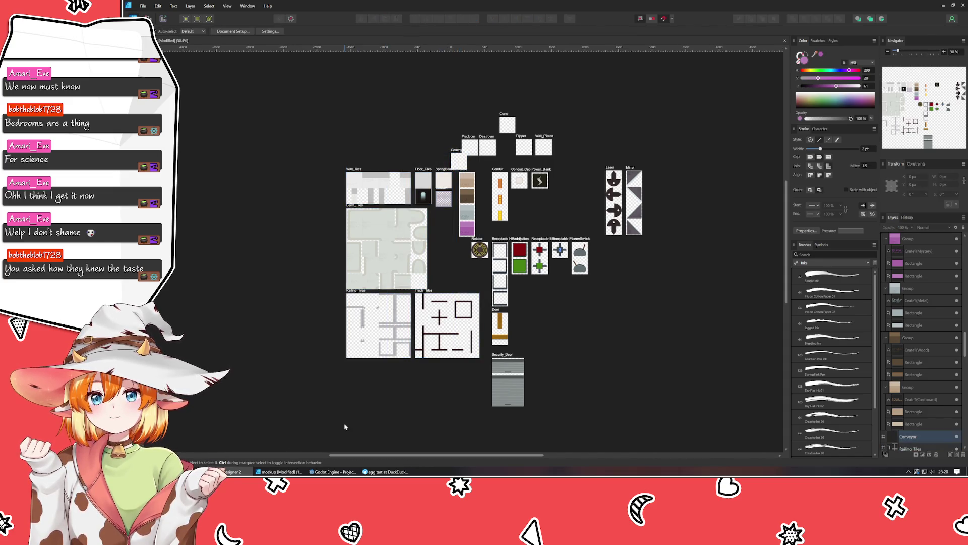
left_click(458, 153)
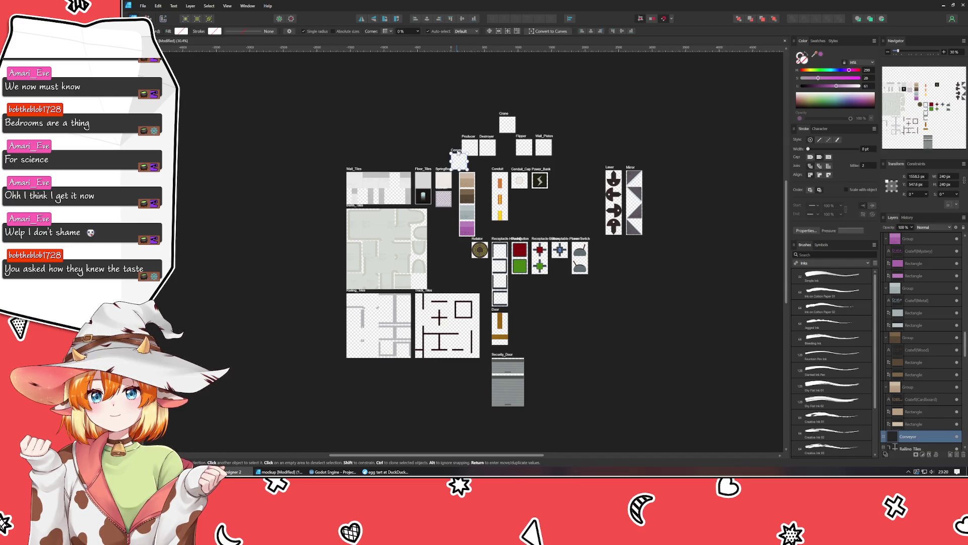
mouse_move(458, 152)
left_mouse_down()
mouse_move(354, 368)
mouse_move(652, 327)
mouse_move(609, 264)
mouse_move(508, 215)
mouse_move(460, 207)
mouse_move(564, 202)
mouse_move(566, 194)
left_mouse_up()
- Pan around the canvas to confirm Conveyor sits apart, right of LeverSwitch below Laser and Mirror
scroll(610, 264, "up", 3)
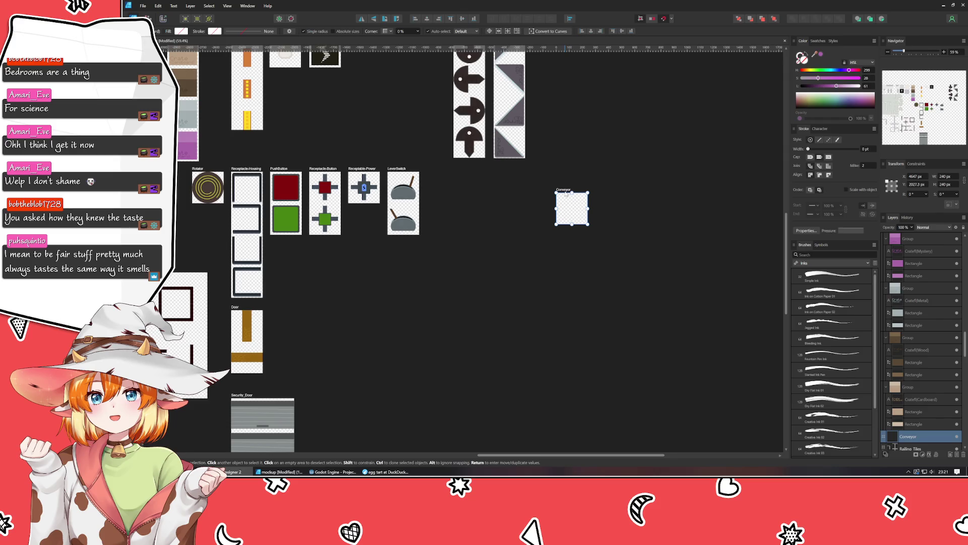
scroll(682, 262, "left", 1)
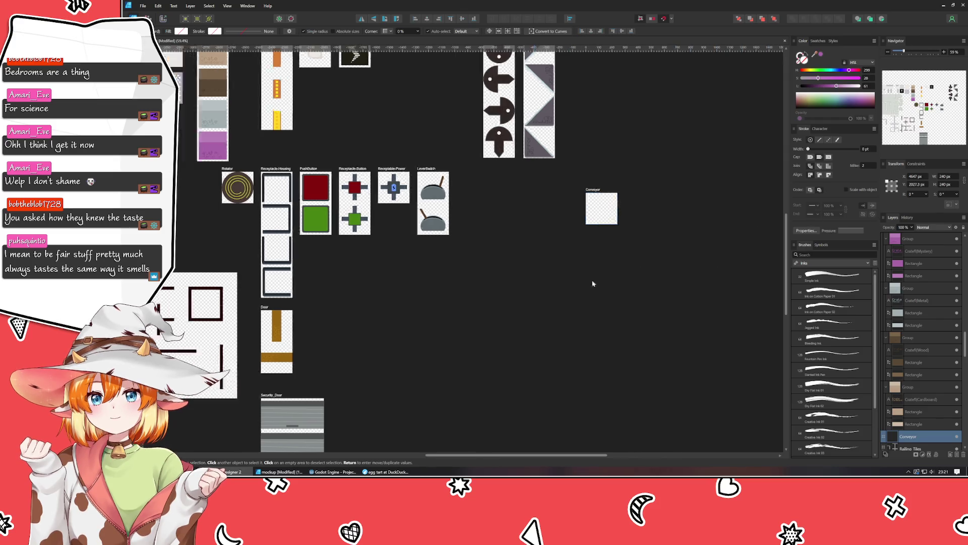
scroll(683, 261, "left", 4)
scroll(331, 327, "up", 4)
scroll(331, 327, "left", 1)
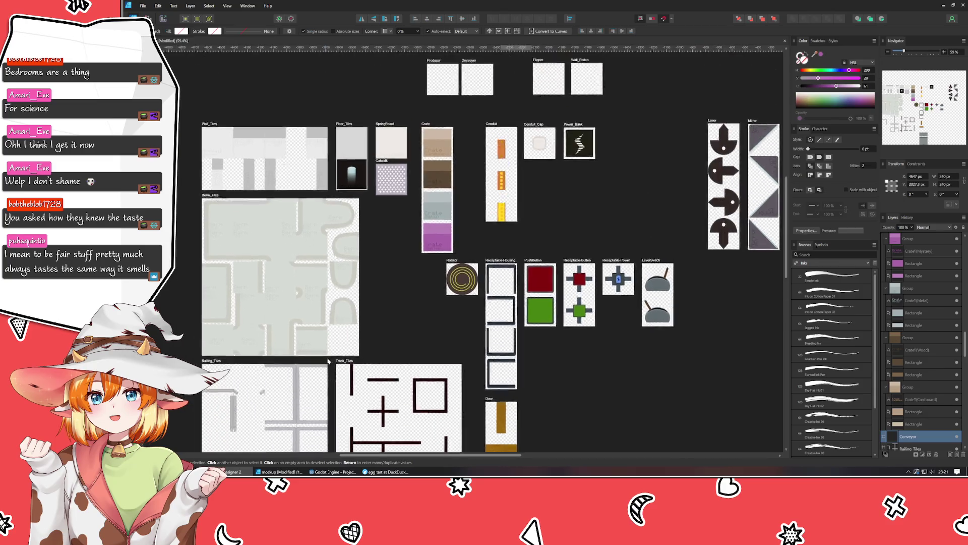
scroll(324, 372, "up", 2)
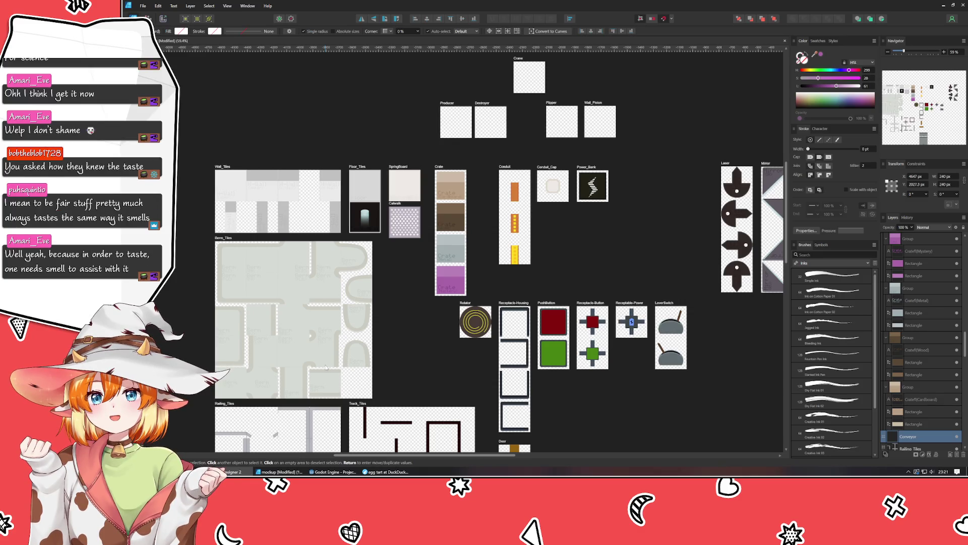
scroll(327, 163, "down", 3)
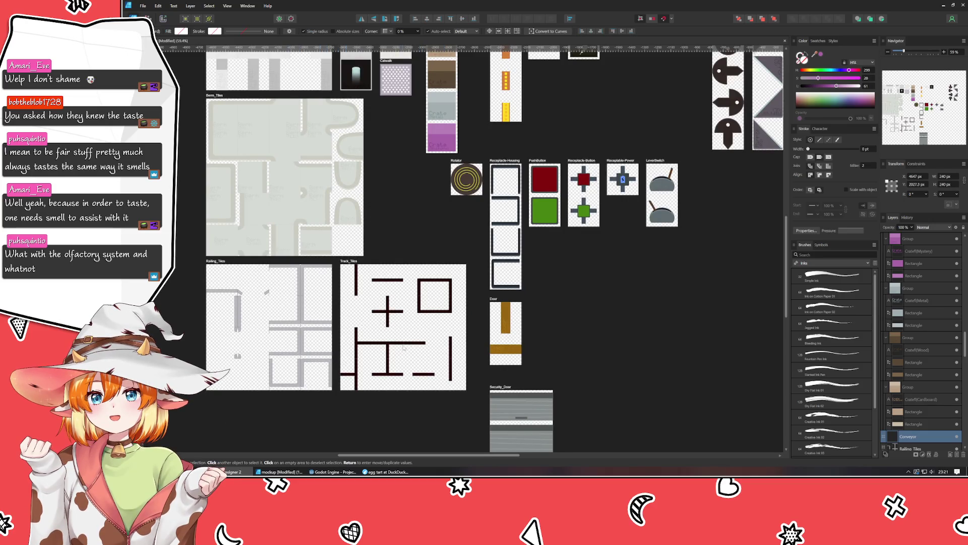
scroll(280, 168, "up", 2)
scroll(403, 252, "down", 2)
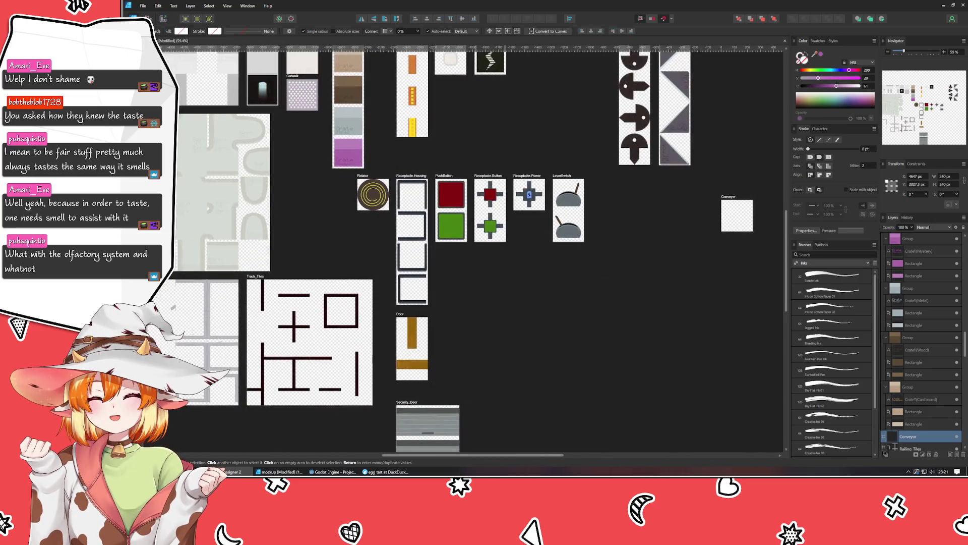
scroll(558, 332, "right", 2)
scroll(558, 331, "right", 7)
scroll(559, 332, "up", 1)
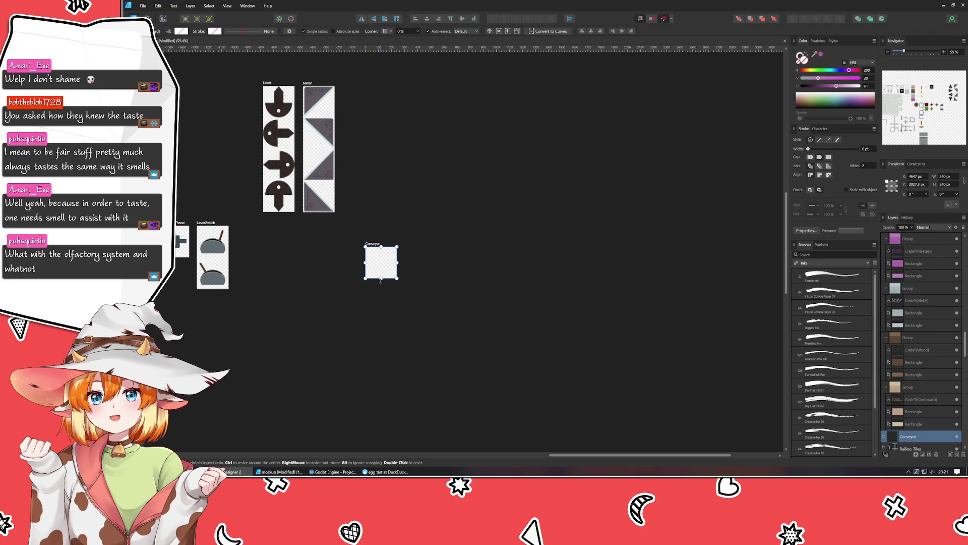
- Resize the Conveyor artboard to a 240 × 2400 px strip and pull a first horizontal guide onto it
mouse_move(381, 253)
left_mouse_down()
mouse_move(461, 118)
mouse_move(407, 117)
mouse_move(375, 433)
left_mouse_up()
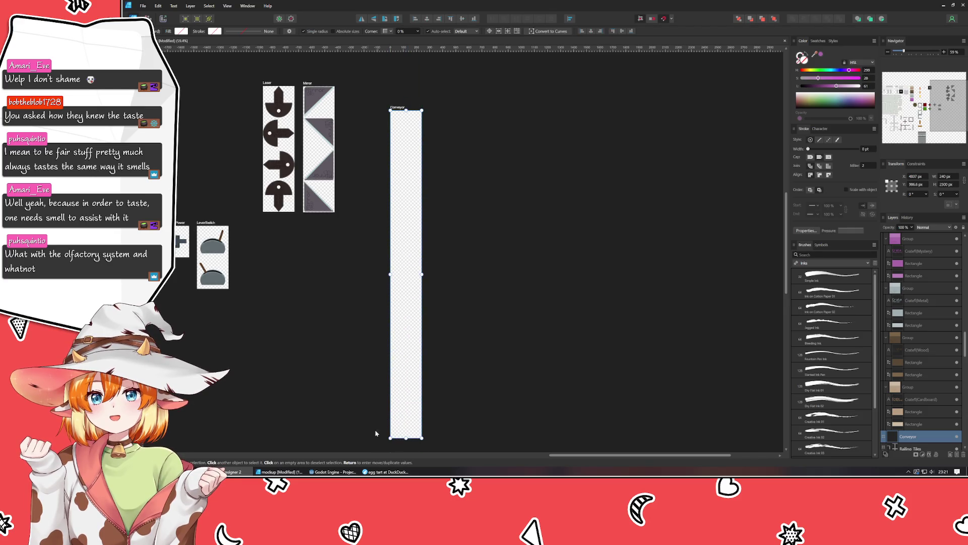
left_click_drag(65, 358, 266, 371)
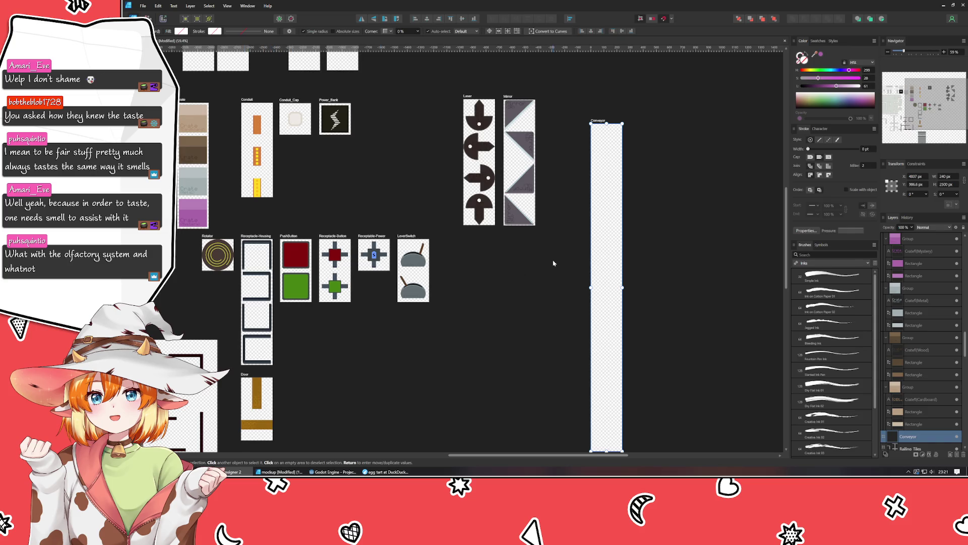
left_click_drag(553, 262, 405, 223)
left_click_drag(475, 247, 670, 237)
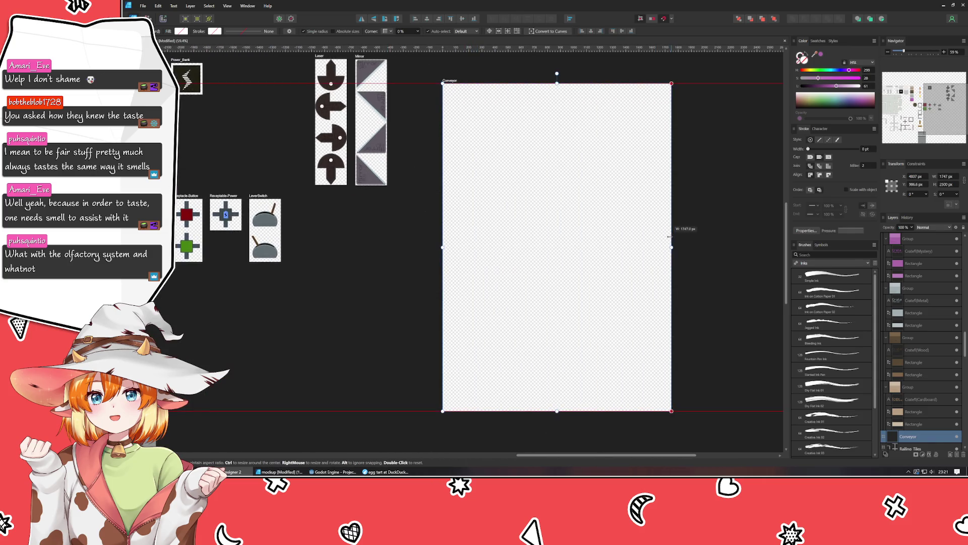
key("ctrl+z")
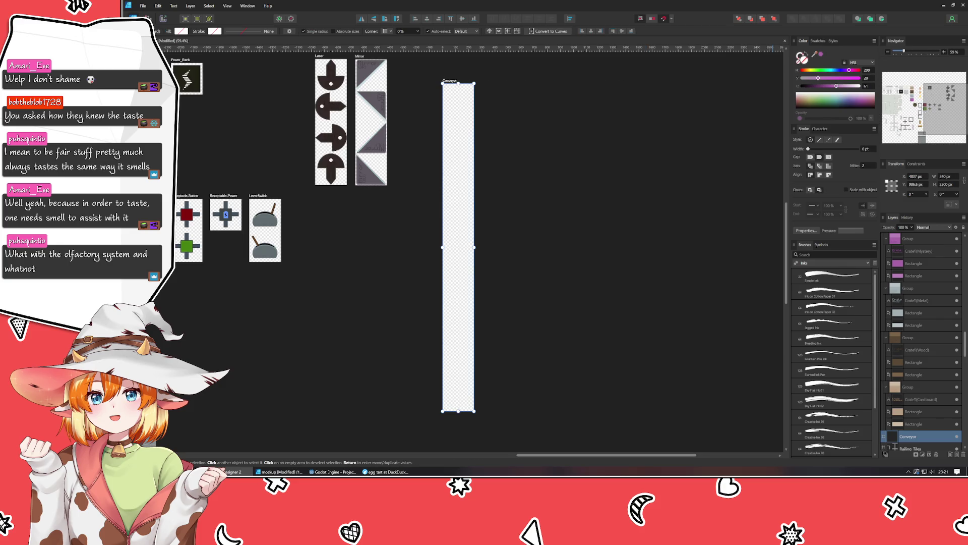
left_click(941, 186)
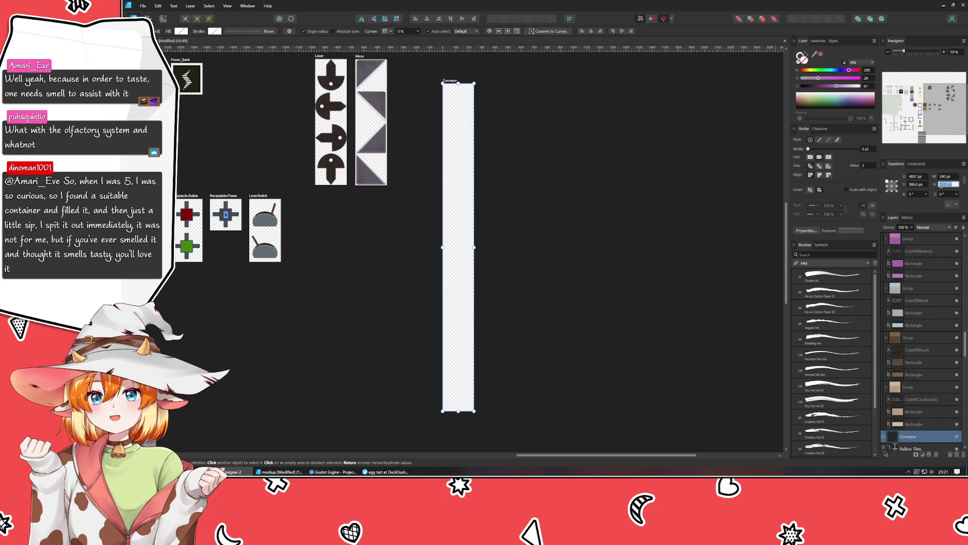
type("2400")
key("Return")
left_click(613, 176)
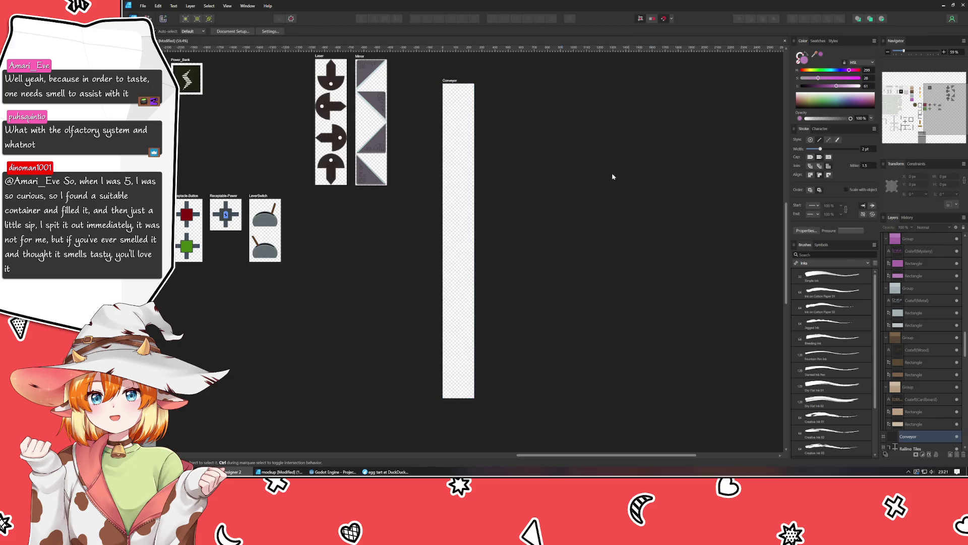
left_click(453, 84)
mouse_move(442, 48)
left_mouse_down()
mouse_move(454, 233)
mouse_move(463, 114)
left_mouse_up()
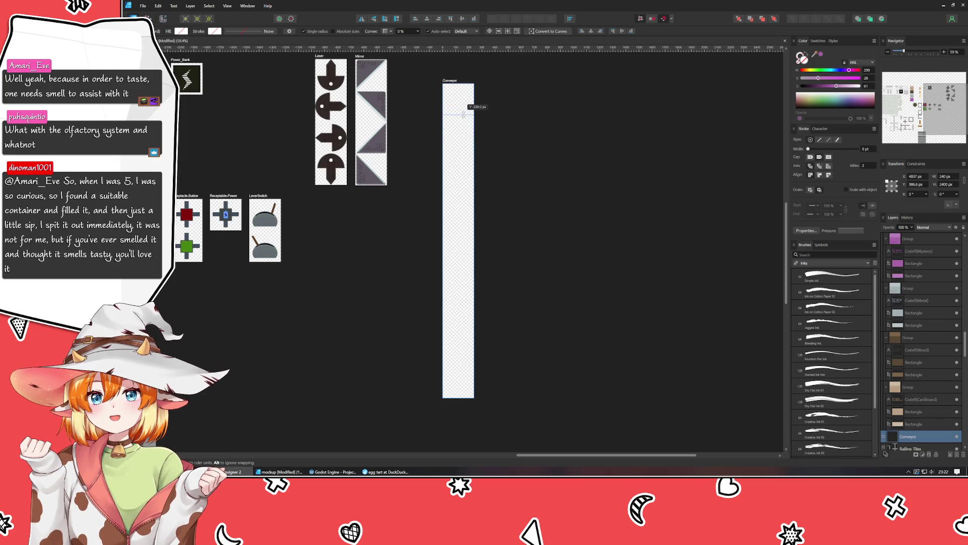
- Open the guides list, add four horizontal guides, and set the first two to 480 and 720 px
double_click(459, 115)
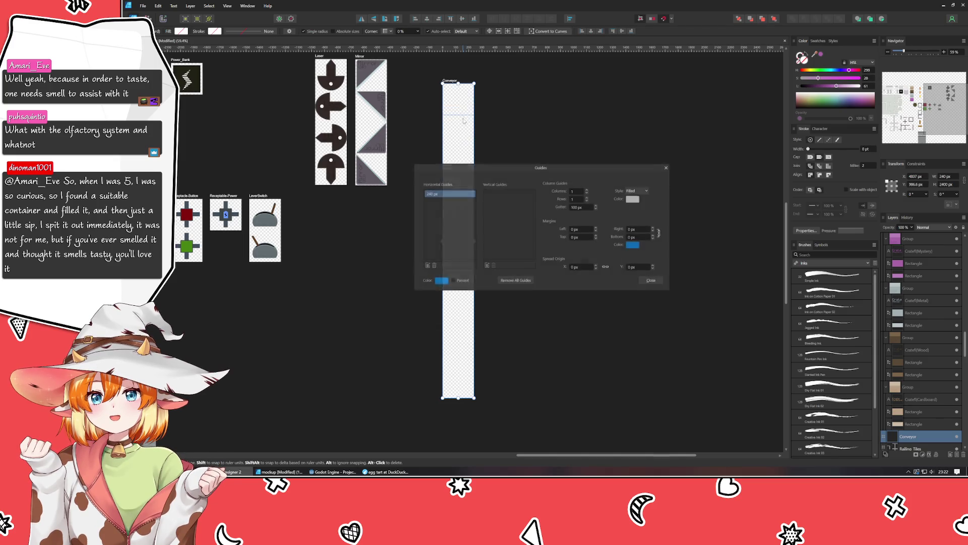
left_click(429, 266)
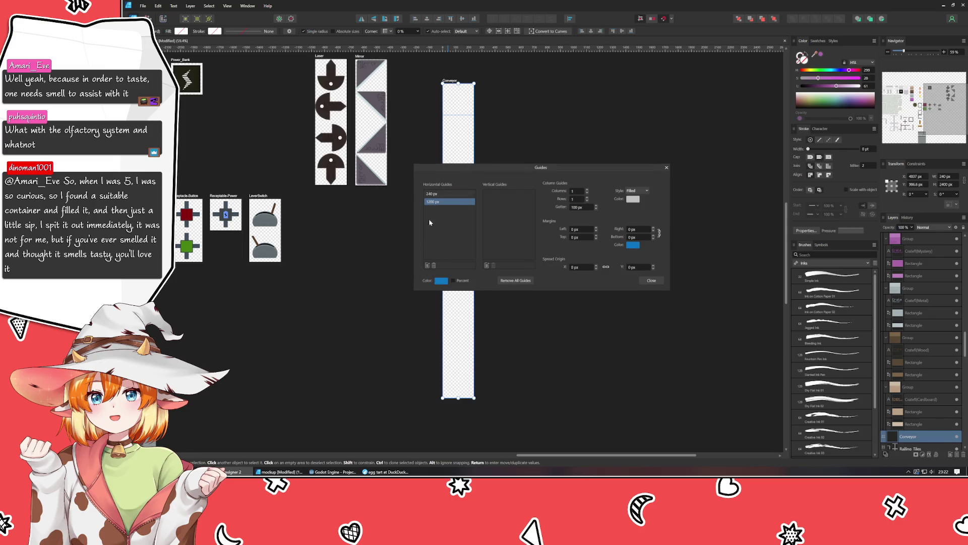
left_click(427, 266)
left_click(427, 266)
left_click(427, 266)
left_click(427, 265)
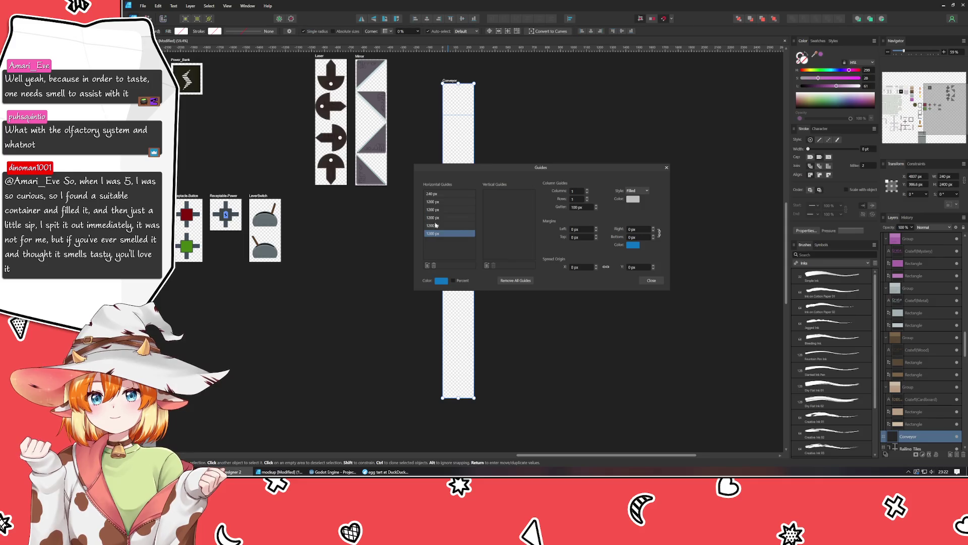
double_click(434, 201)
type("480")
key("Return")
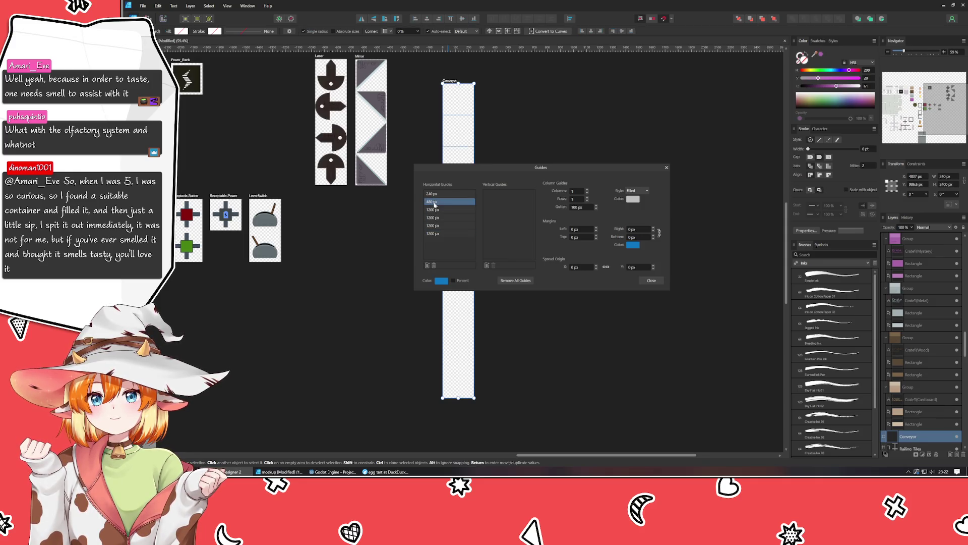
double_click(429, 210)
type("720")
key("Return")
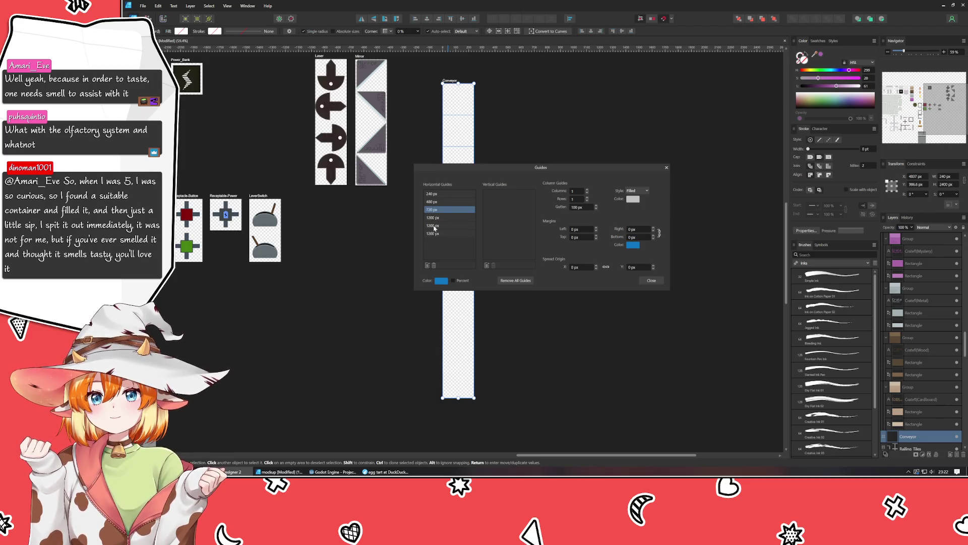
- Set the remaining new horizontal guides to 960 and 1440 px
double_click(434, 226)
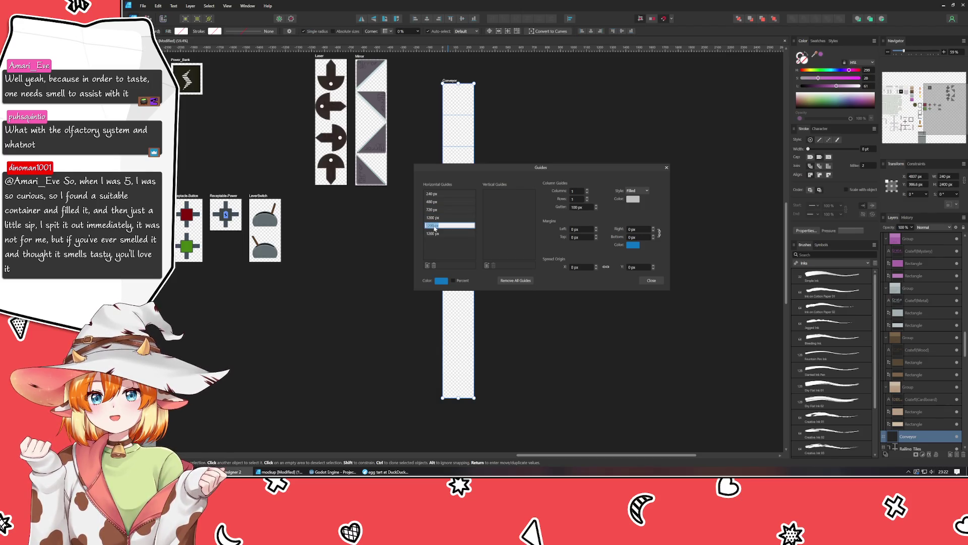
type("960")
key("Return")
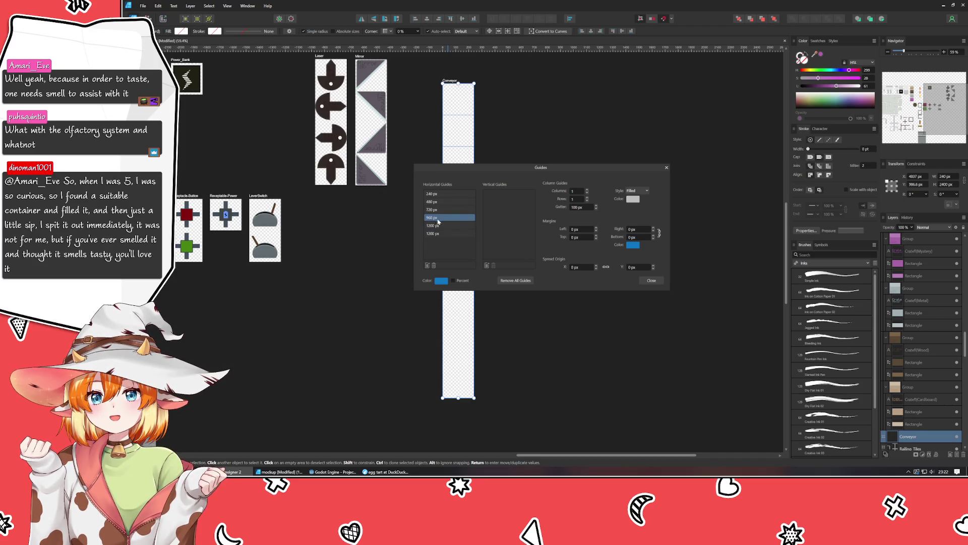
double_click(432, 234)
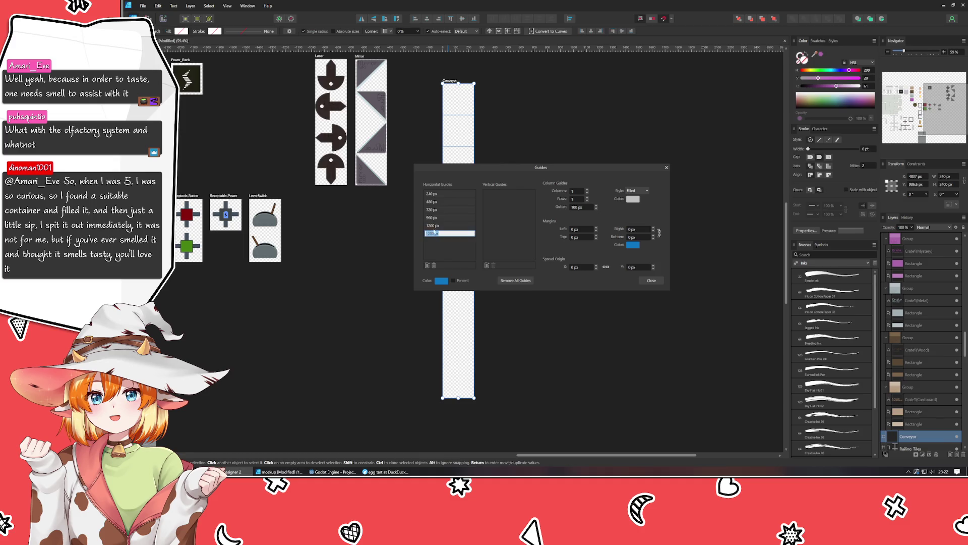
left_click_drag(449, 170, 528, 180)
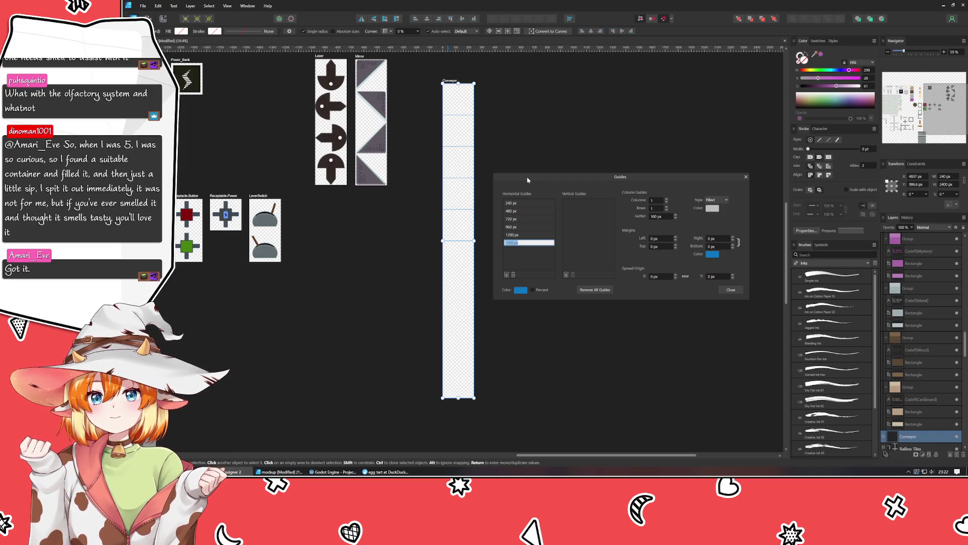
type("1")
key("Return")
- Add more horizontal guides and change the duplicate 1200 px entries to 1680, 1920 and 2160 px
left_click(507, 274)
left_click(507, 275)
left_click(507, 274)
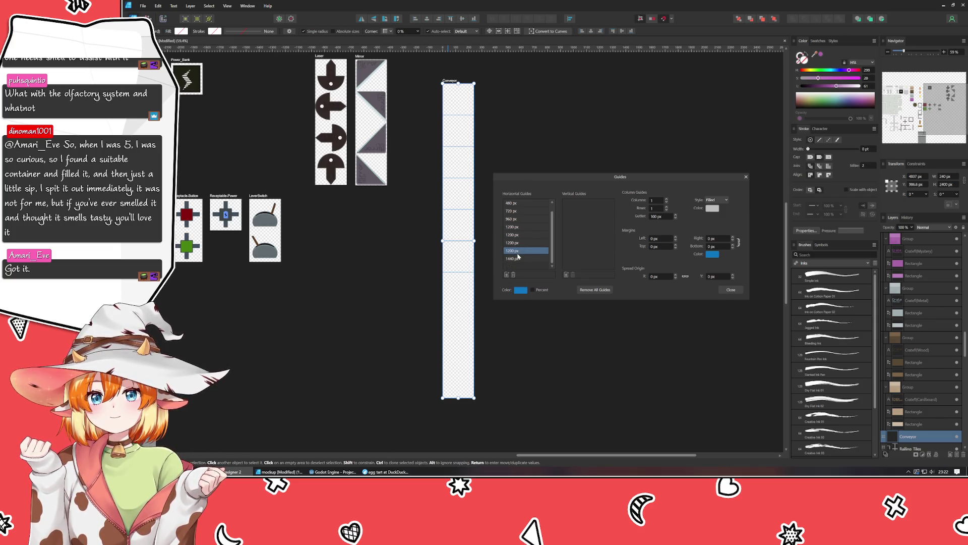
double_click(512, 235)
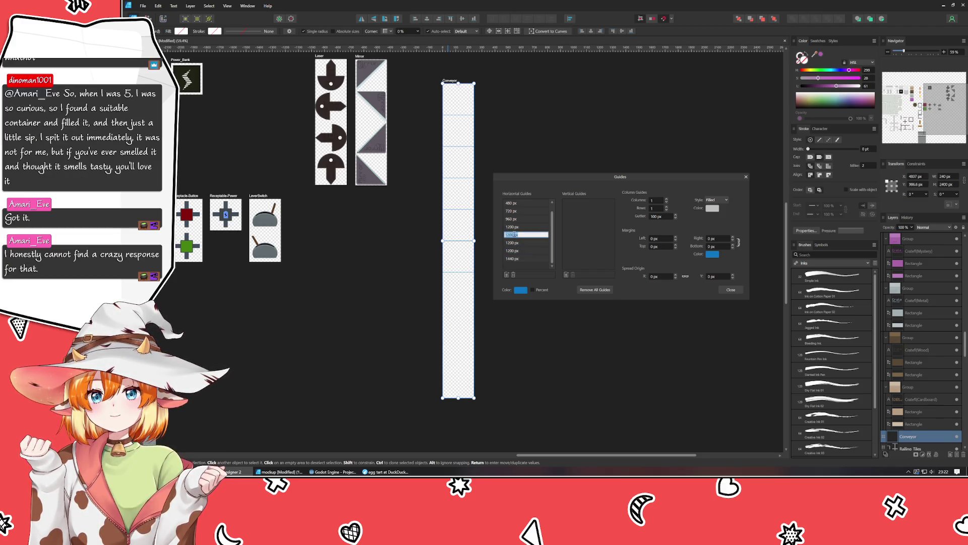
key("BackSpace")
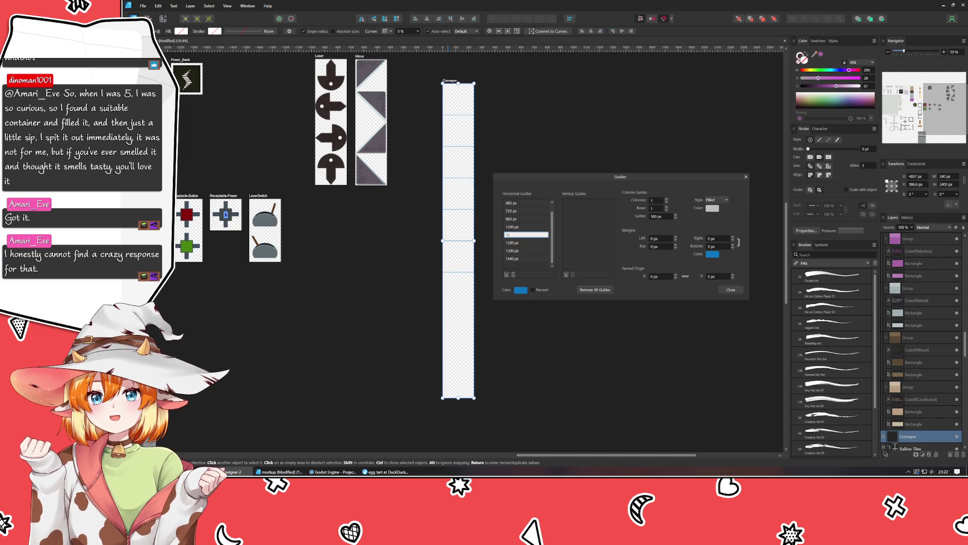
key("Return")
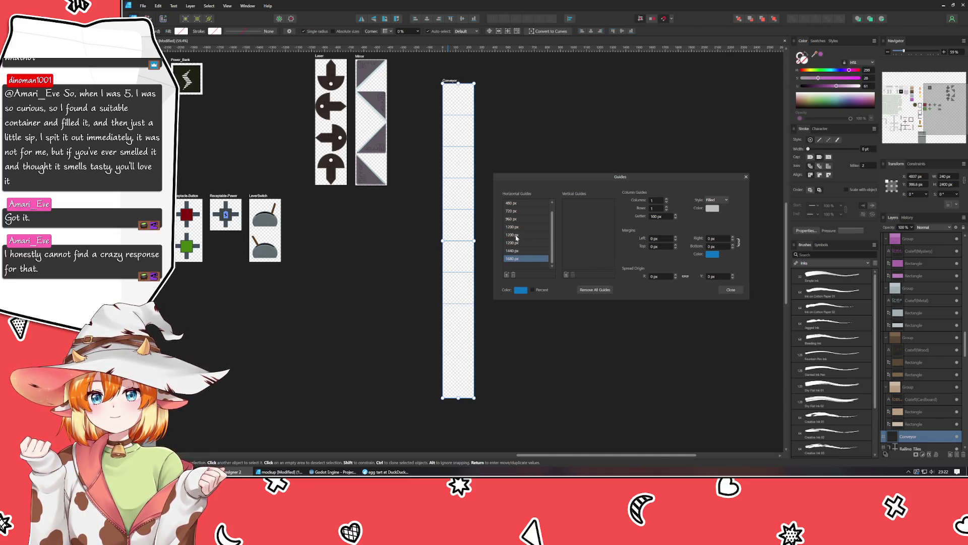
double_click(515, 235)
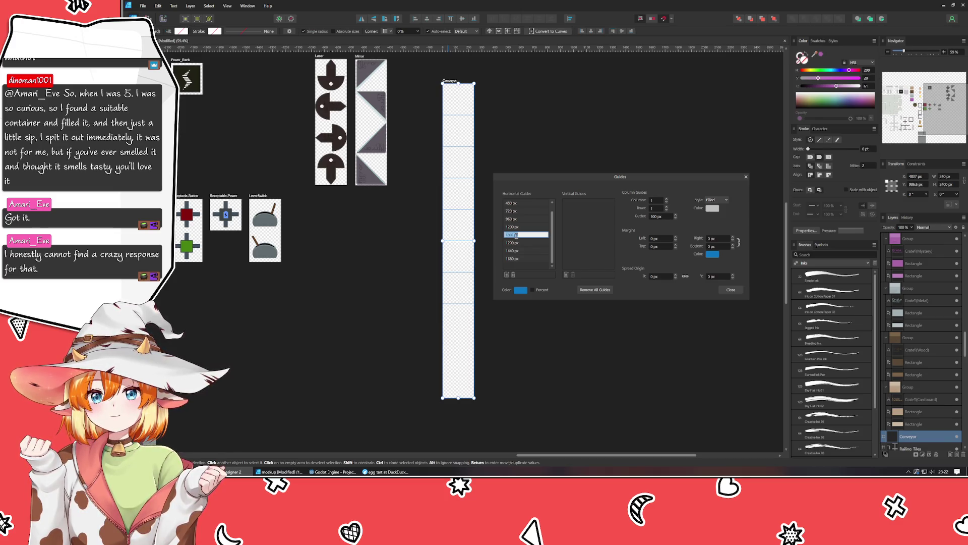
key("BackSpace")
key("Return")
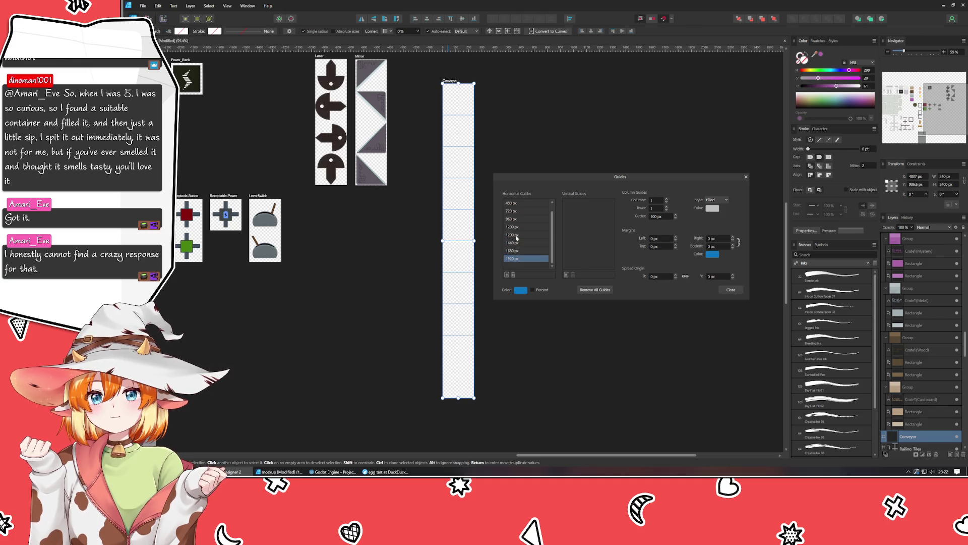
left_click(516, 235)
left_click(517, 235)
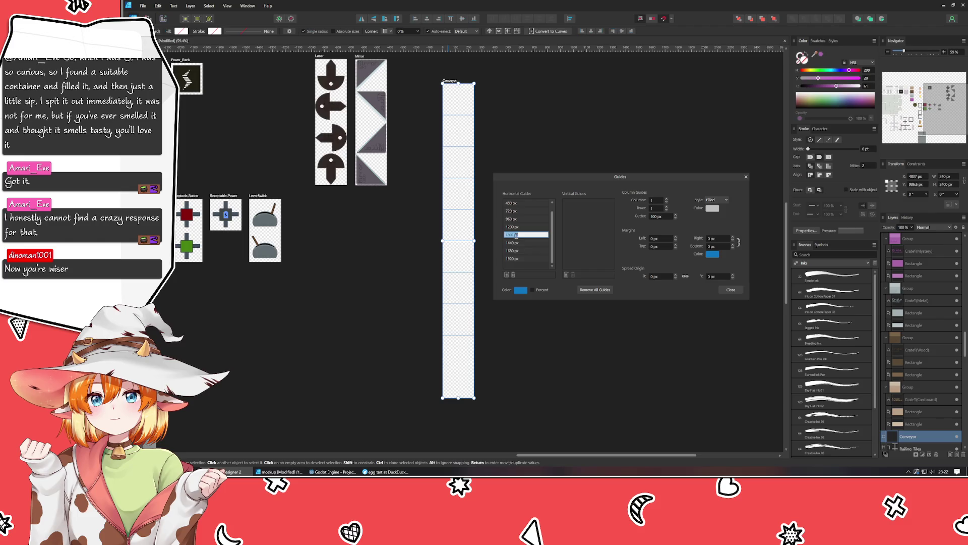
key("BackSpace")
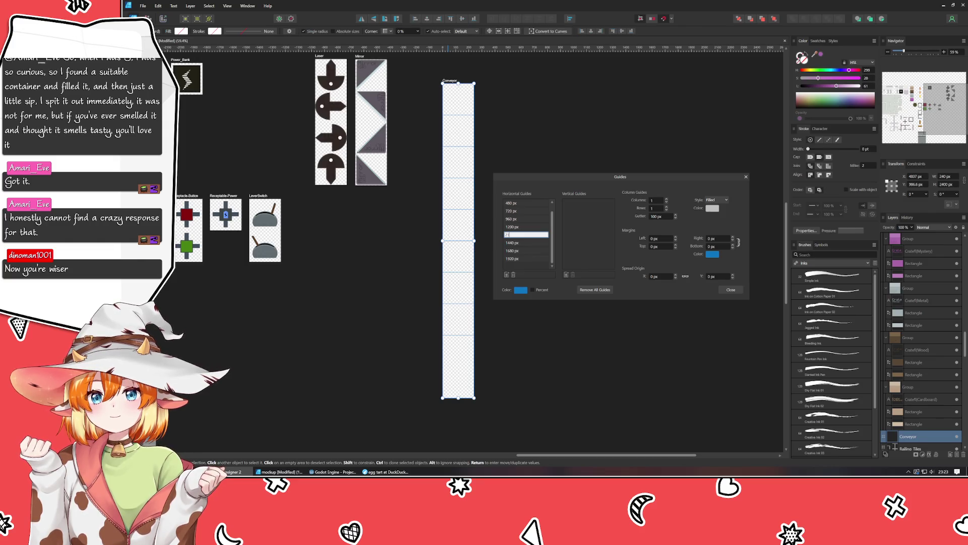
key("Return")
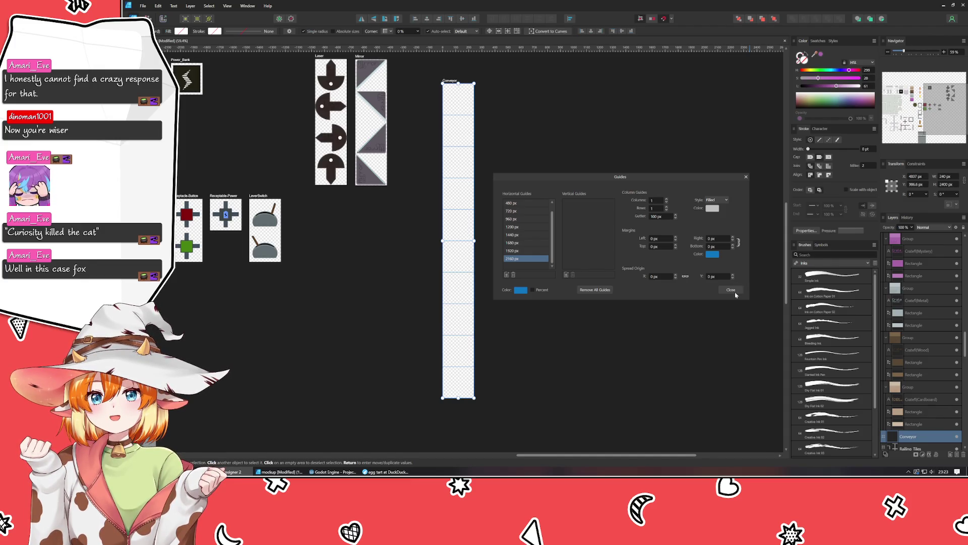
- Add a vertical guide at 240 px to the Conveyor artboard
left_click(566, 275)
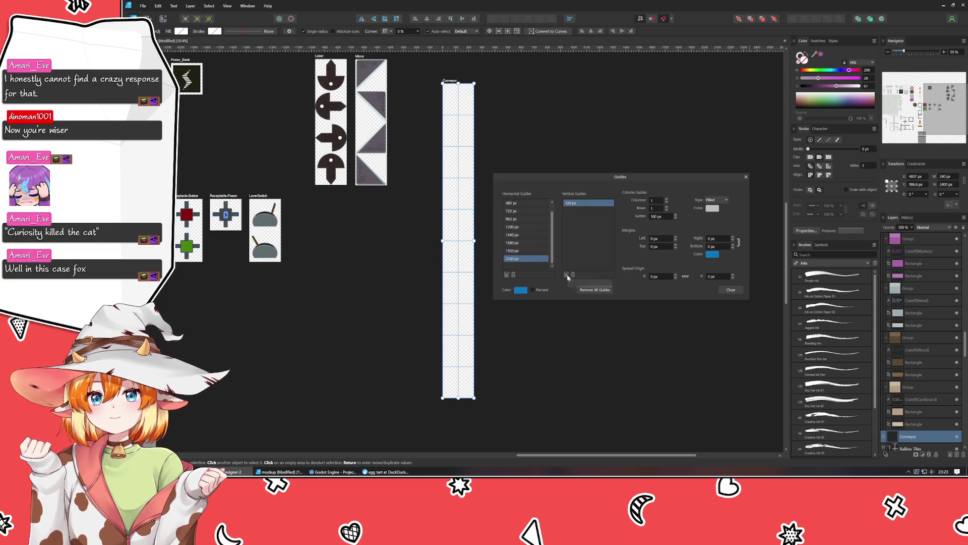
double_click(575, 203)
type("240")
key("Return")
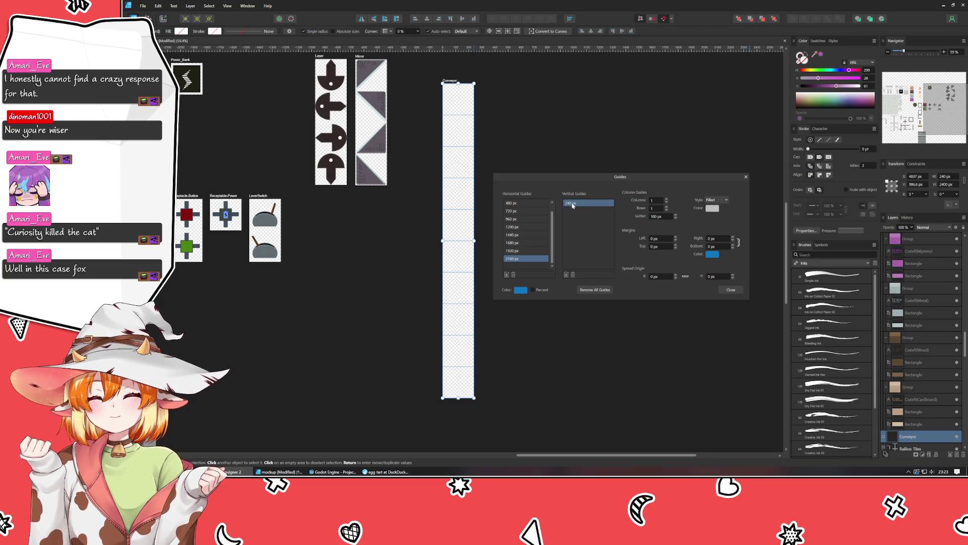
left_click(567, 275)
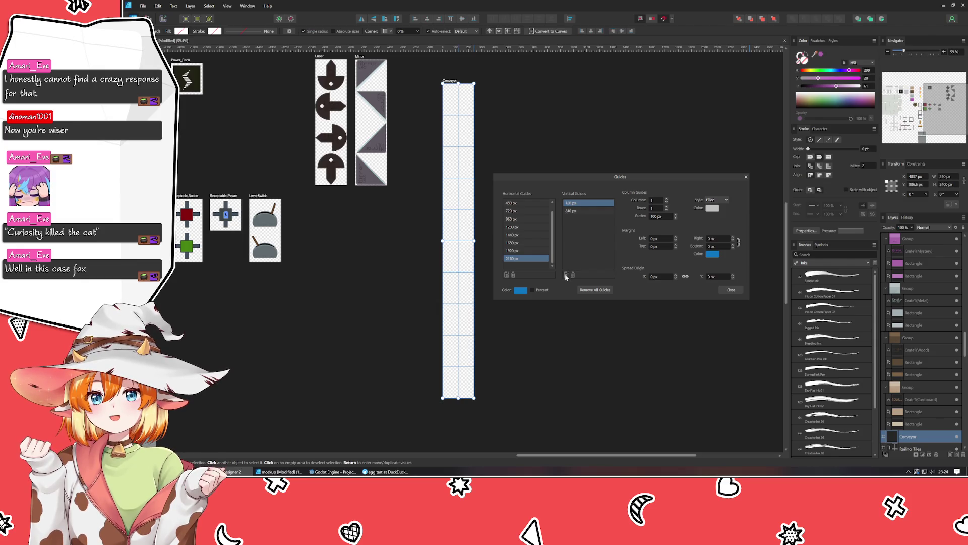
double_click(574, 203)
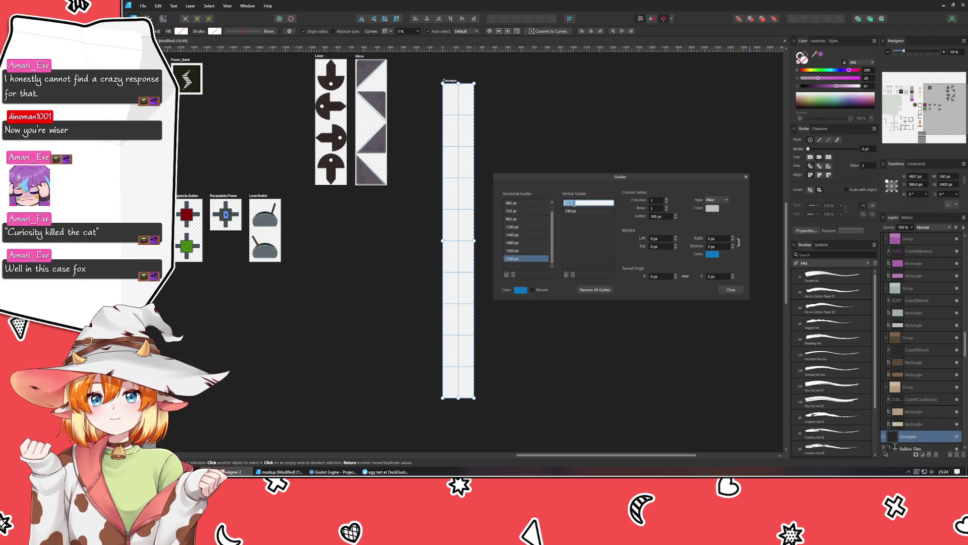
type("240")
key("Return")
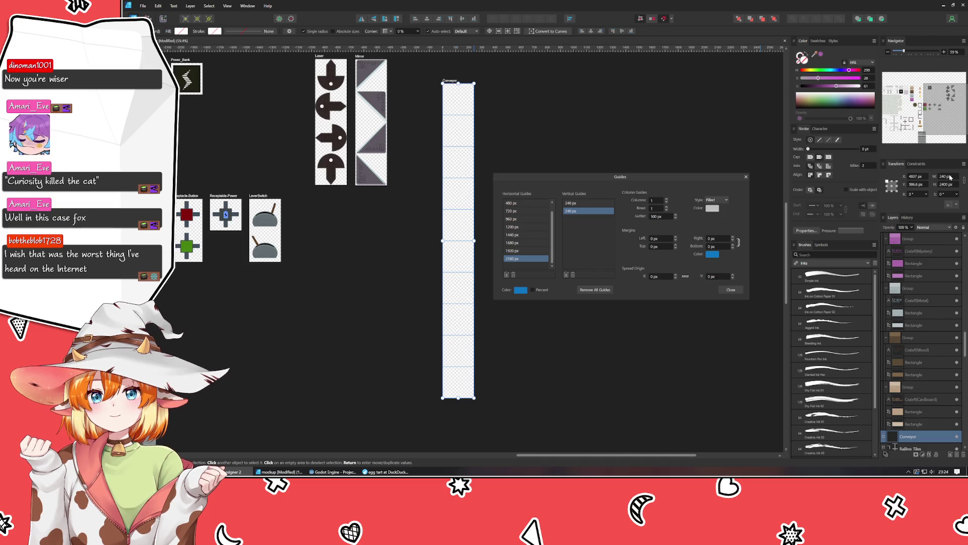
- Set the Conveyor artboard width to 480 px and close the Guides window
left_click(946, 177)
type("480")
key("Return")
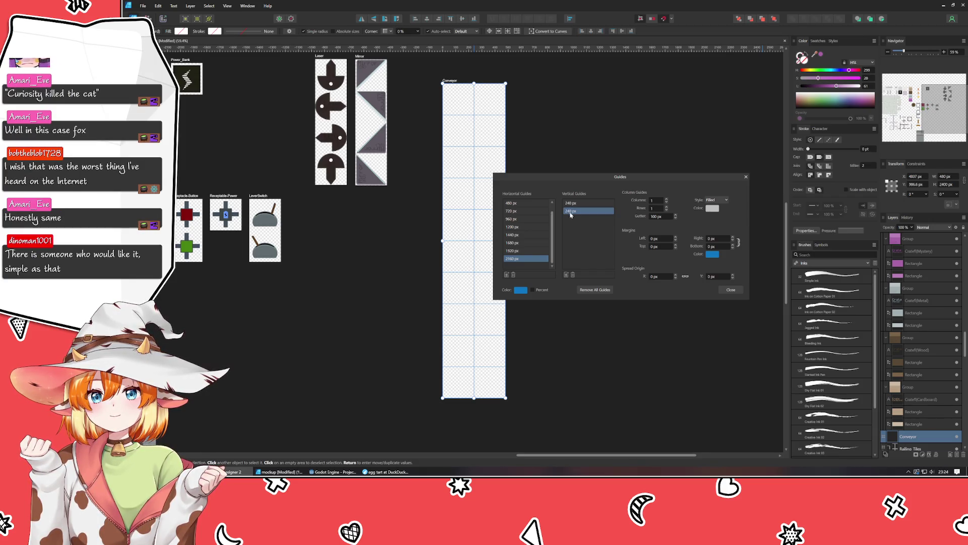
left_click(731, 290)
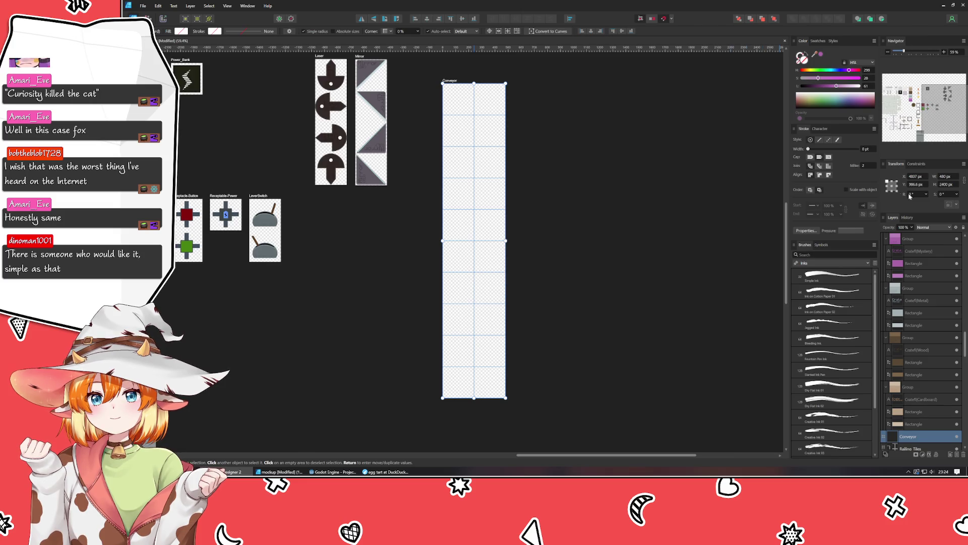
left_click(947, 176)
type("720")
key("Return")
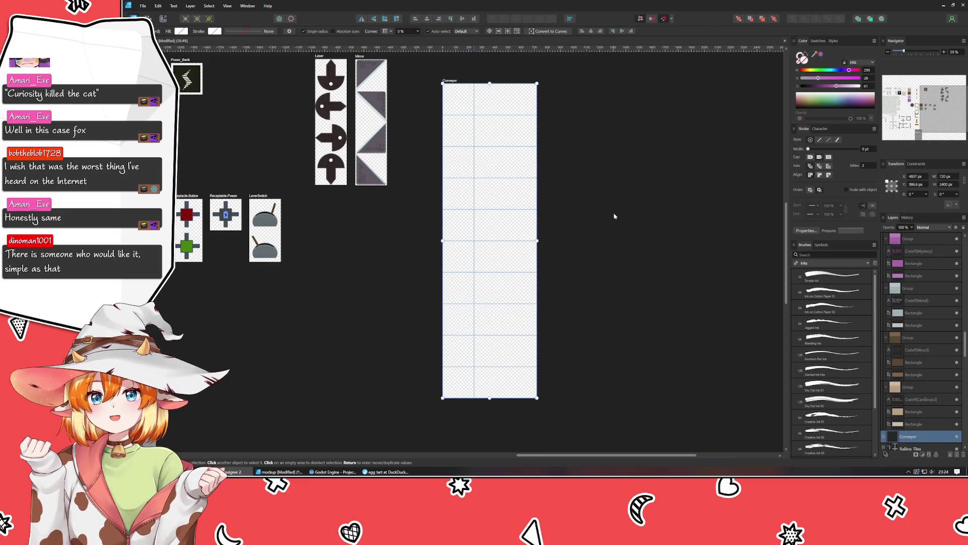
left_click(614, 216)
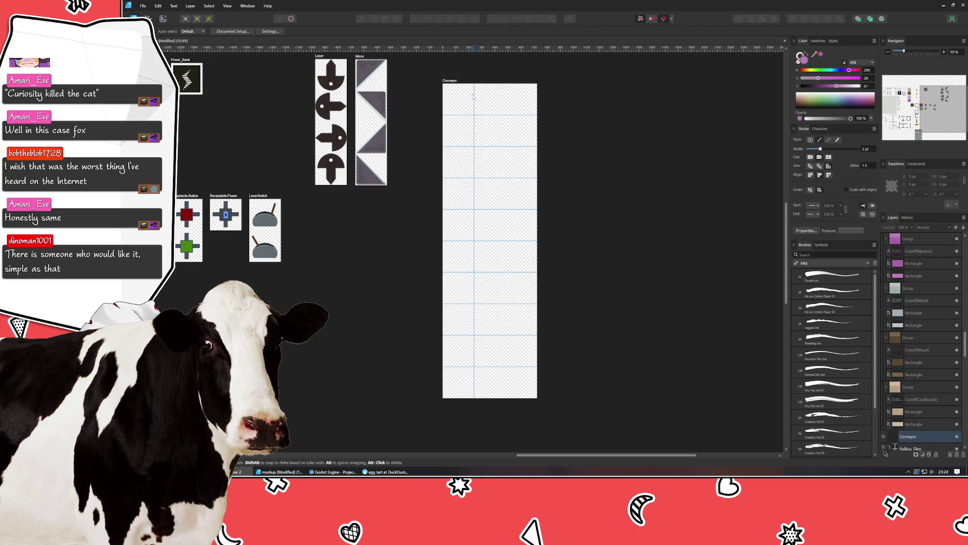
double_click(474, 98)
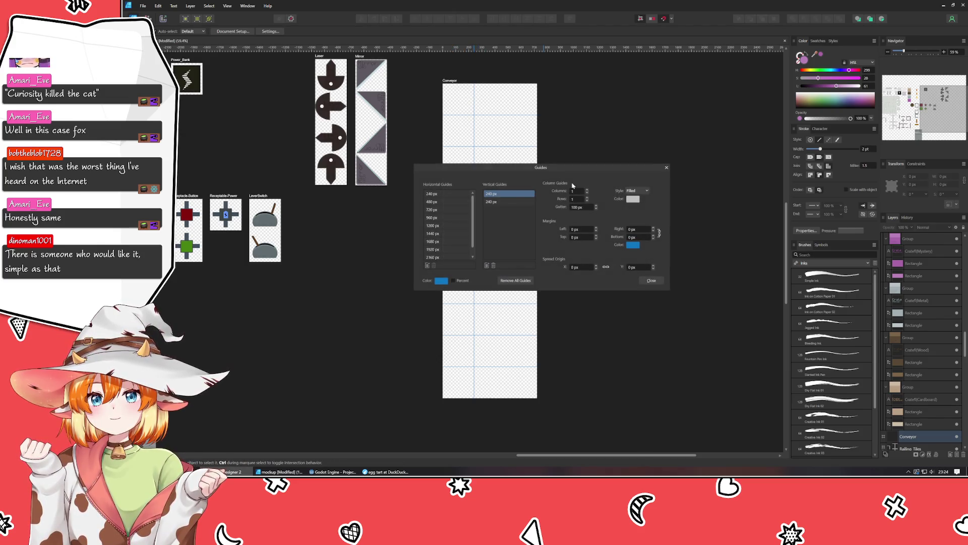
left_click(489, 201)
left_click(489, 202)
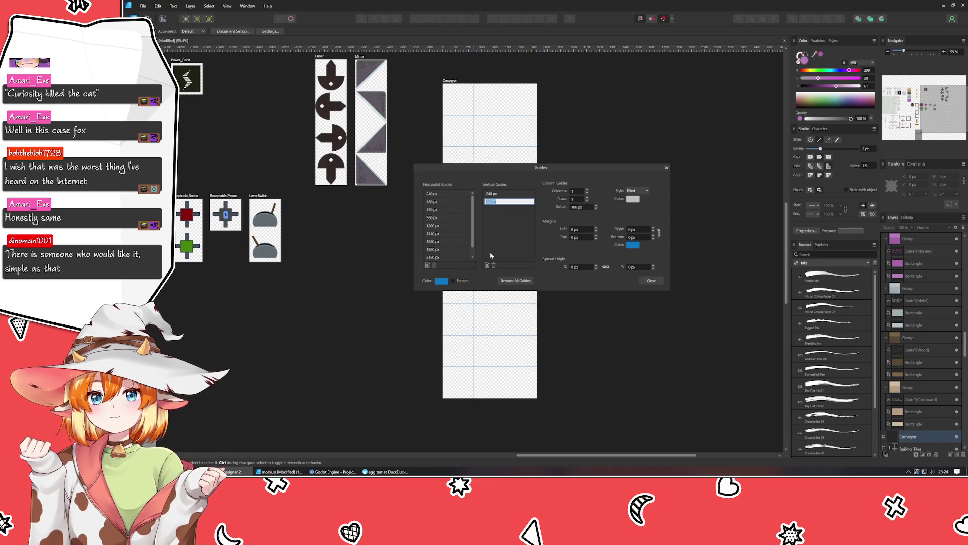
type("360")
key("Return")
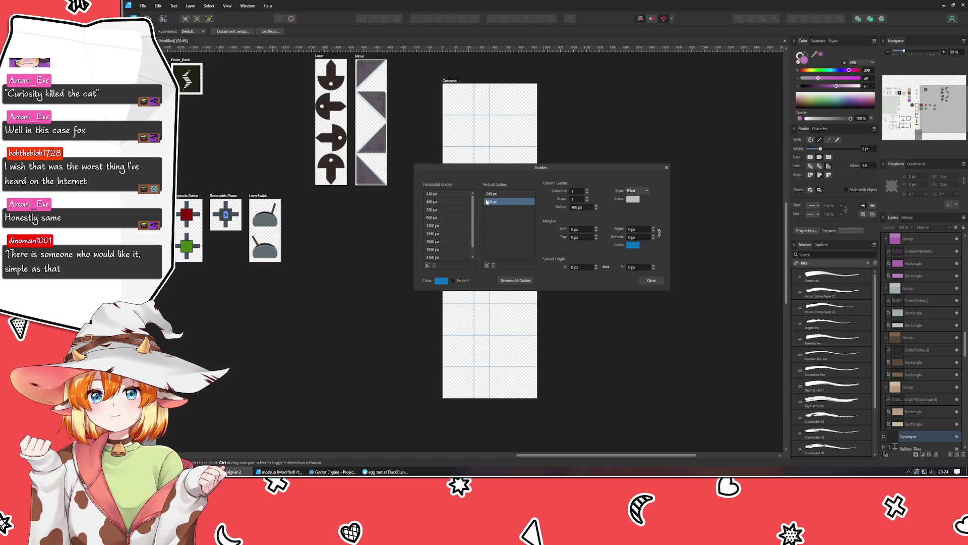
left_click(487, 202)
type("480")
key("Return")
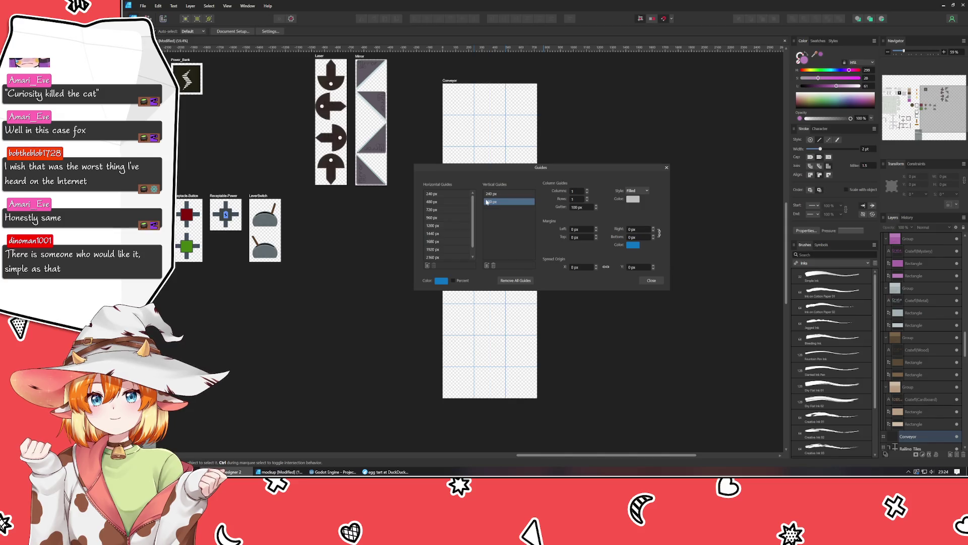
left_click(654, 281)
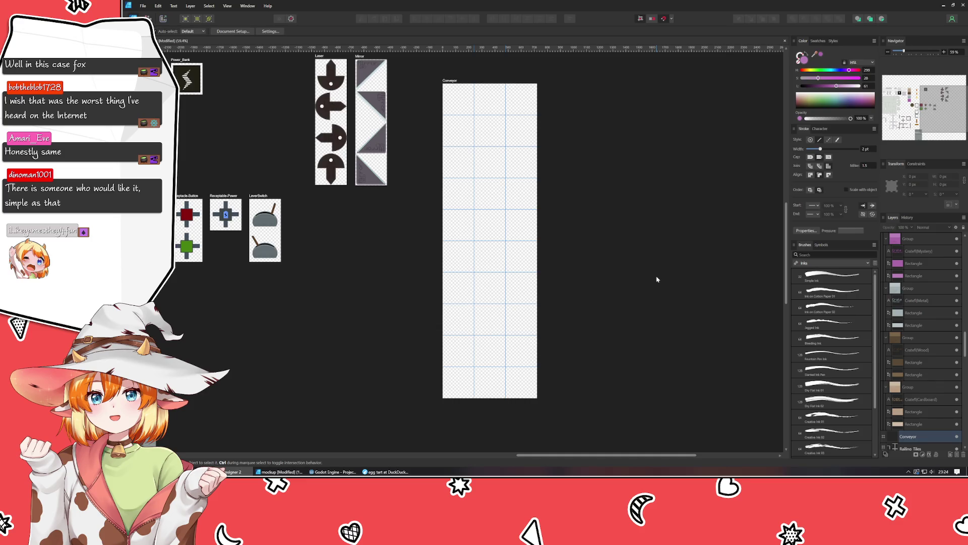
- Paste the dark conveyor belt tile and drag it into the Conveyor artboard's top-left 240 px cell
mouse_move(462, 191)
left_mouse_down()
mouse_move(472, 211)
mouse_move(497, 216)
mouse_move(509, 325)
left_mouse_up()
scroll(498, 215, "up", 3)
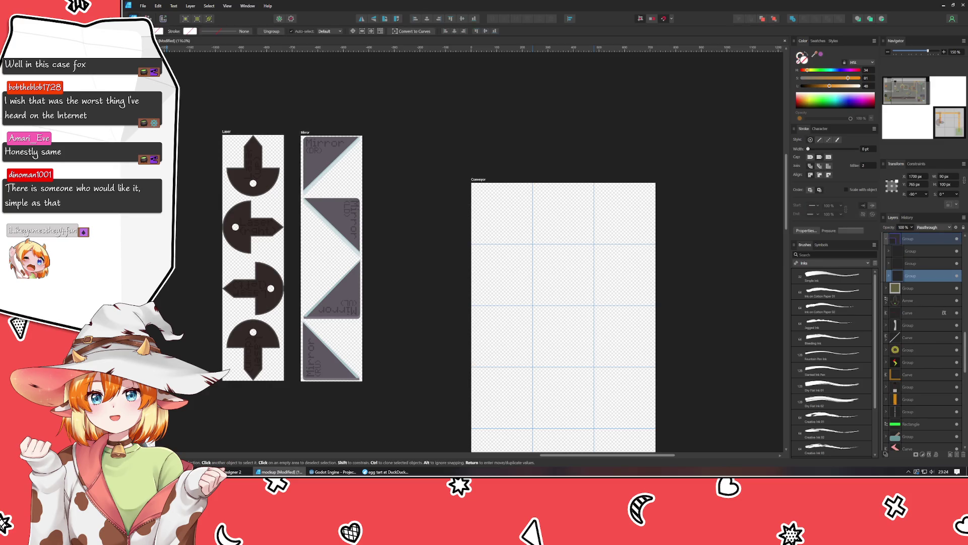
key("ctrl+v")
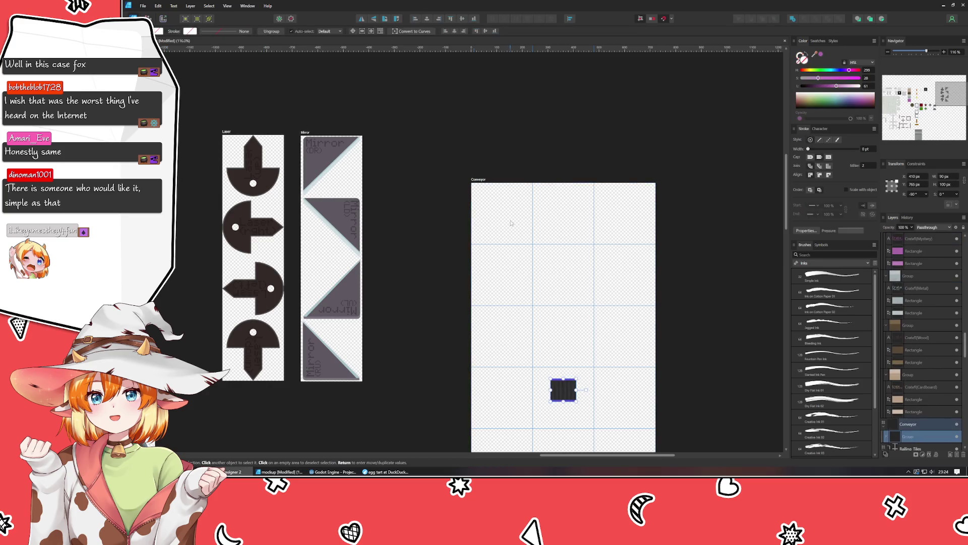
mouse_move(566, 389)
left_mouse_down()
mouse_move(534, 225)
mouse_move(487, 227)
mouse_move(533, 189)
mouse_move(494, 210)
left_mouse_up()
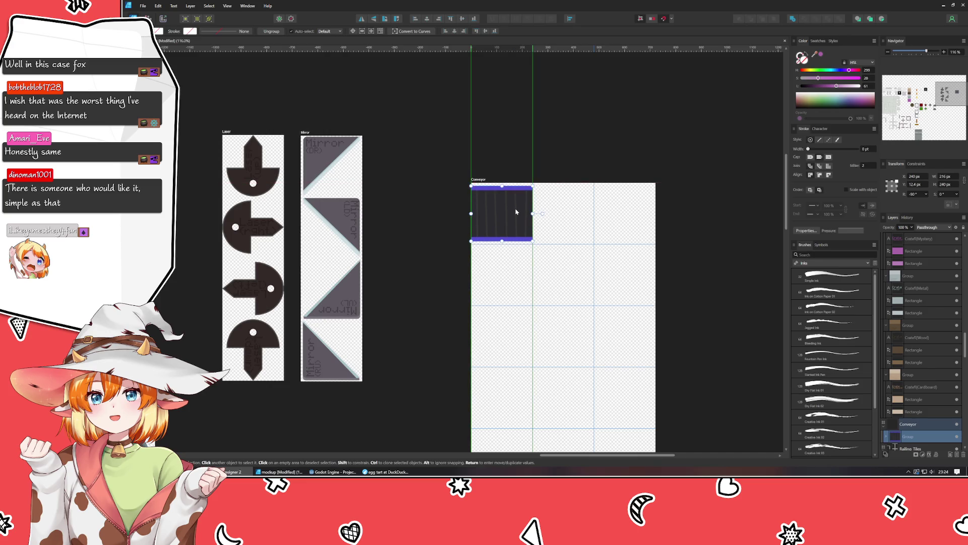
scroll(495, 210, "up", 5)
scroll(419, 251, "down", 3)
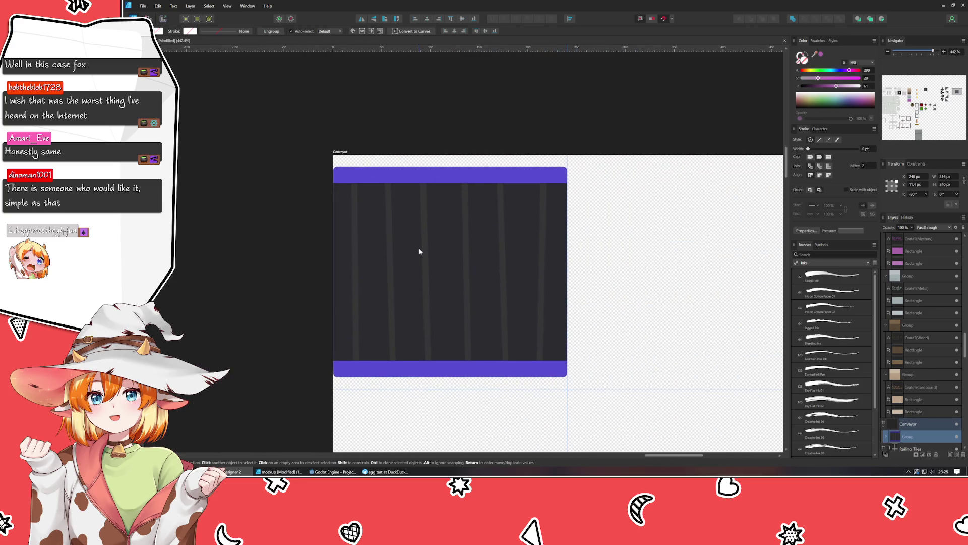
scroll(419, 251, "down", 4)
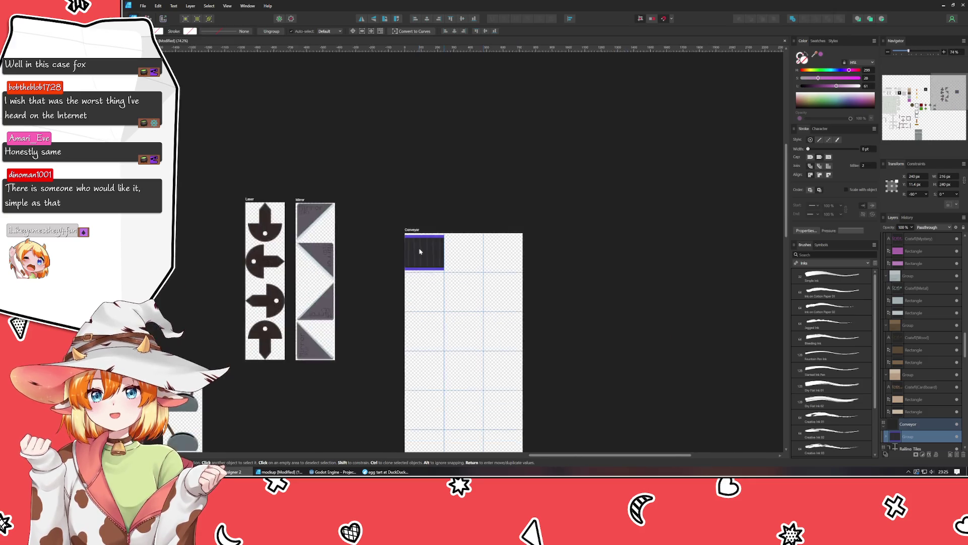
scroll(428, 263, "down", 3)
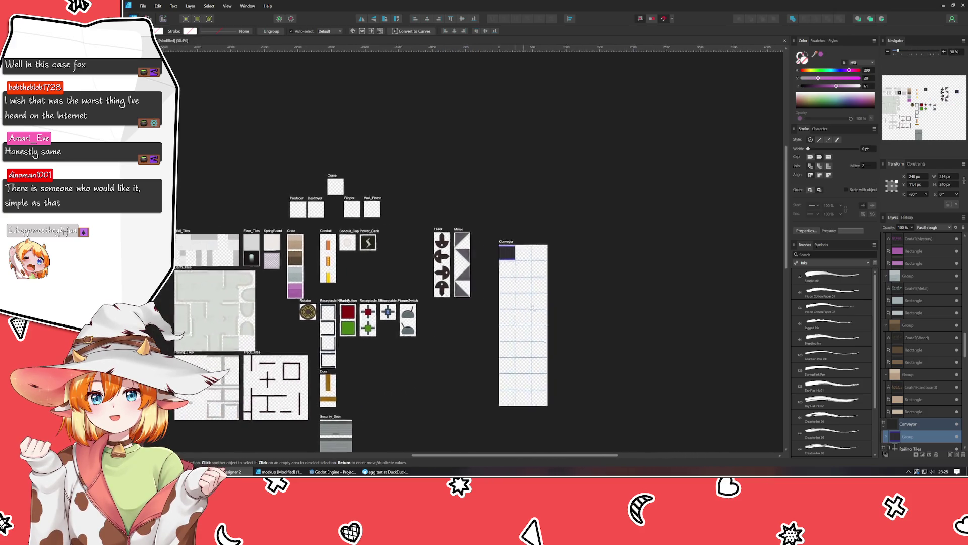
left_click_drag(436, 273, 525, 253)
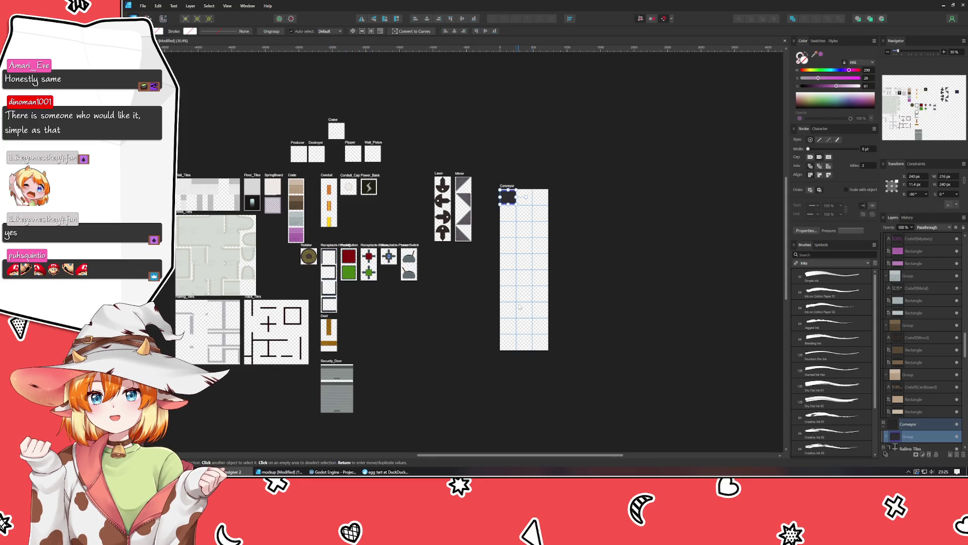
scroll(421, 233, "up", 5)
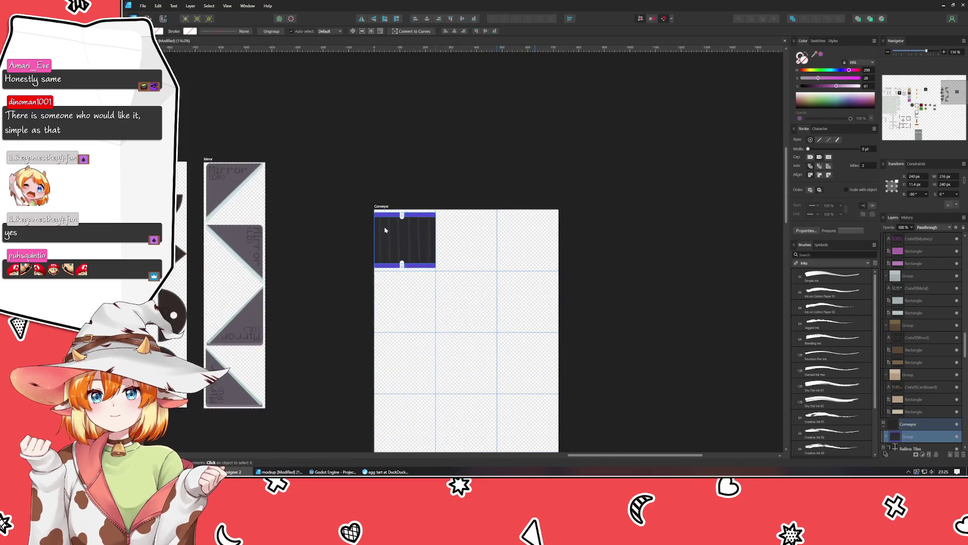
left_click(421, 234)
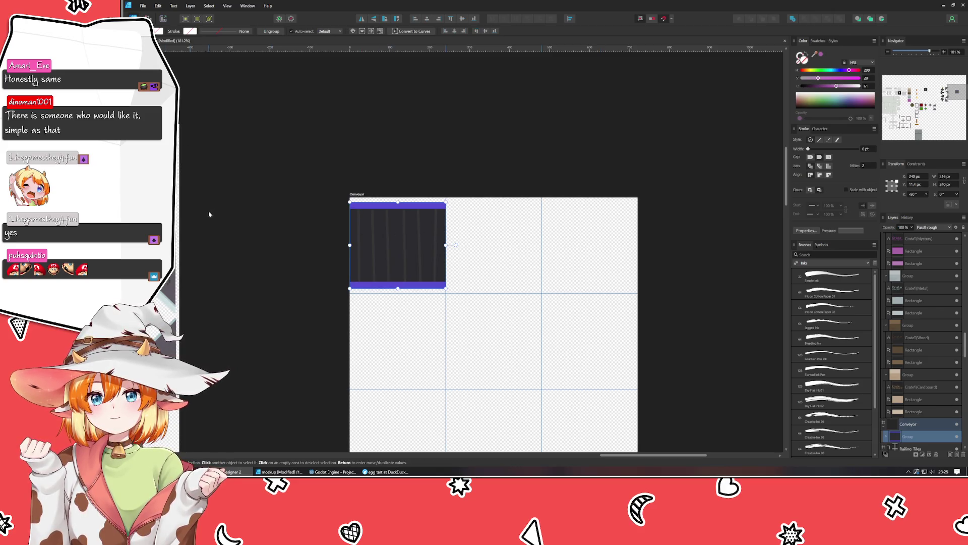
key("m")
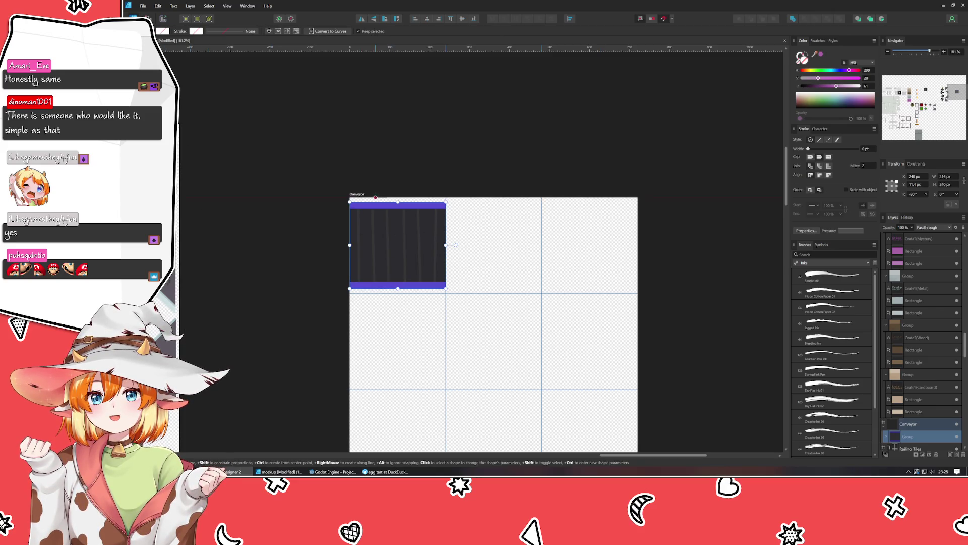
left_click_drag(474, 198, 493, 293)
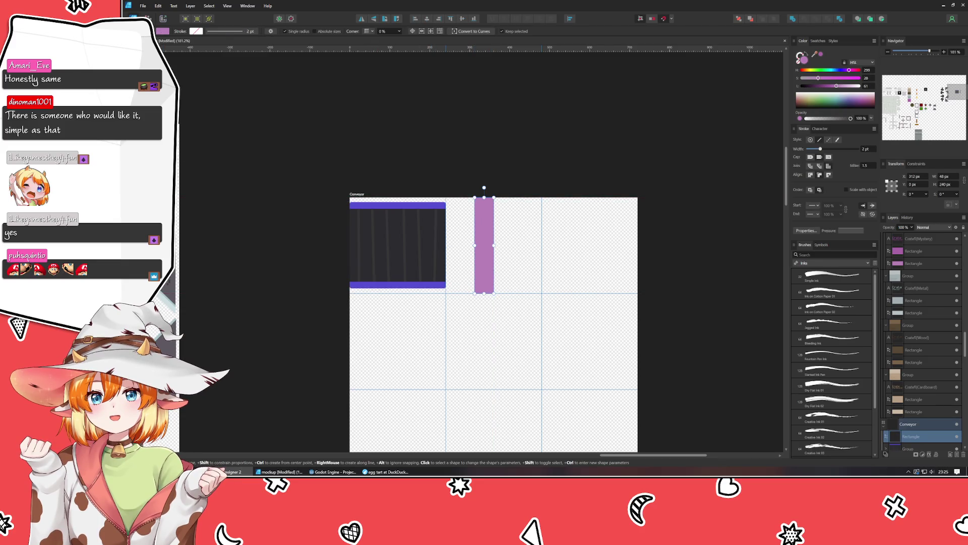
key("v")
left_click(376, 234)
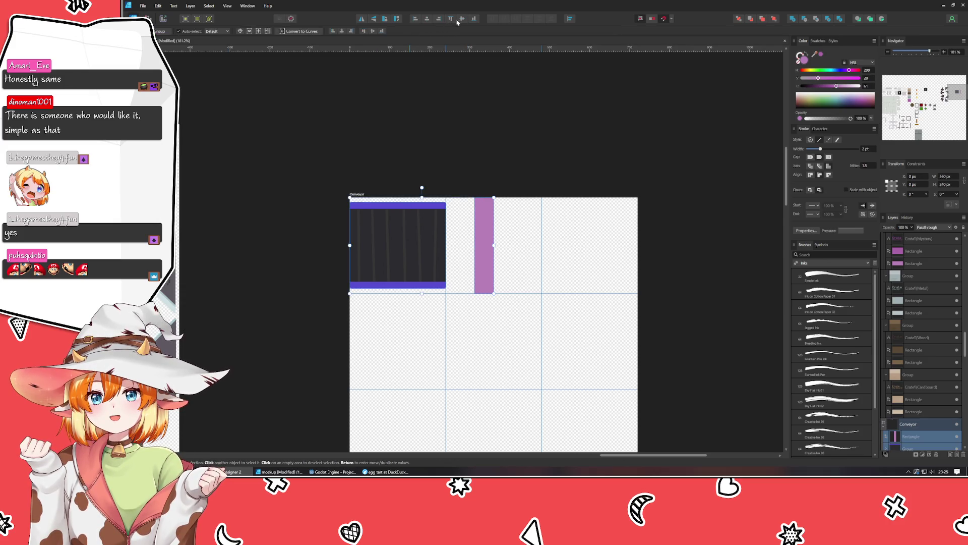
left_click(479, 227)
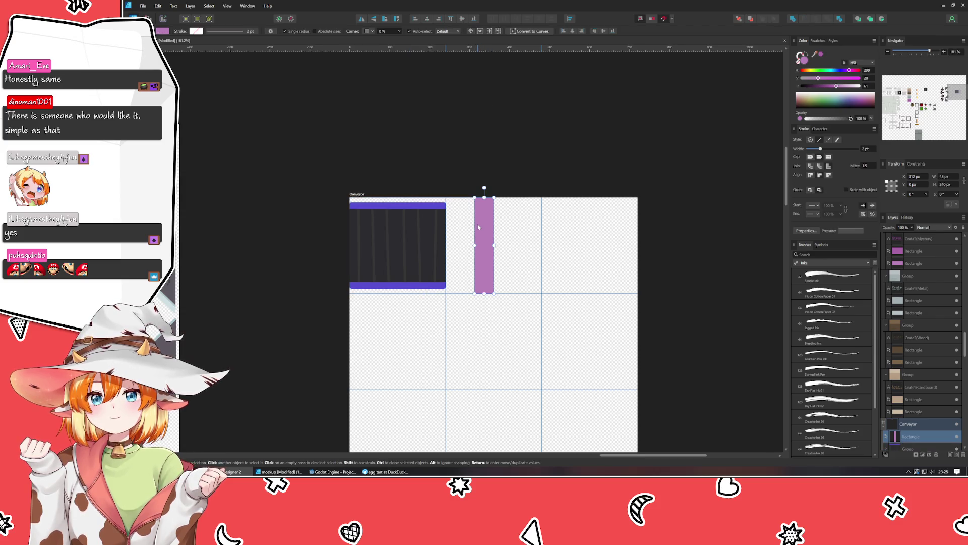
key("Delete")
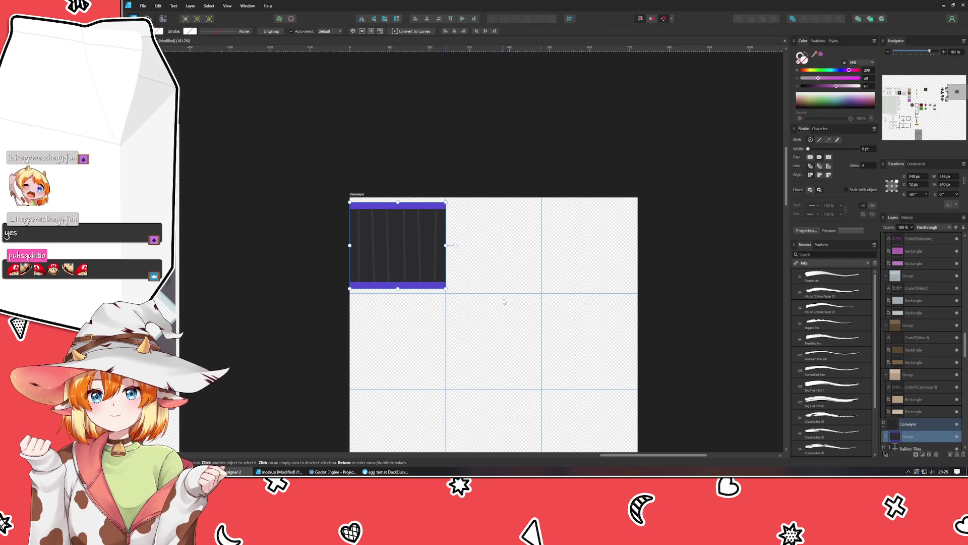
scroll(459, 270, "up", 3)
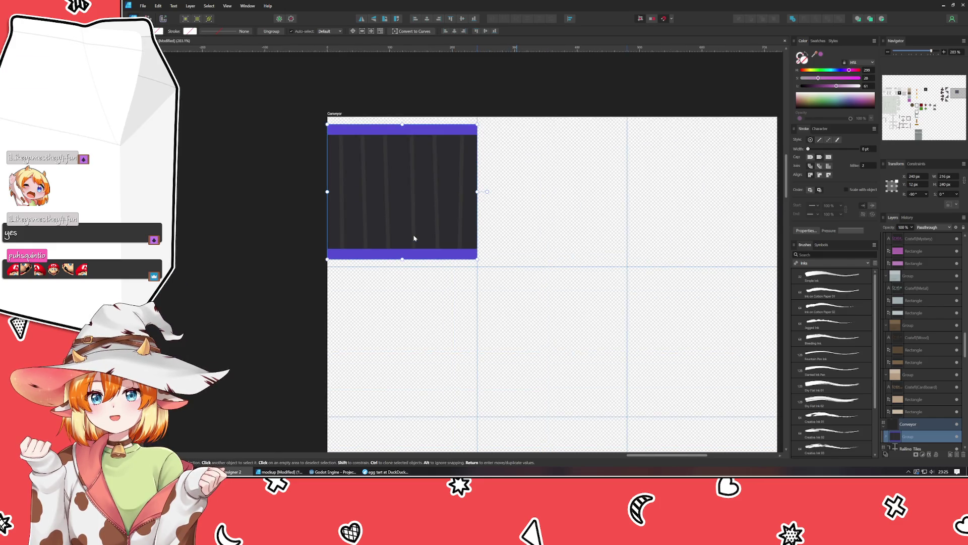
- Shorten the belt slightly, then duplicate its bottom purple rail and nudge the copy down
left_click_drag(407, 255, 400, 251)
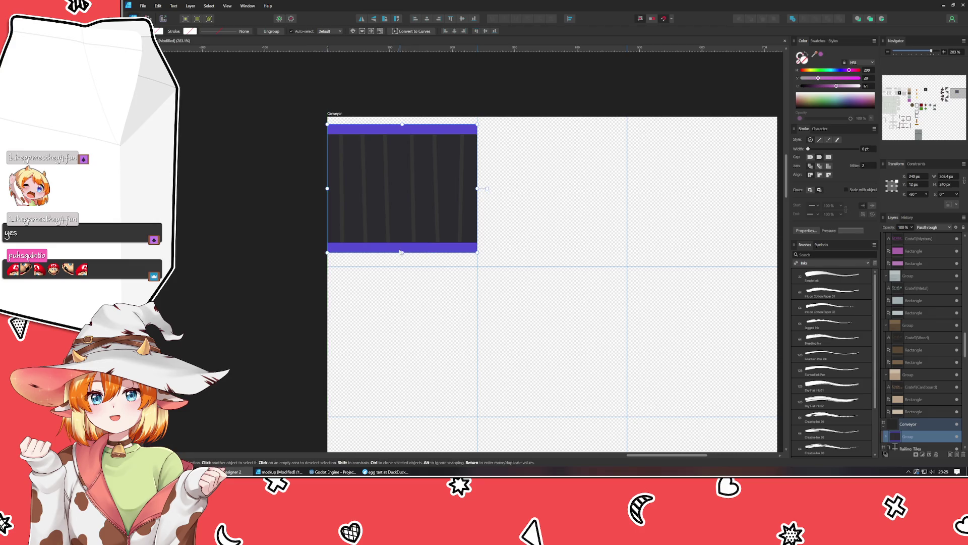
double_click(396, 249)
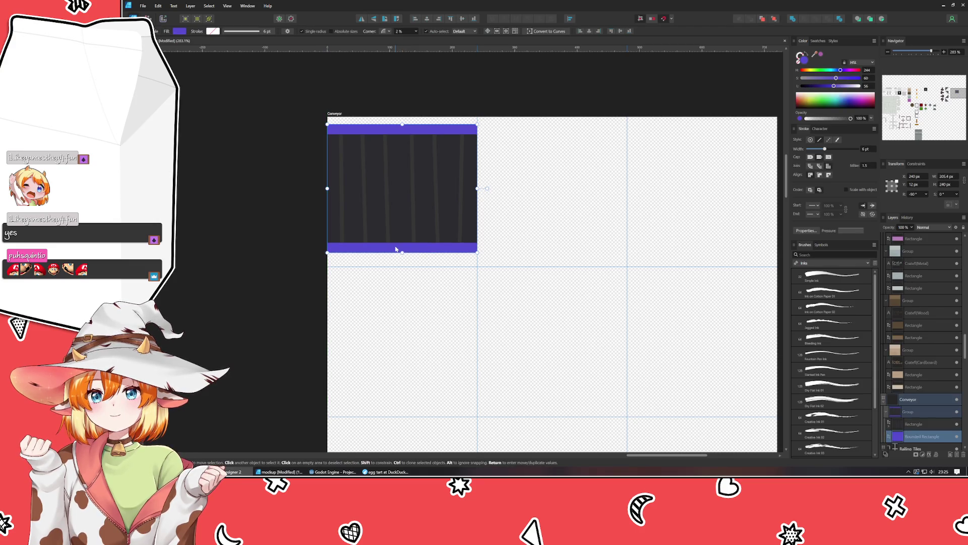
scroll(919, 360, "down", 3)
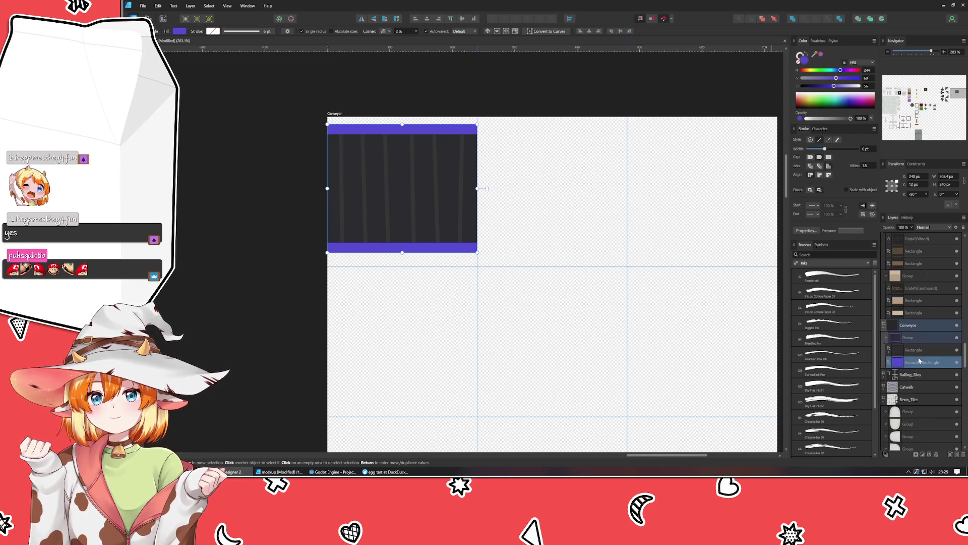
key("ctrl+j")
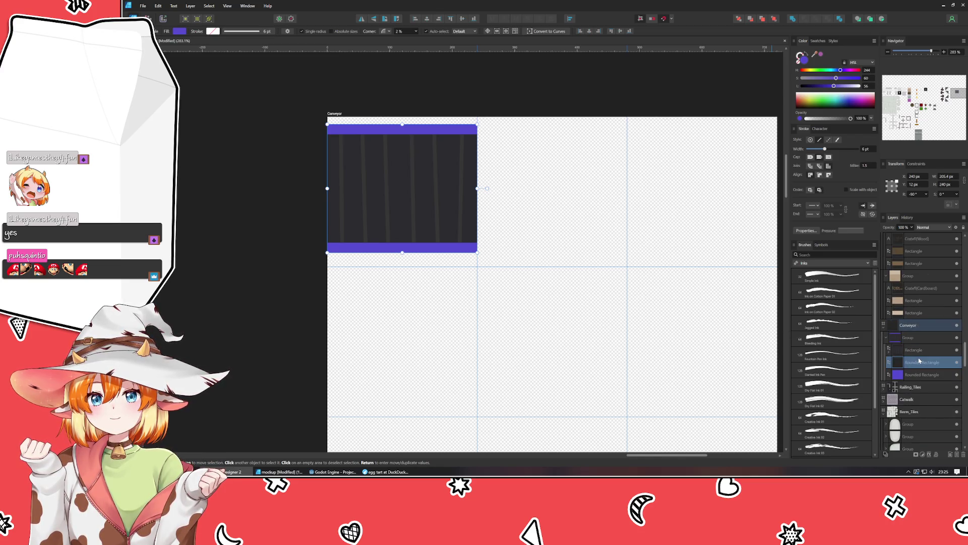
left_click(920, 376)
key("Down")
key("Down")
key("Down")
key("Down")
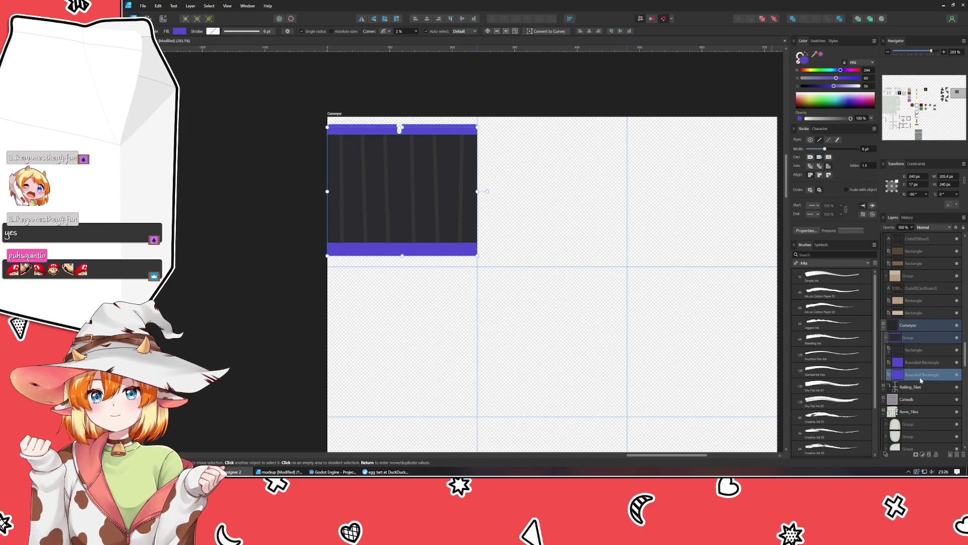
key("Down")
key("Down")
key("Down")
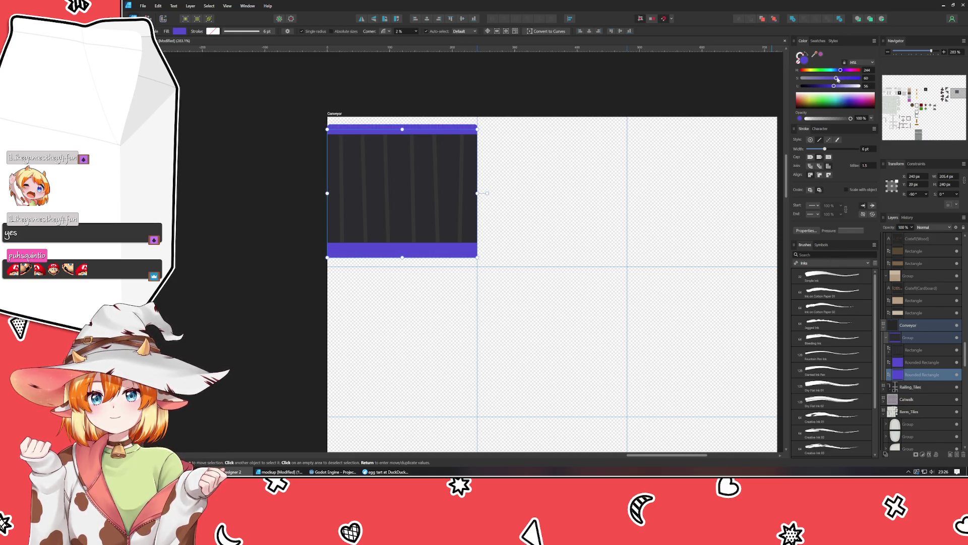
- Lighten the copied rail to Lightness 69 and squash it into a thin strip beneath the bottom rail
left_click(841, 87)
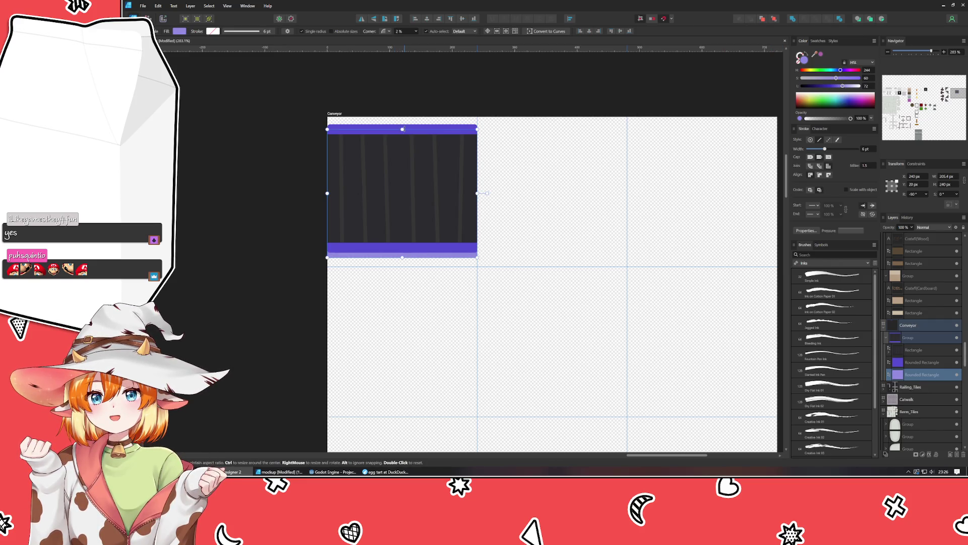
left_click_drag(402, 129, 402, 242)
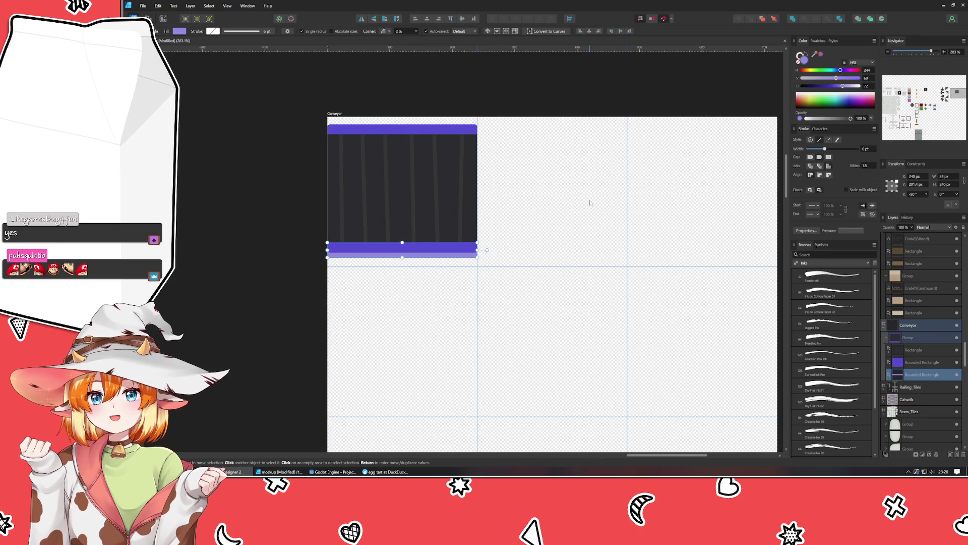
left_click(499, 413)
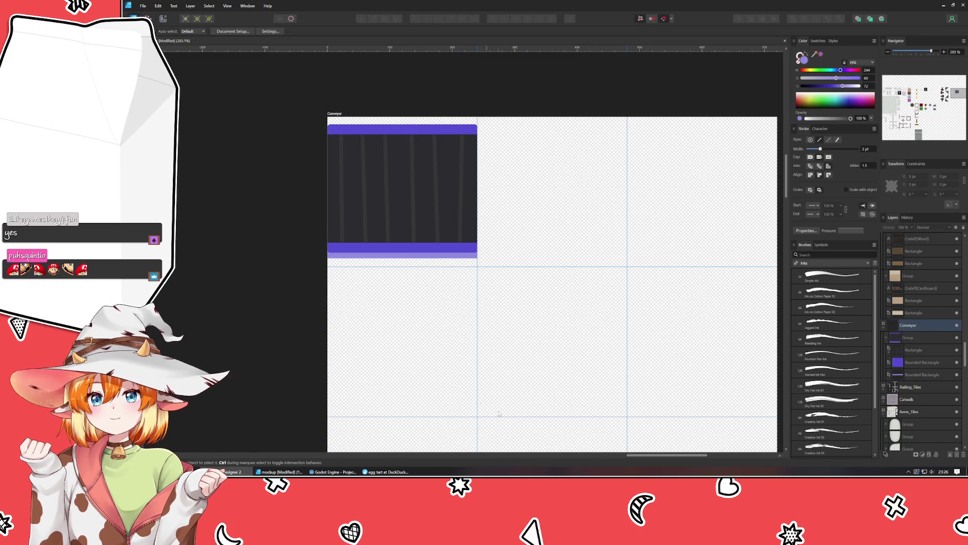
scroll(431, 271, "up", 4)
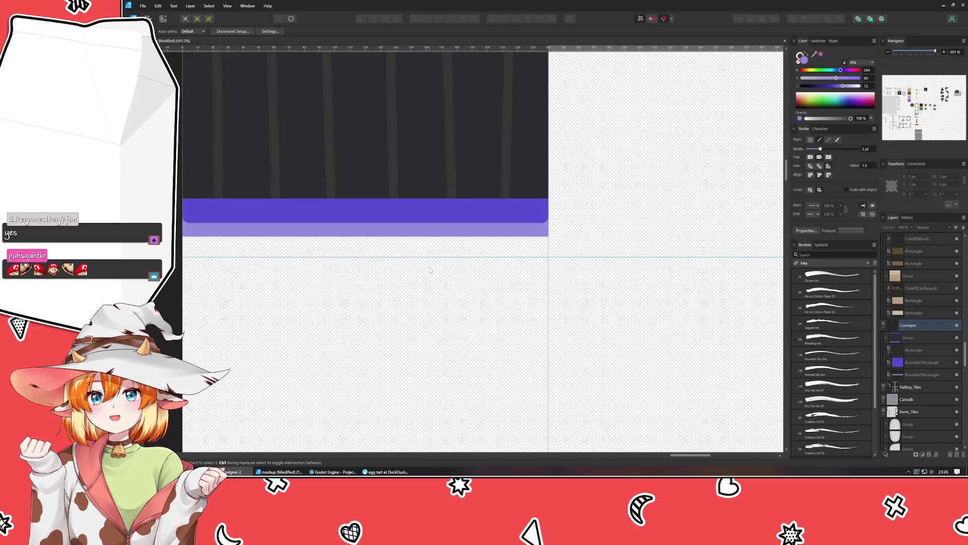
scroll(448, 234, "down", 4)
left_click(447, 234)
scroll(447, 234, "up", 5)
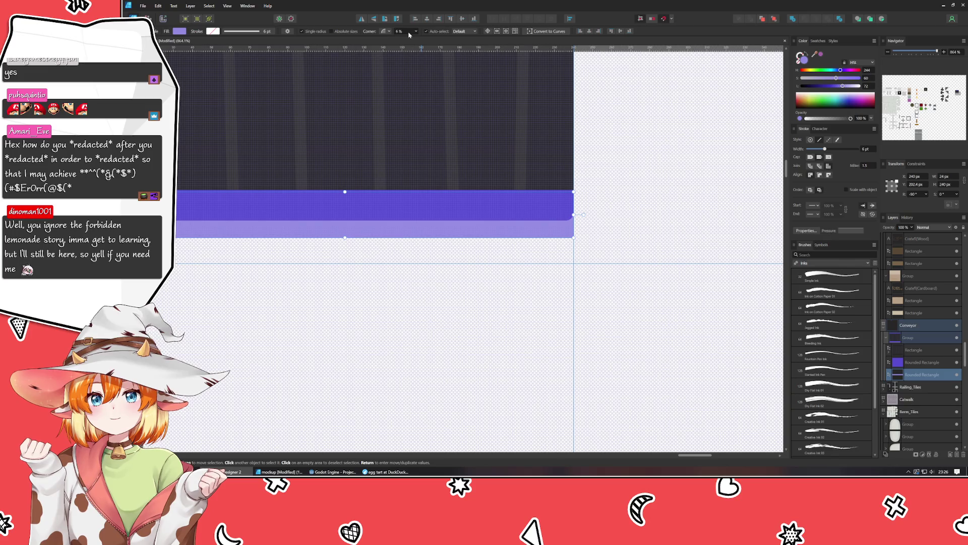
scroll(408, 33, "up", 6)
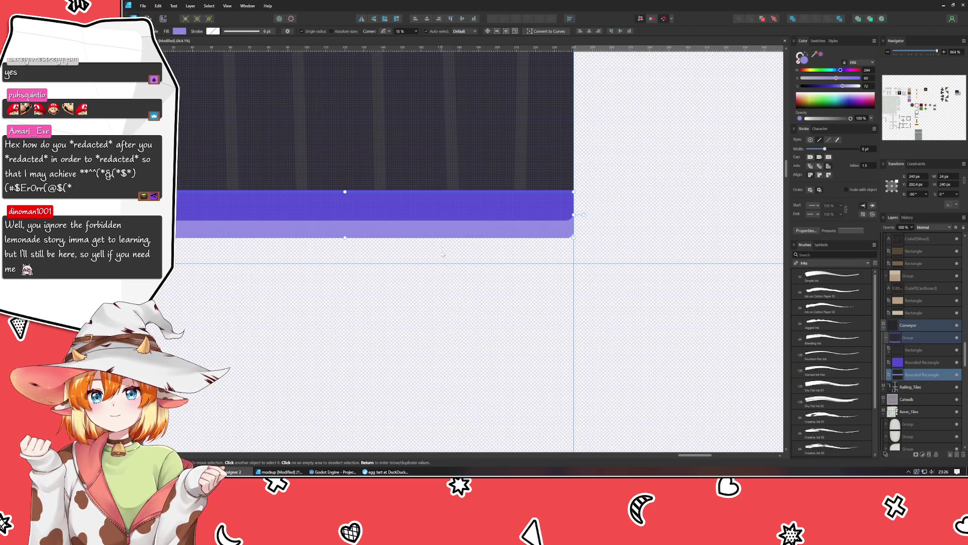
left_click(440, 271)
scroll(440, 272, "down", 2)
scroll(433, 274, "down", 4)
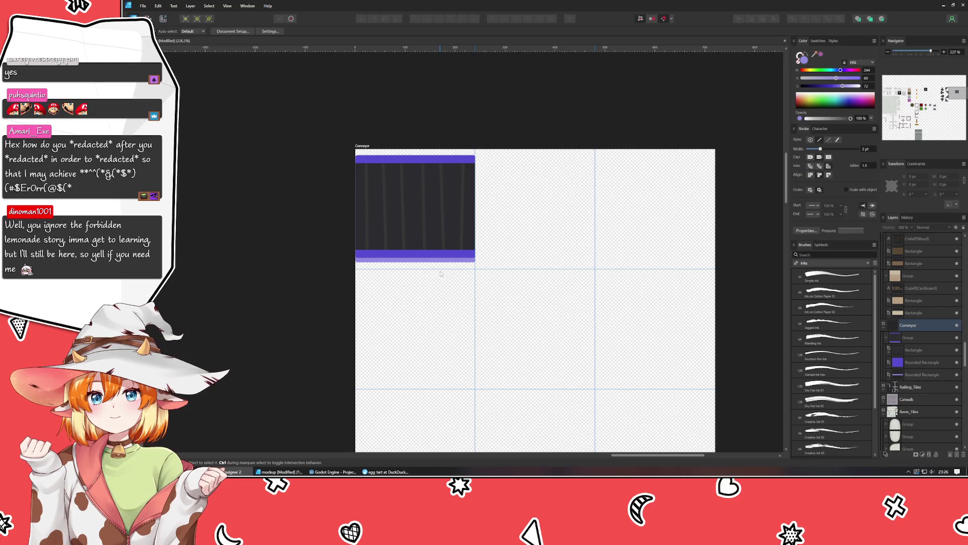
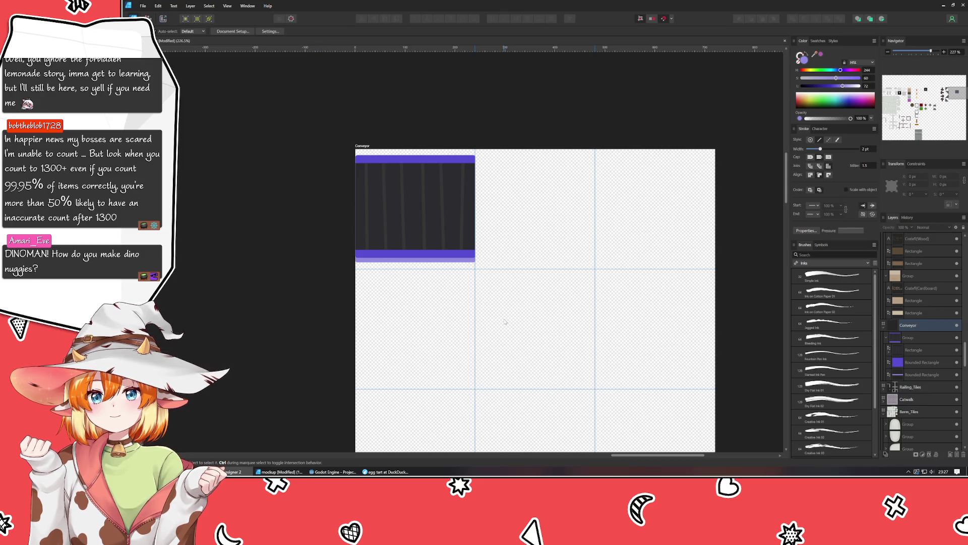
- Duplicate the belt tile into the second cell of the top row
scroll(497, 308, "down", 2)
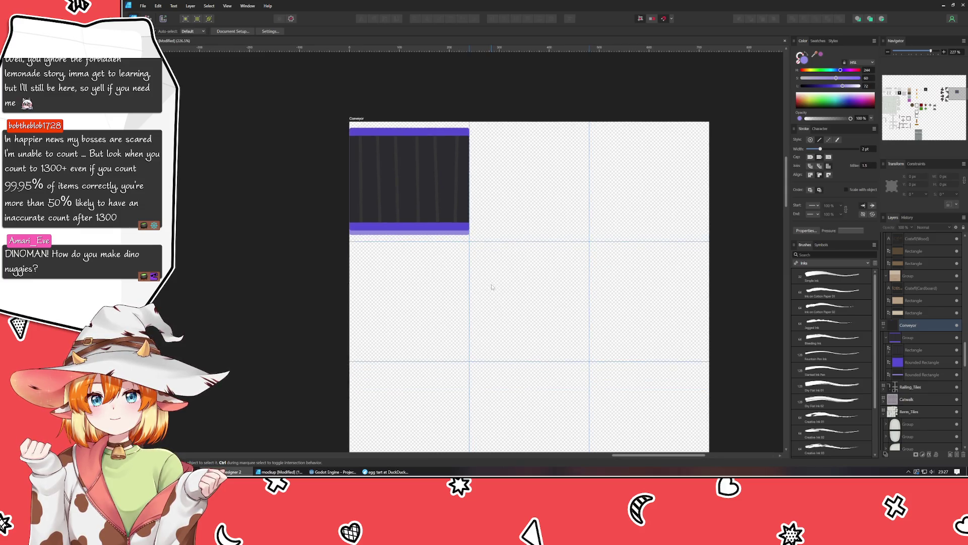
scroll(493, 270, "down", 1)
left_click(446, 169)
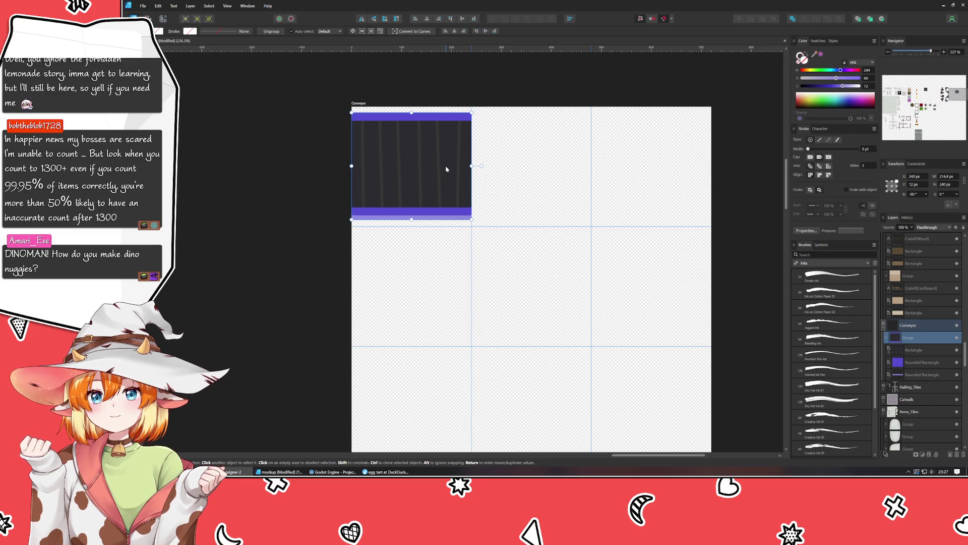
left_click_drag(446, 169, 543, 173)
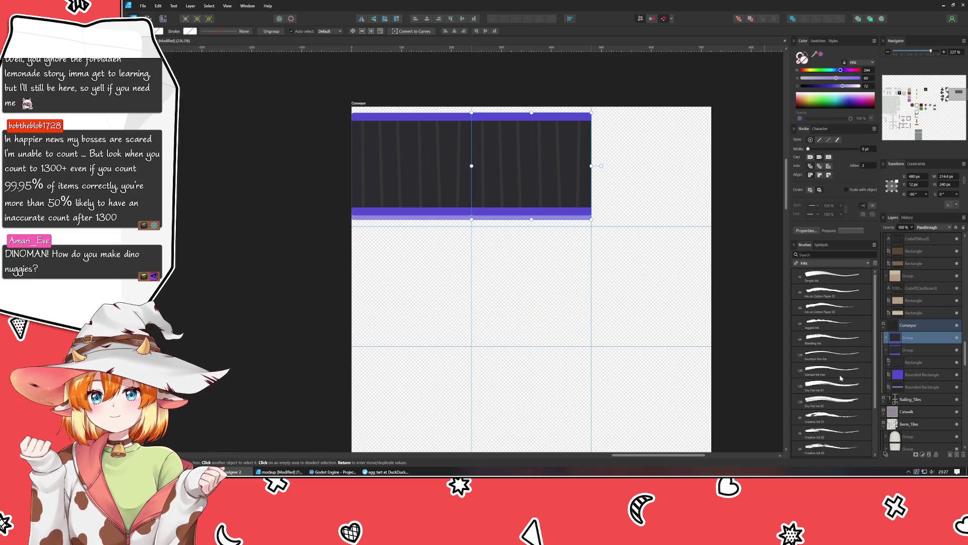
- Nudge the second tile's belt rectangle 10 px right and convert it to curves
left_click(910, 362)
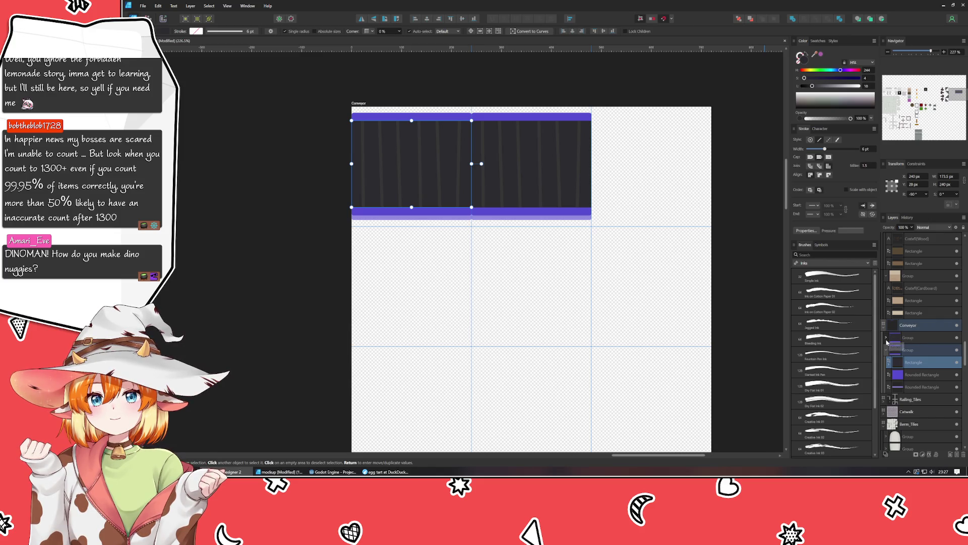
left_click(887, 337)
left_click(922, 353)
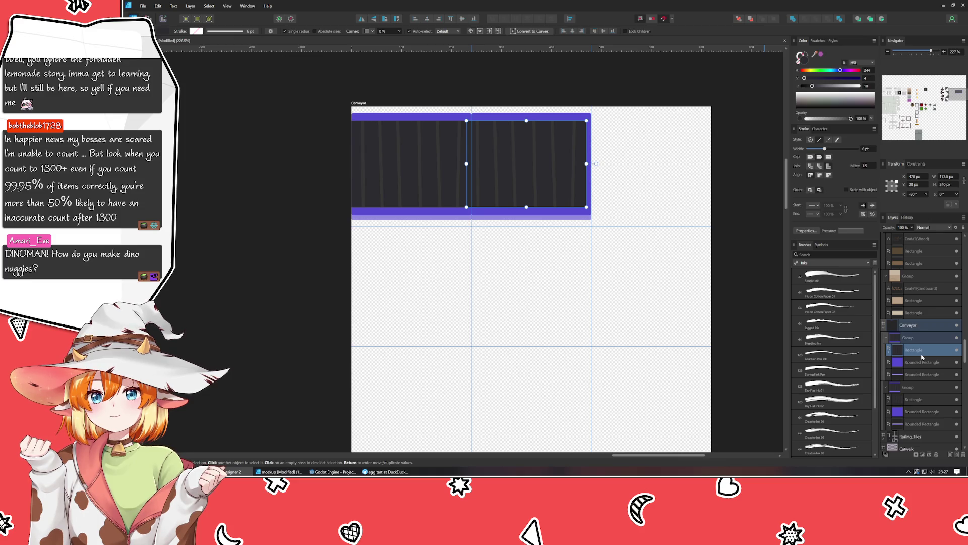
key("shift+Right")
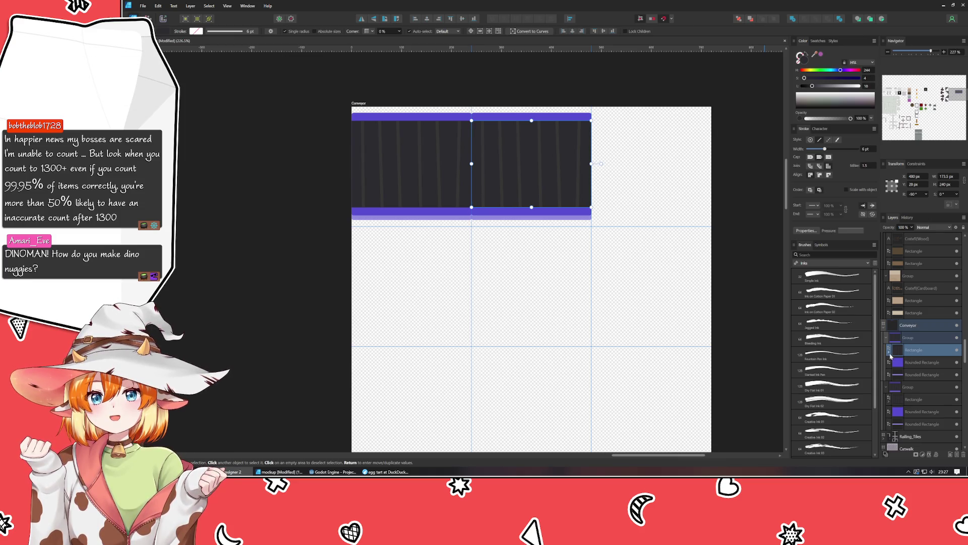
key("ctrl+v")
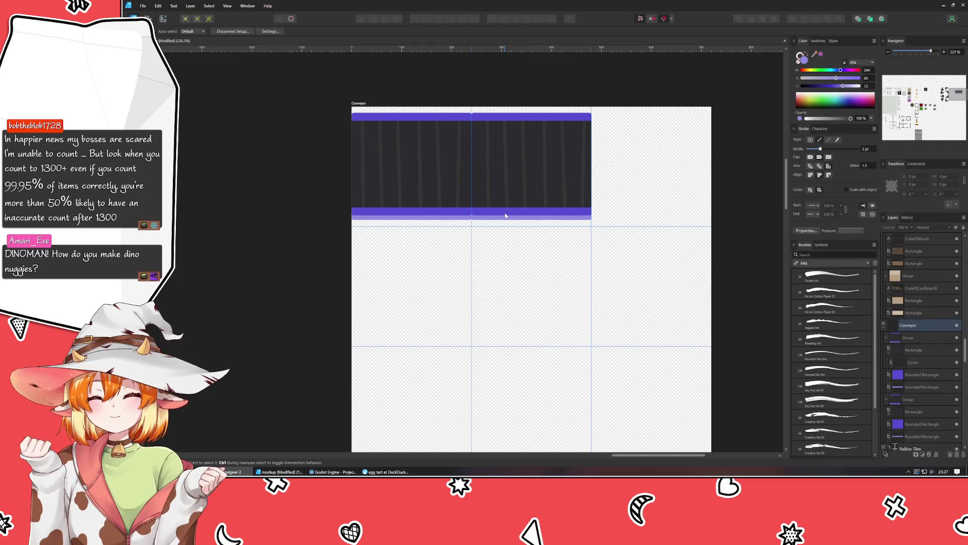
- Add a third belt tile in the right cell and shift its belt 10 px left
left_click_drag(512, 212, 631, 213)
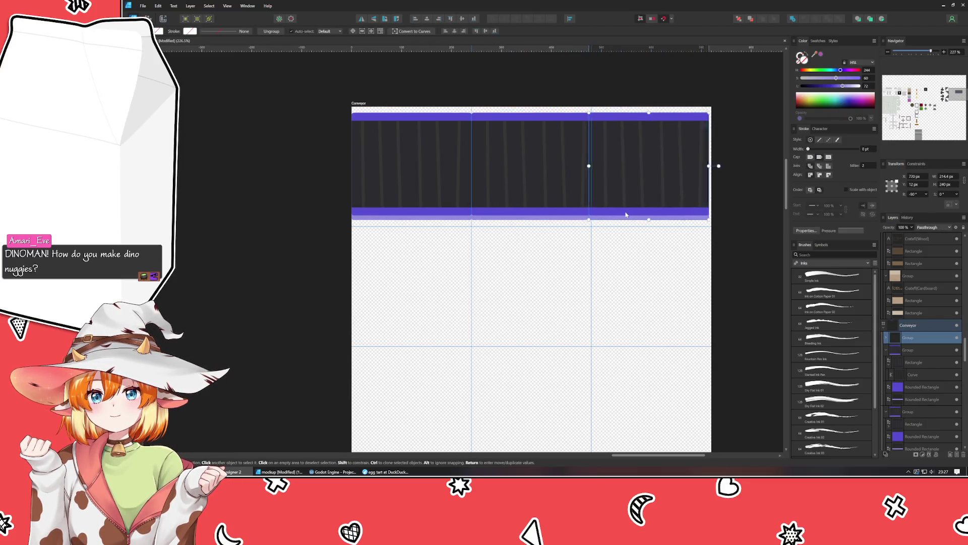
double_click(668, 198)
left_click_drag(668, 198, 663, 198)
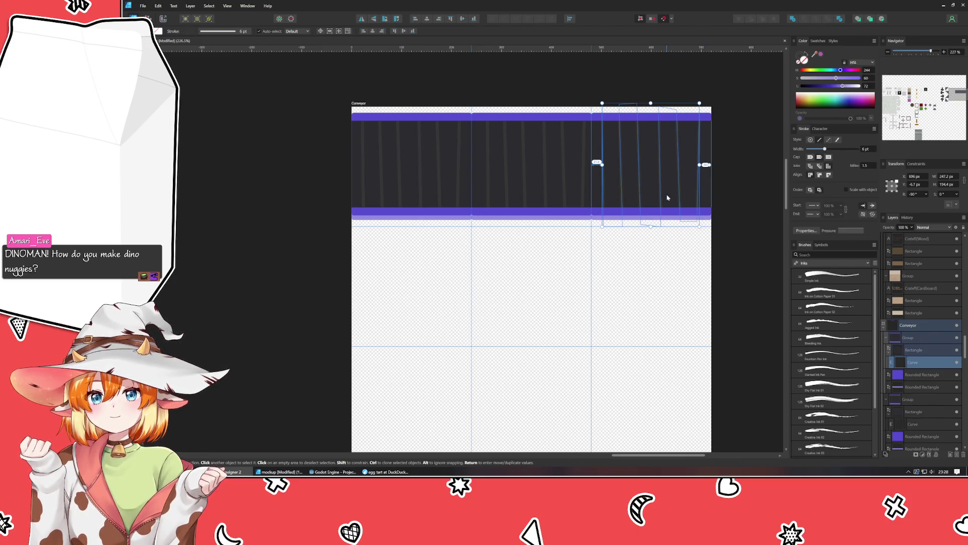
left_click(650, 308)
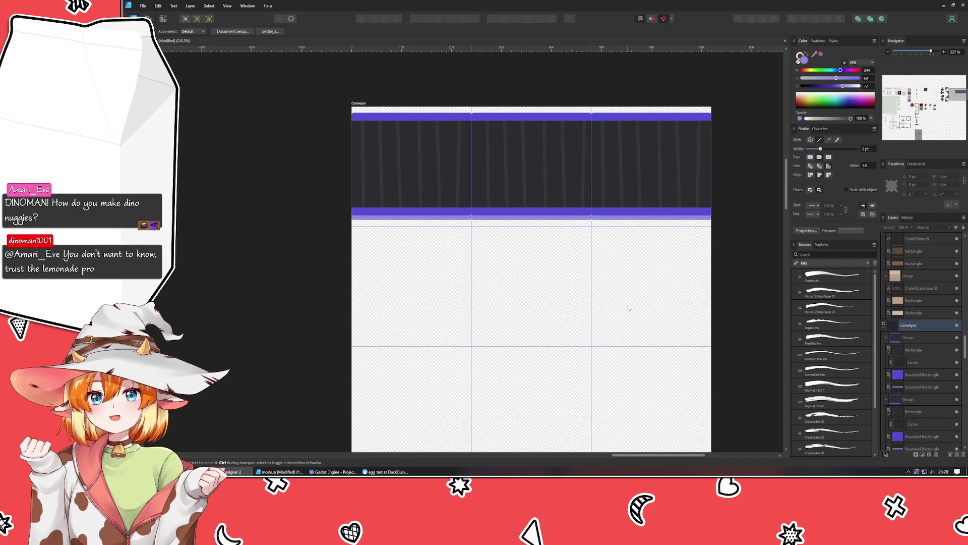
left_click_drag(629, 307, 614, 299)
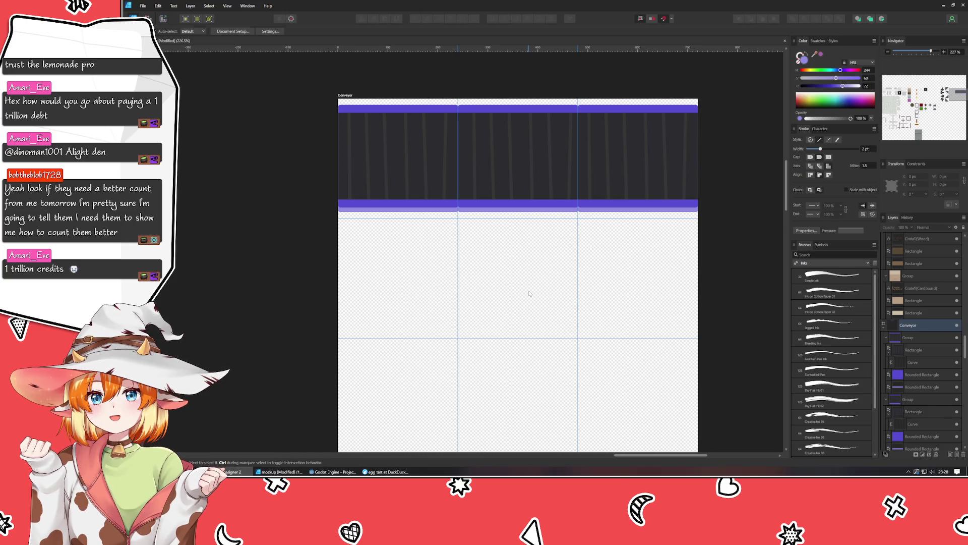
scroll(529, 293, "down", 3)
mouse_move(529, 293)
left_mouse_down()
mouse_move(525, 246)
mouse_move(511, 245)
left_mouse_up()
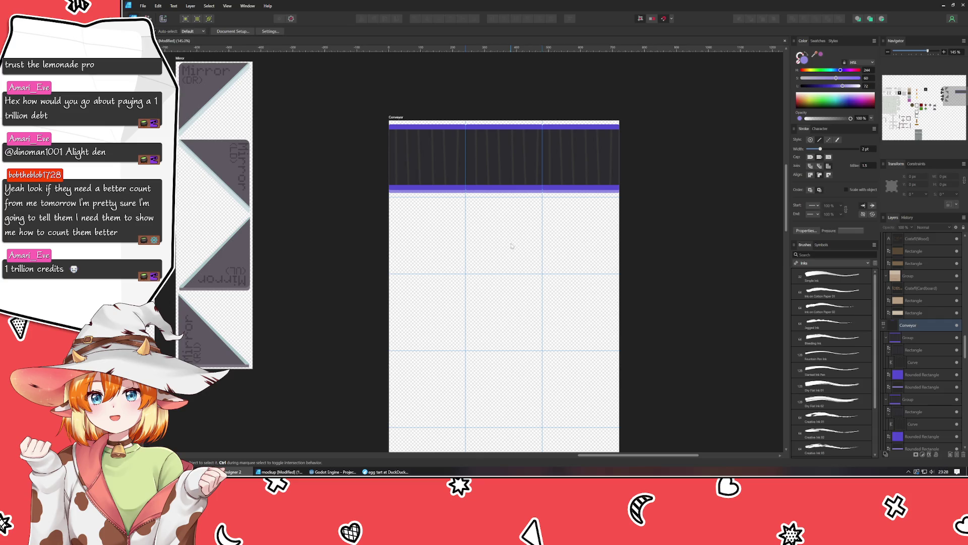
left_click_drag(511, 245, 604, 253)
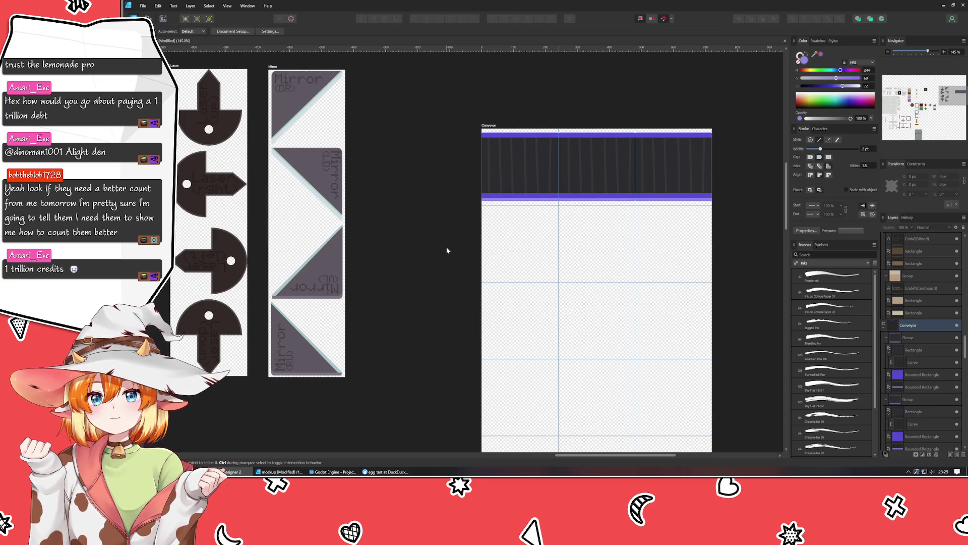
left_click_drag(447, 250, 450, 269)
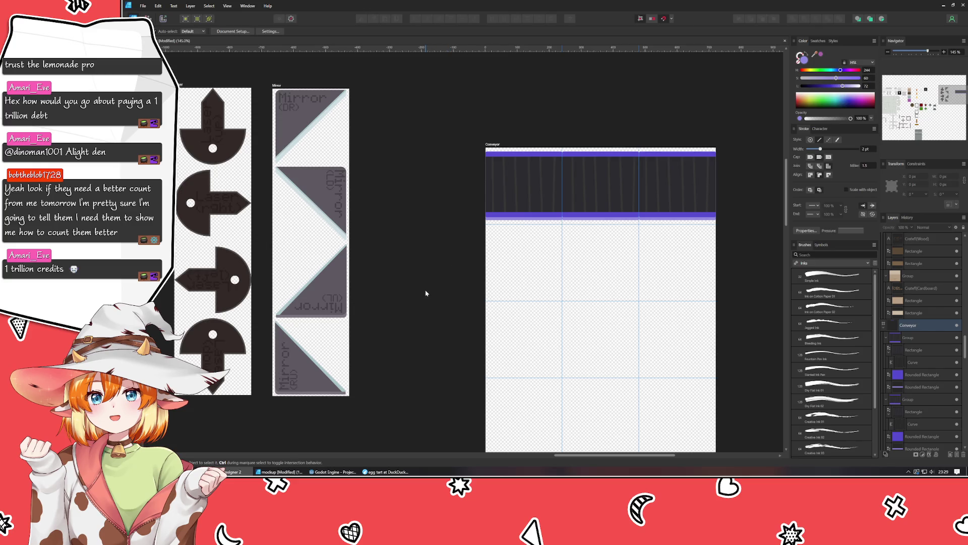
scroll(425, 293, "down", 3)
left_click_drag(425, 293, 569, 253)
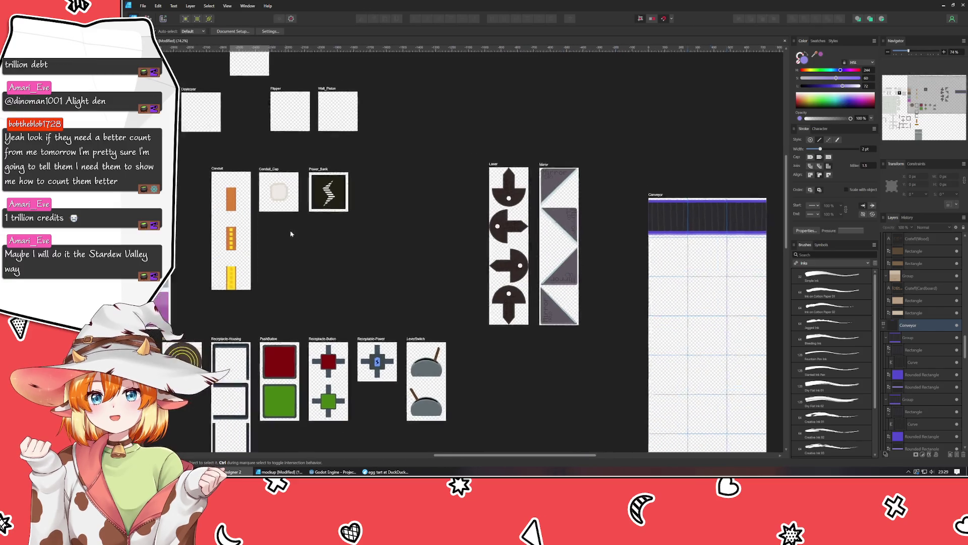
- Drag the vertical belt tile group into the first cell of the Conveyor sheet's second row
left_click_drag(291, 234, 624, 274)
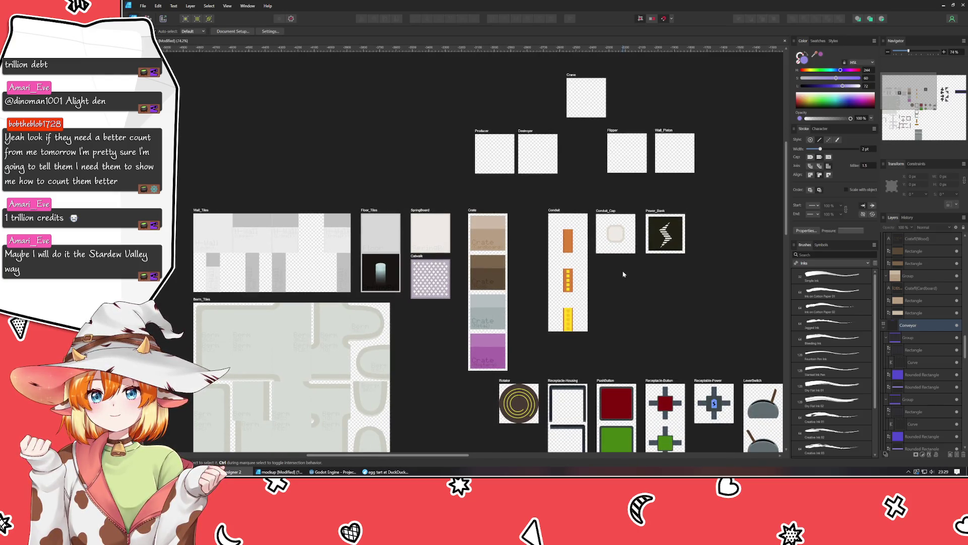
mouse_move(624, 274)
left_mouse_down()
mouse_move(643, 207)
mouse_move(480, 194)
mouse_move(535, 195)
mouse_move(556, 261)
mouse_move(627, 230)
mouse_move(610, 203)
left_mouse_up()
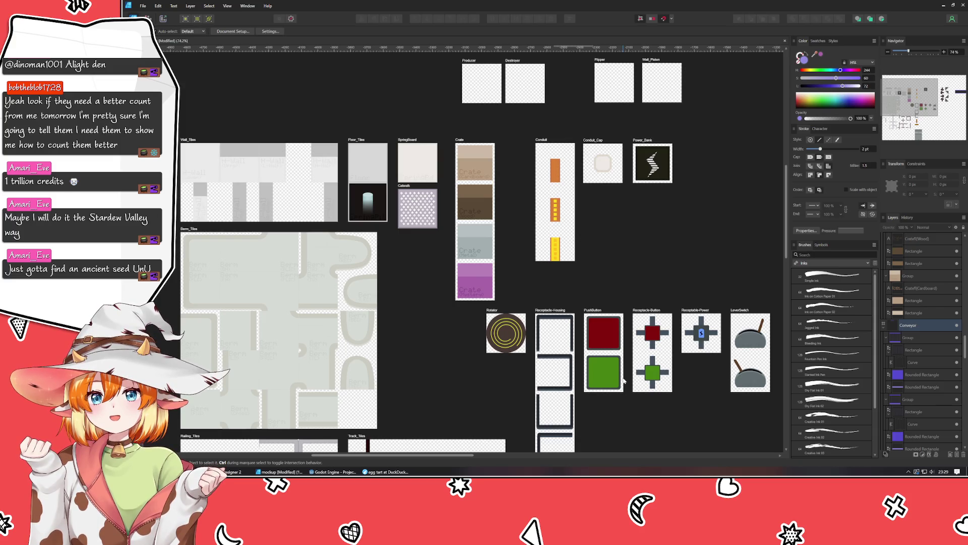
mouse_move(656, 261)
left_mouse_down()
mouse_move(607, 276)
mouse_move(395, 253)
mouse_move(255, 268)
mouse_move(291, 272)
left_mouse_up()
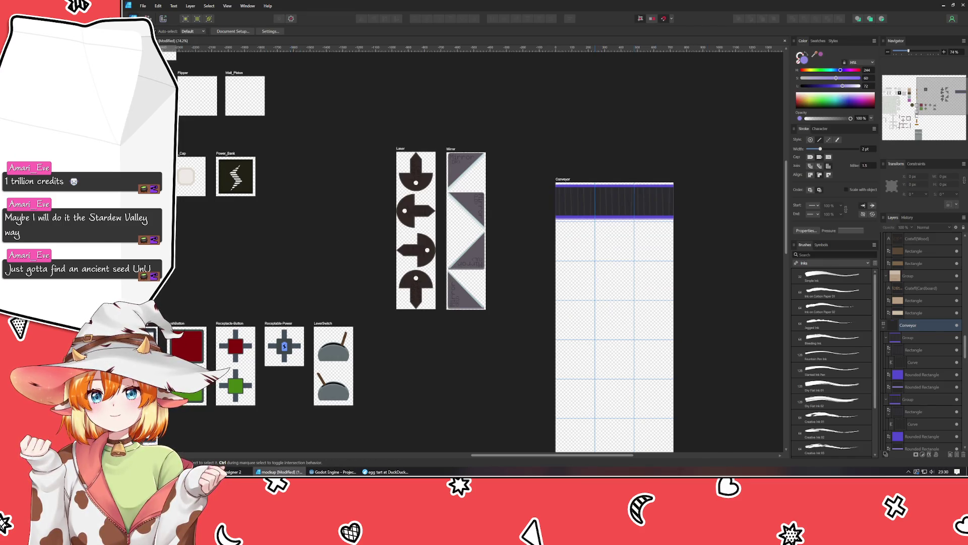
key("ctrl+Tab")
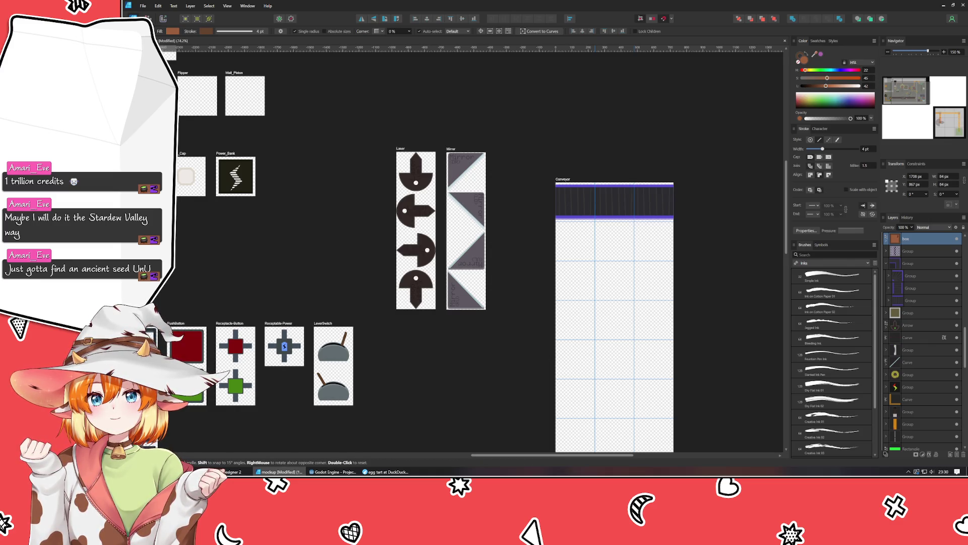
left_click(914, 290)
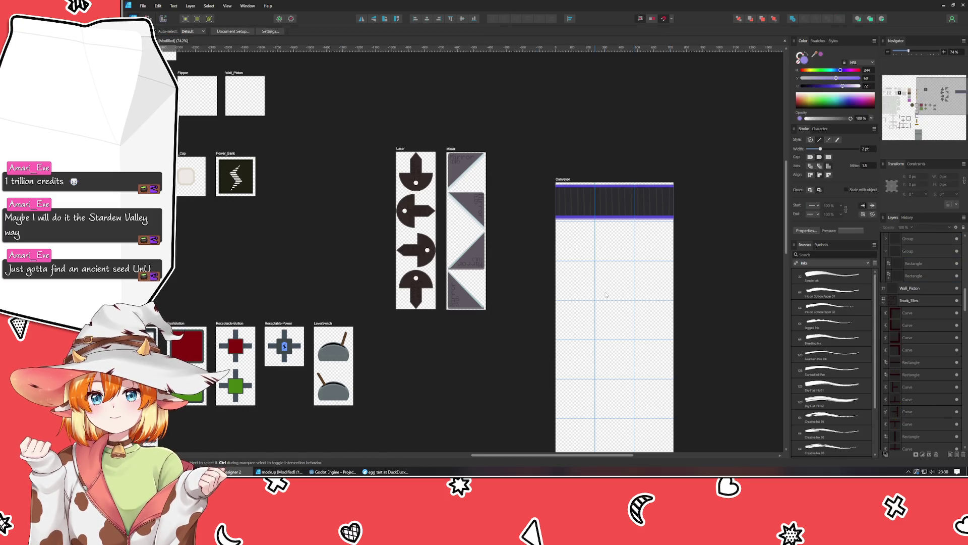
mouse_move(646, 319)
left_mouse_down()
mouse_move(565, 254)
mouse_move(634, 182)
mouse_move(599, 205)
left_mouse_up()
scroll(567, 256, "up", 5)
left_click(605, 155)
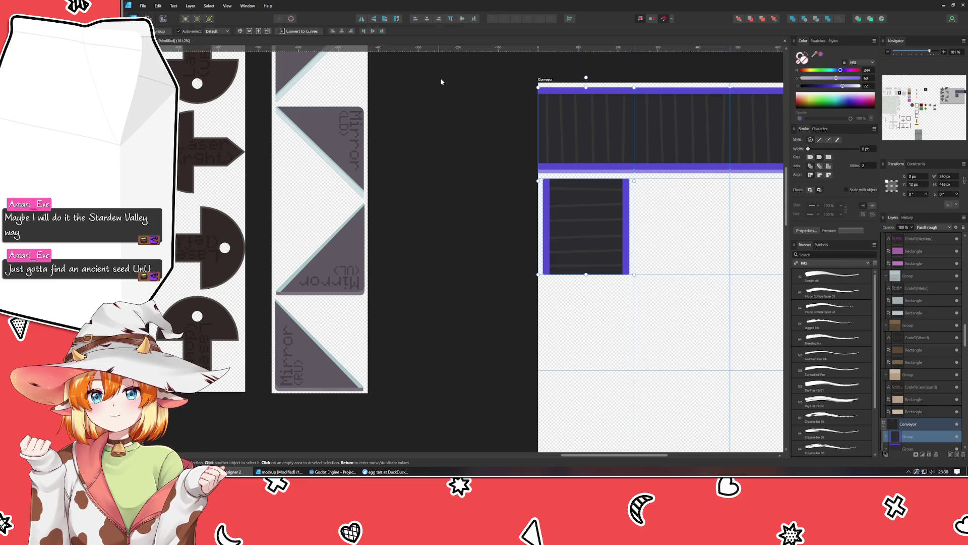
left_click(529, 222)
scroll(614, 256, "up", 3)
scroll(614, 255, "up", 1)
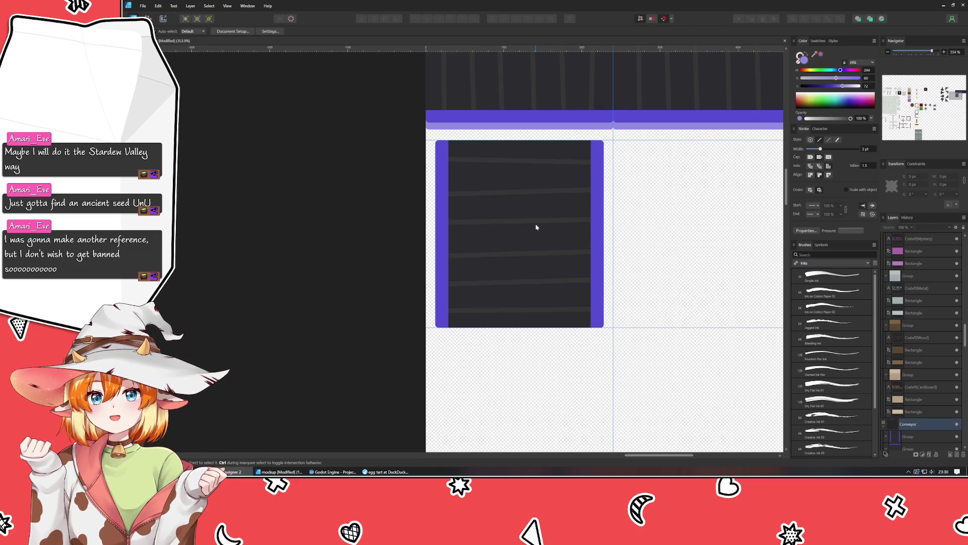
scroll(536, 227, "down", 2)
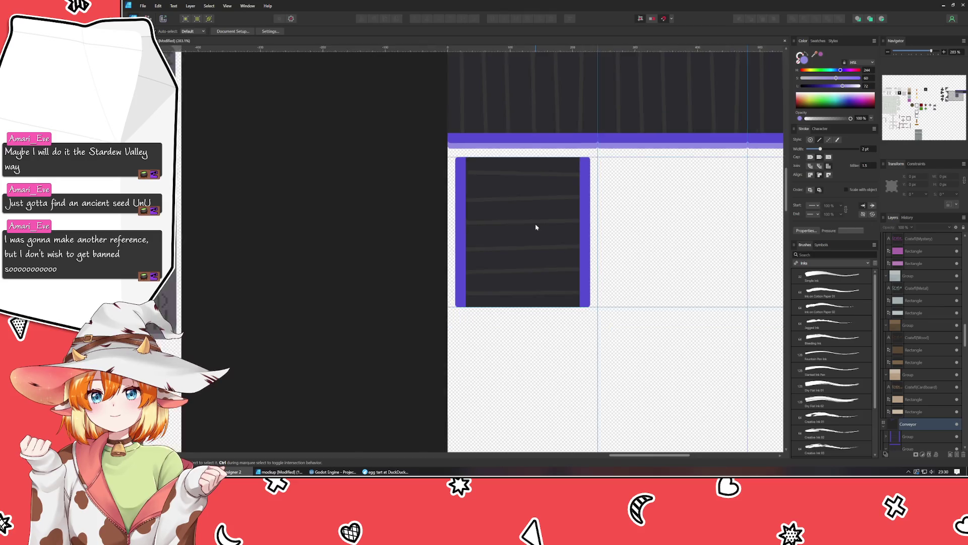
scroll(536, 226, "down", 2)
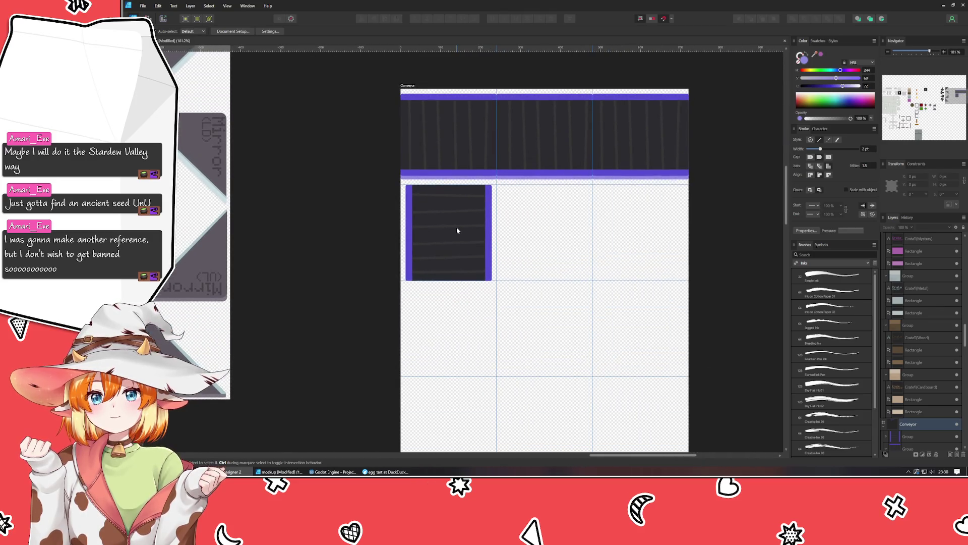
left_click(450, 229)
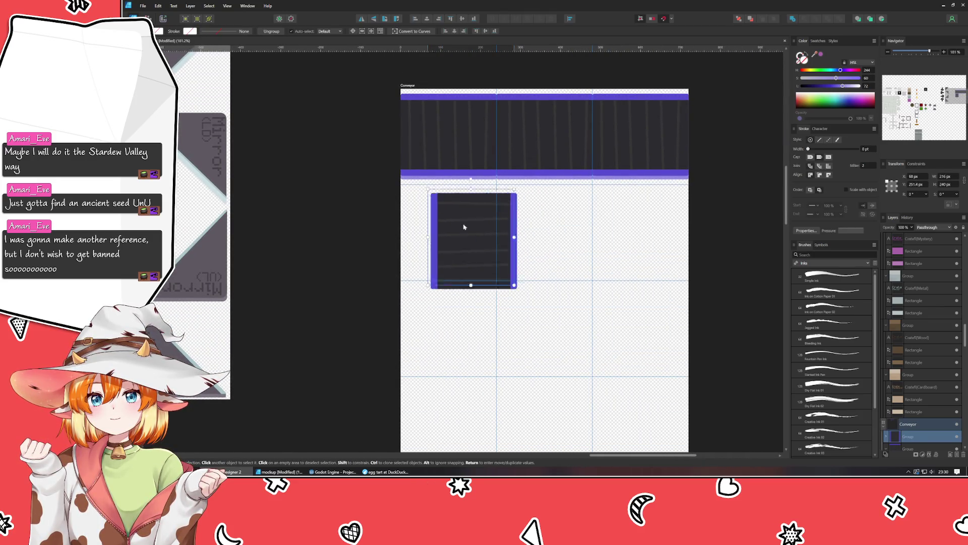
left_click_drag(450, 228, 448, 229)
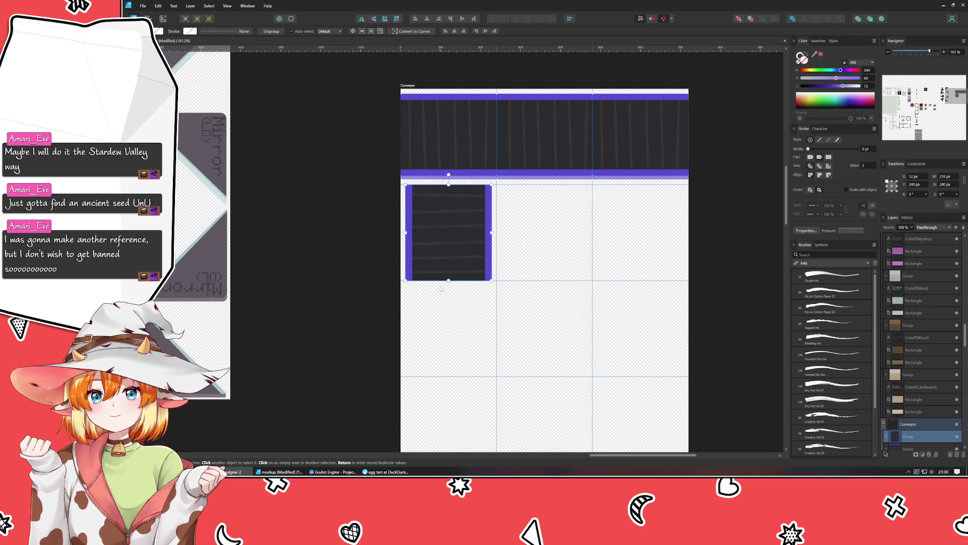
scroll(429, 298, "down", 1)
scroll(429, 299, "down", 3)
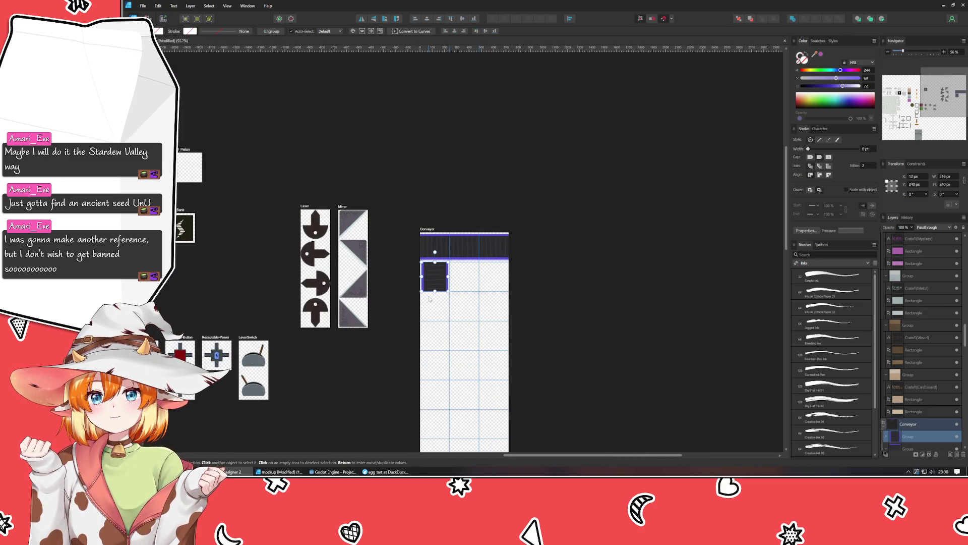
- Pan across the canvas and zoom in on the Wall_Tiles and Floor_Tiles artboards
left_click_drag(340, 393, 714, 185)
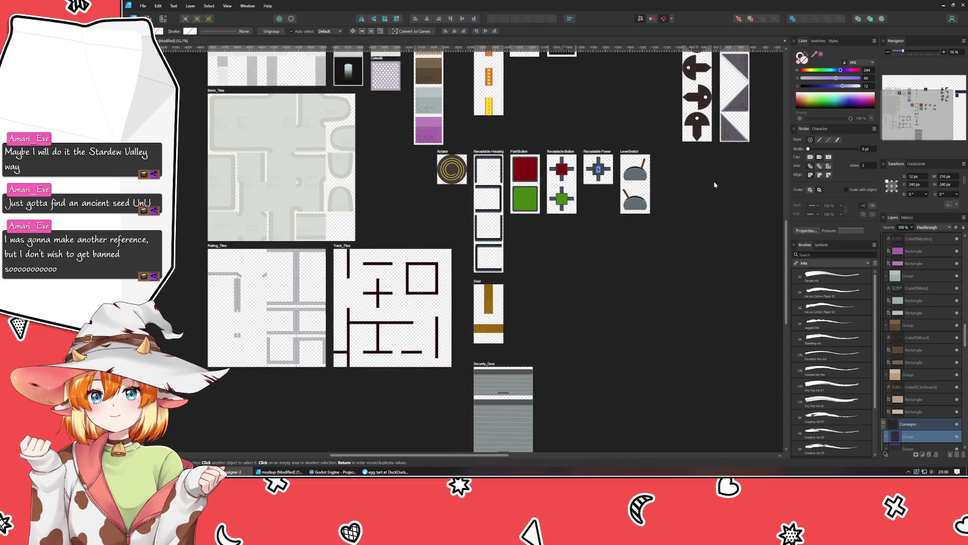
left_click_drag(715, 185, 713, 185)
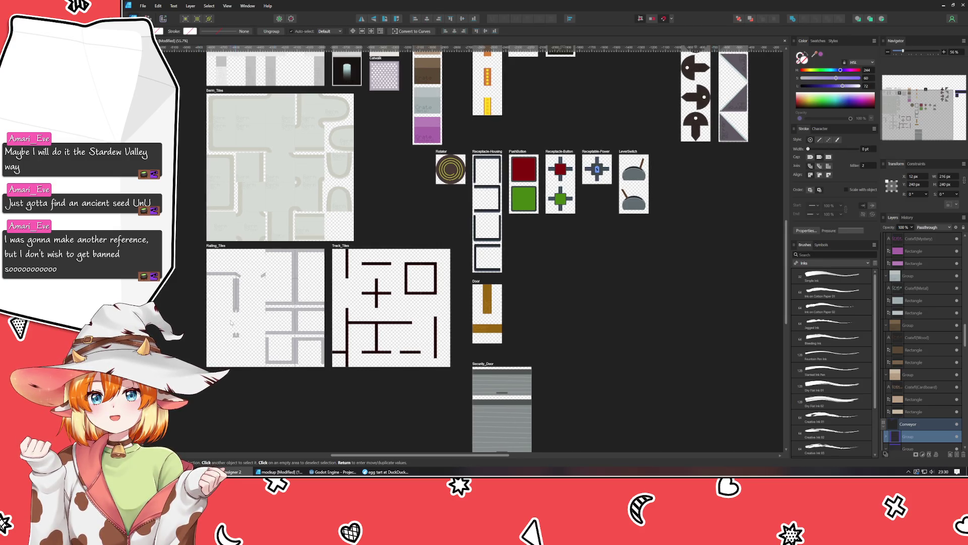
mouse_move(608, 247)
left_mouse_down()
mouse_move(612, 217)
mouse_move(579, 344)
mouse_move(600, 413)
left_mouse_up()
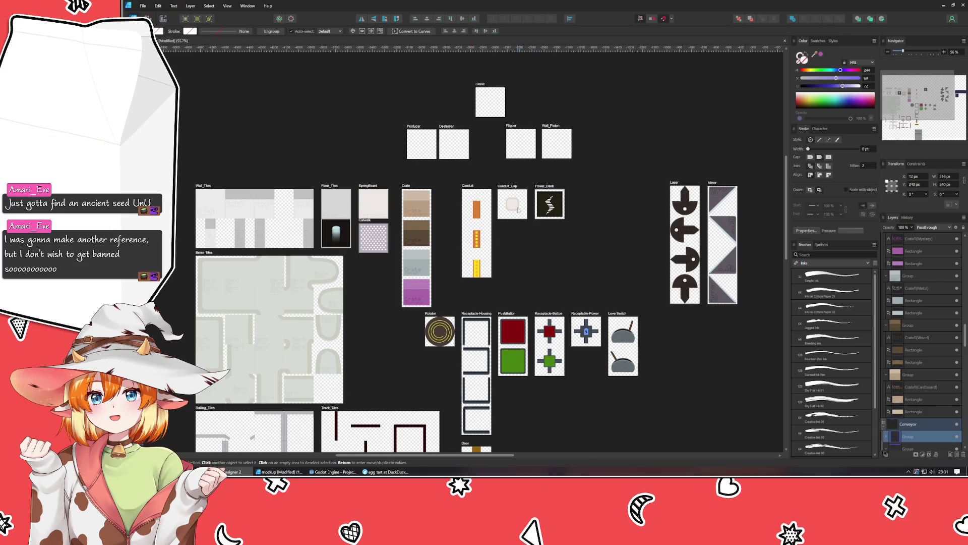
scroll(180, 225, "up", 1)
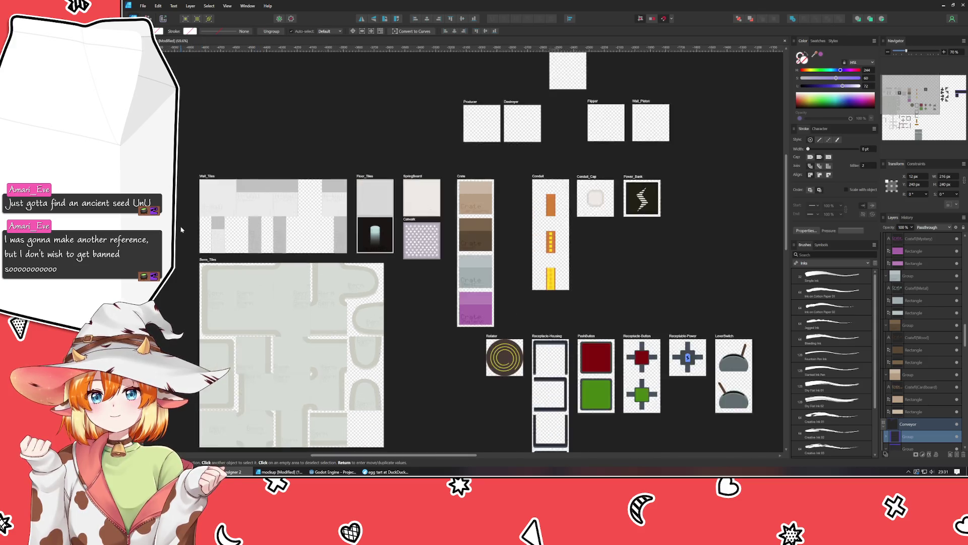
scroll(180, 226, "up", 4)
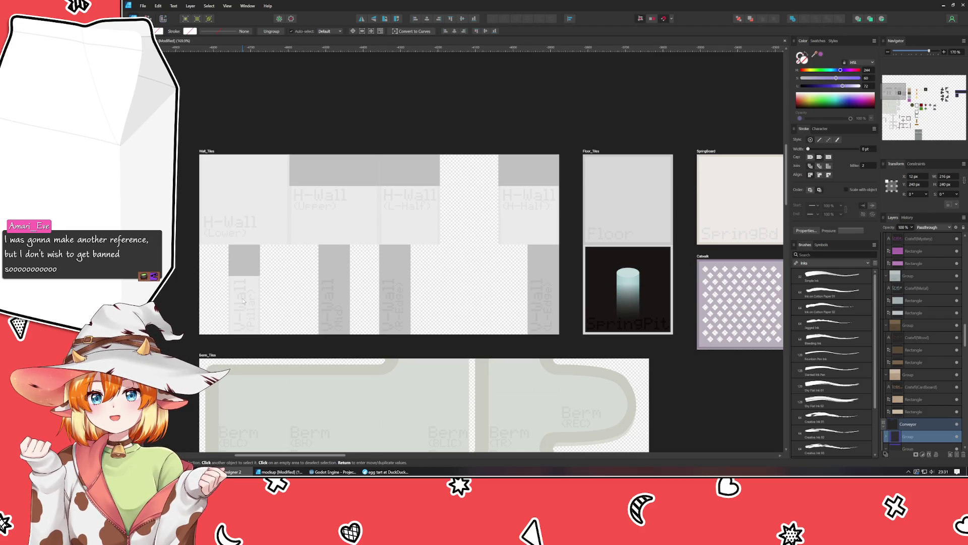
left_click_drag(244, 301, 395, 246)
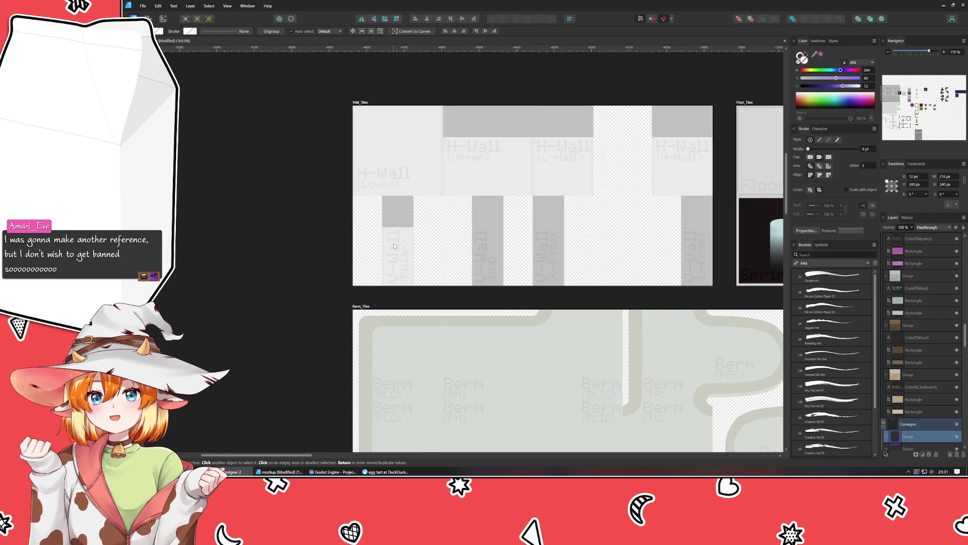
left_click(438, 246)
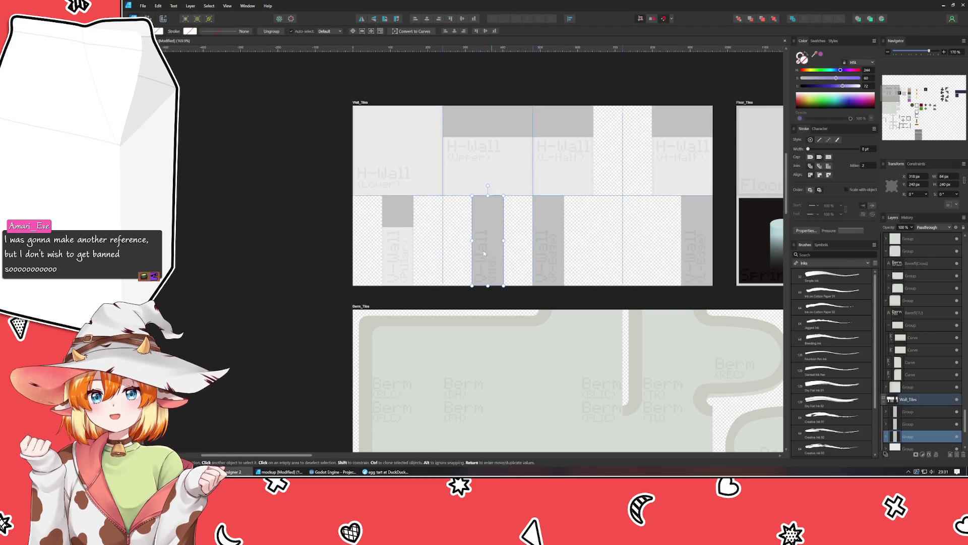
left_click(399, 242)
left_click(551, 256)
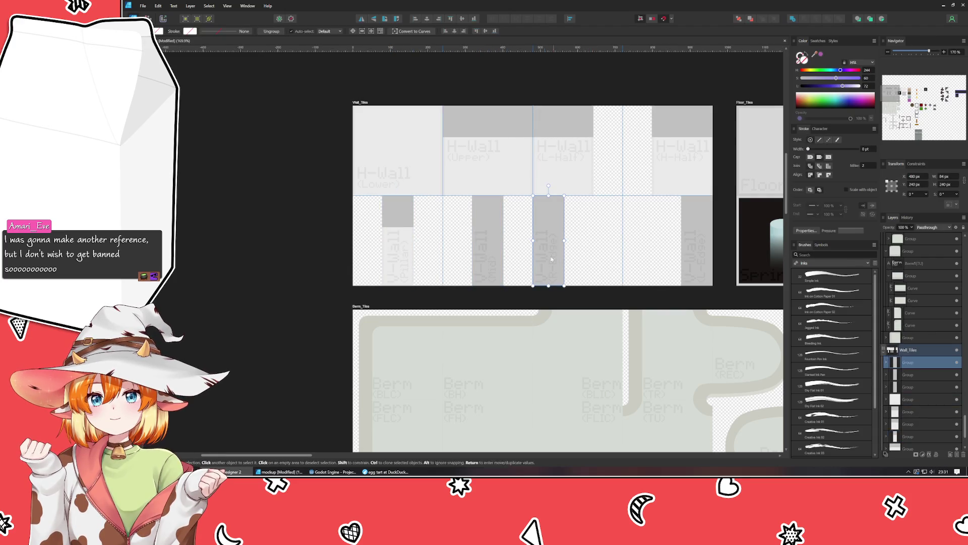
left_click(487, 242)
left_click(625, 262)
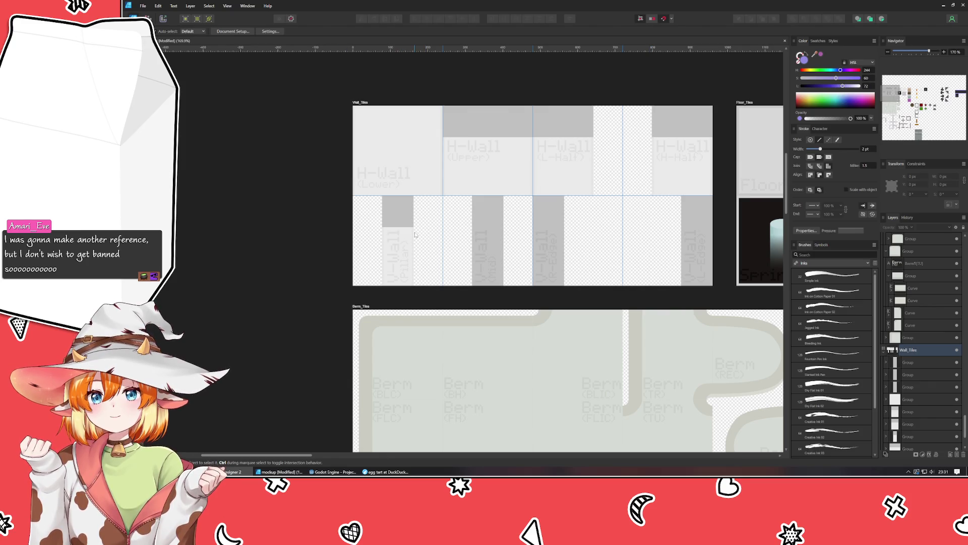
scroll(414, 234, "down", 3)
- Centre the Conveyor artboard, zoom in on the first belt tile, select it, then deselect
scroll(554, 268, "right", 5)
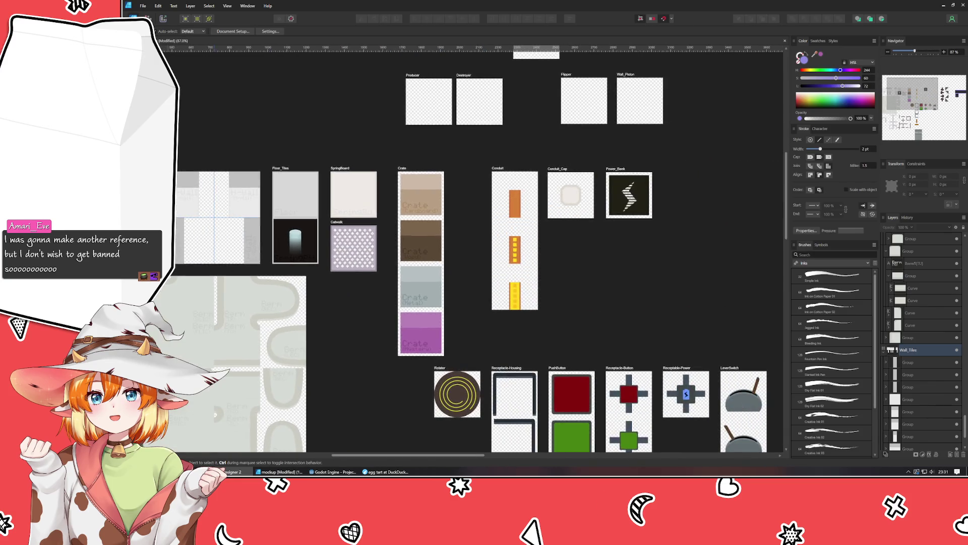
left_click_drag(618, 274, 384, 208)
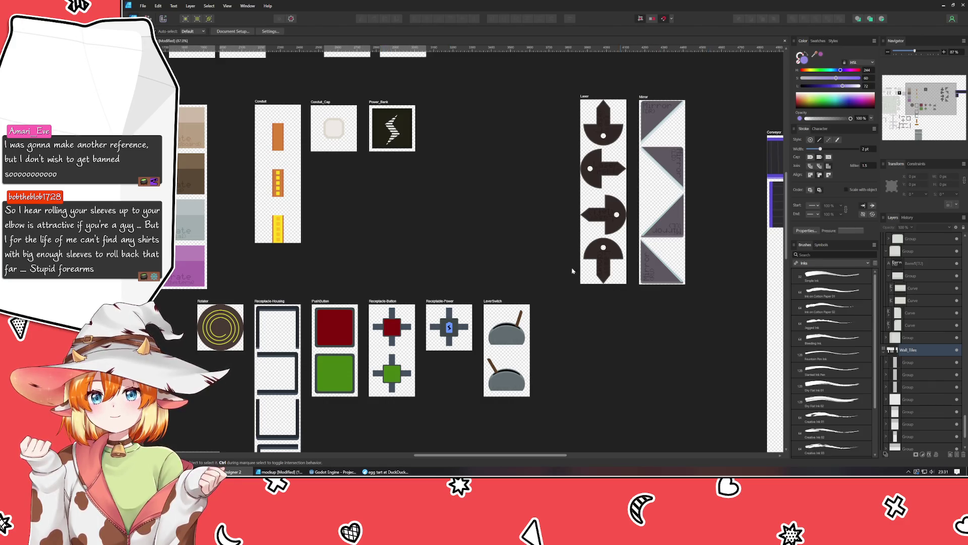
left_click_drag(685, 374, 349, 355)
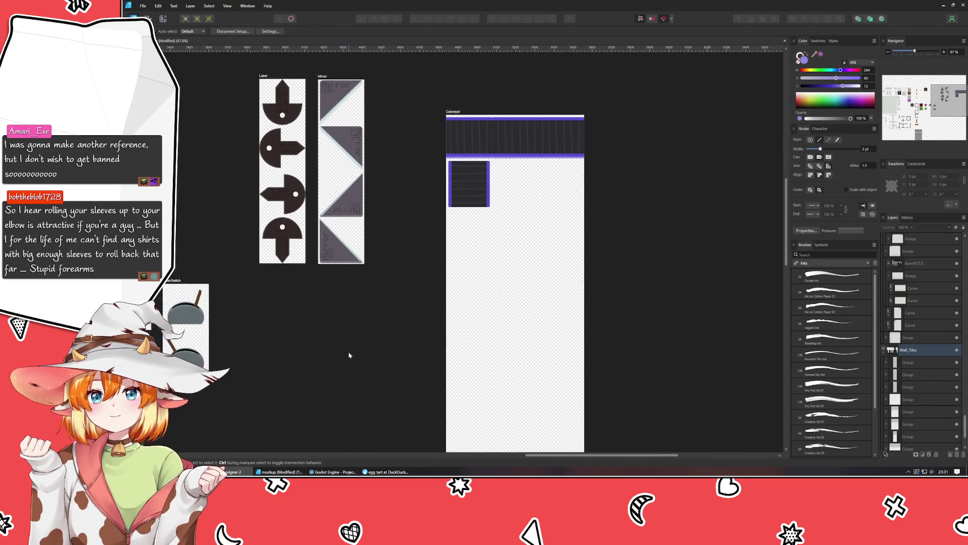
scroll(468, 172, "up", 2)
scroll(468, 172, "up", 2)
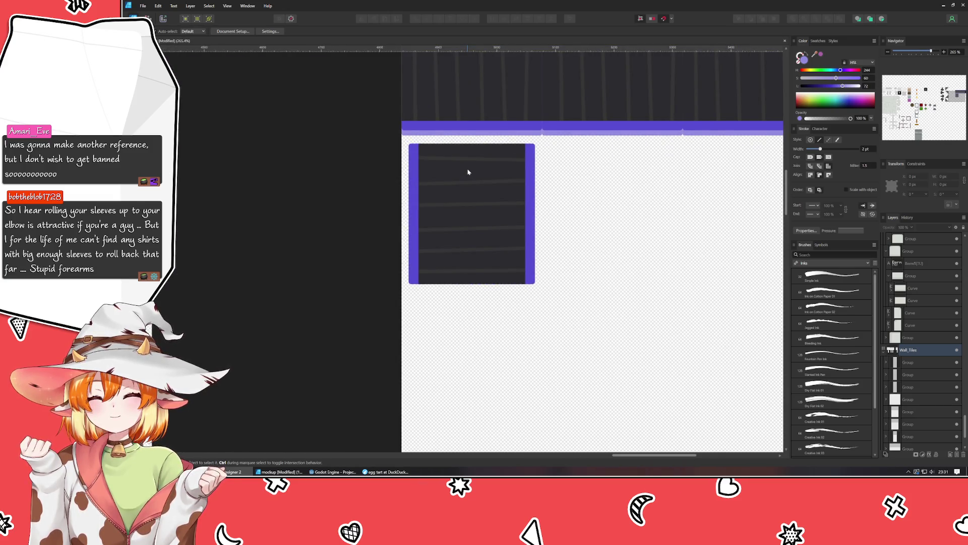
left_click(461, 202)
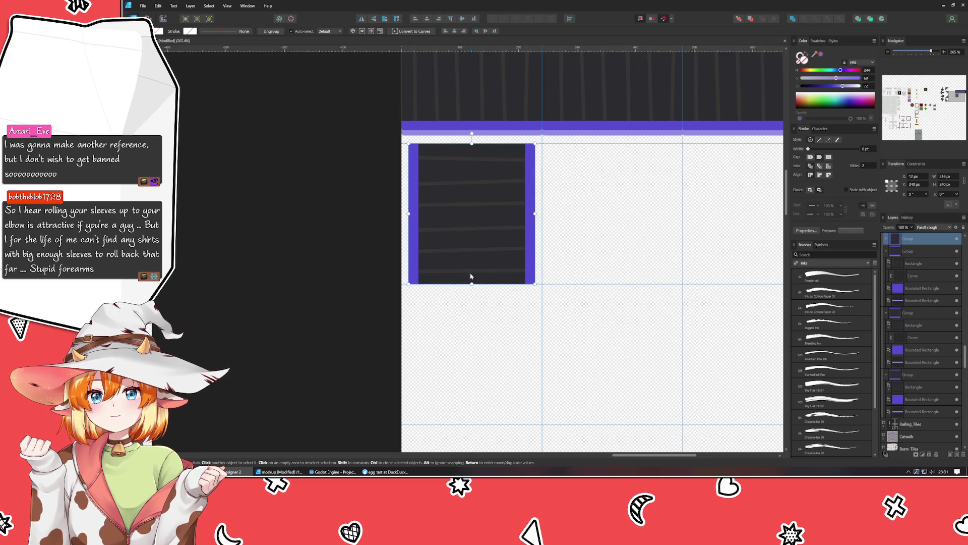
scroll(470, 276, "up", 2)
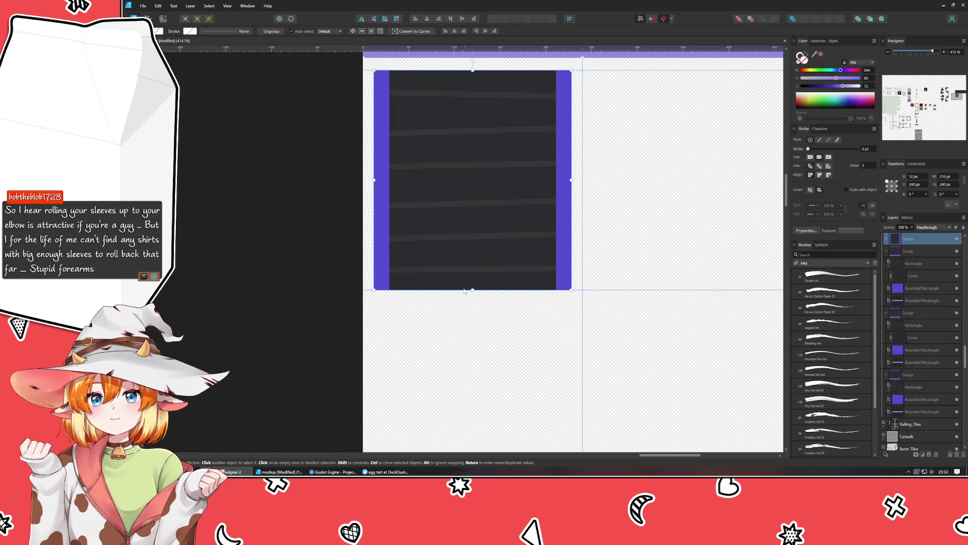
left_click(458, 310)
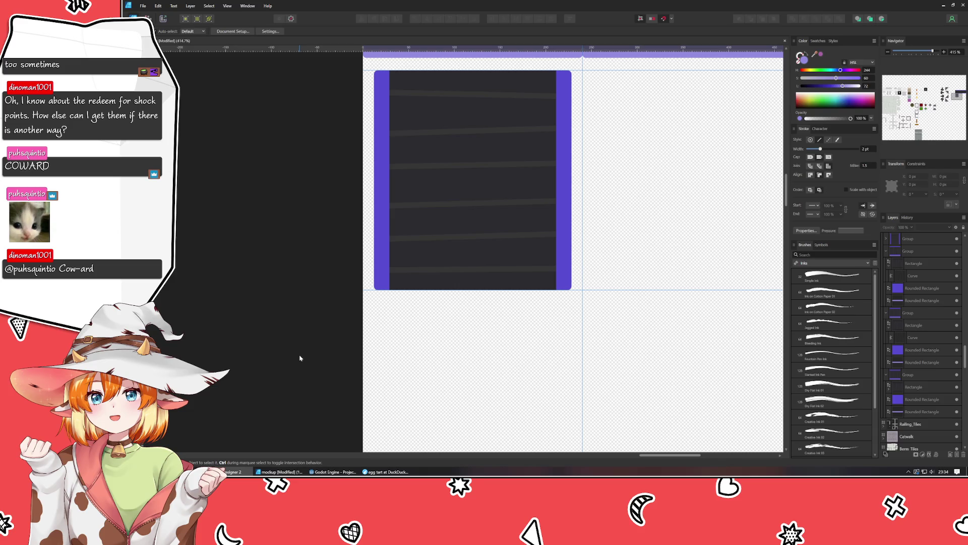
- Duplicate the left vertical belt tile twice to make three tiles side by side
scroll(648, 244, "up", 3)
scroll(651, 267, "down", 2)
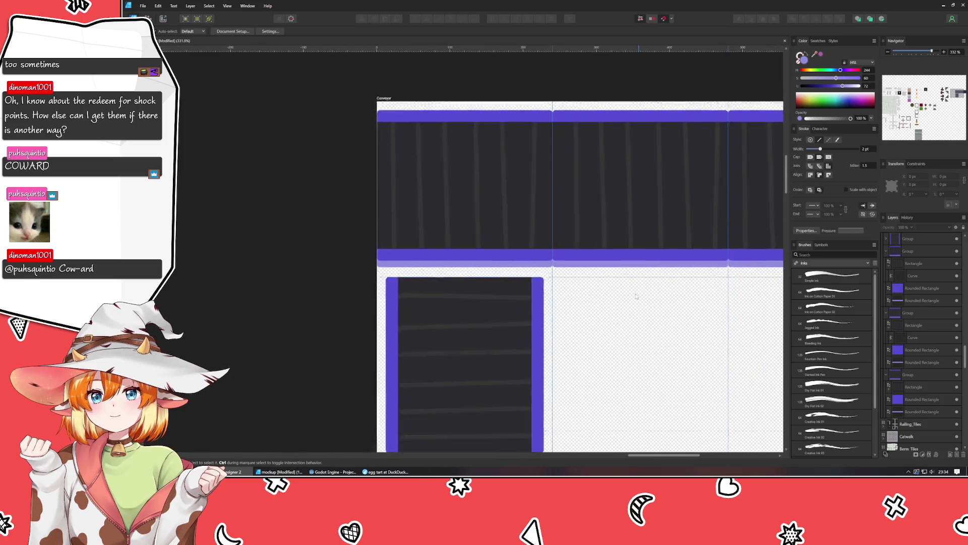
scroll(586, 207, "down", 3)
scroll(407, 246, "right", 3)
left_click(302, 280)
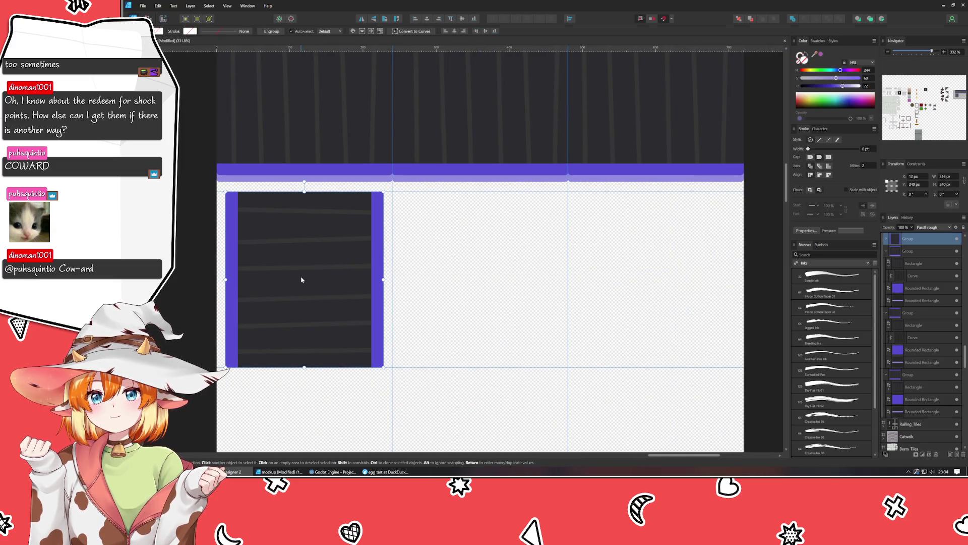
left_click_drag(303, 279, 482, 279)
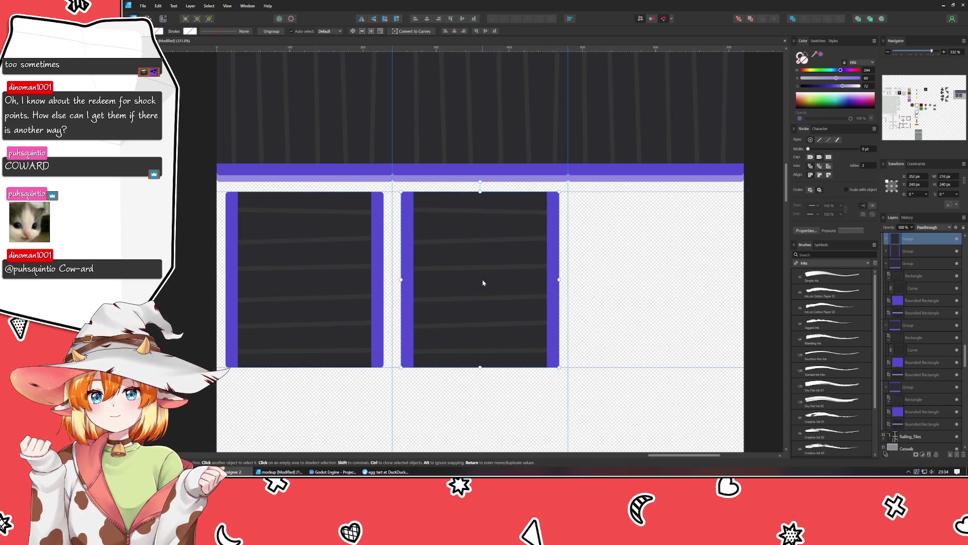
key("ctrl+j")
- Check the stripes inside the middle and right tiles, then clear the selection
double_click(454, 330)
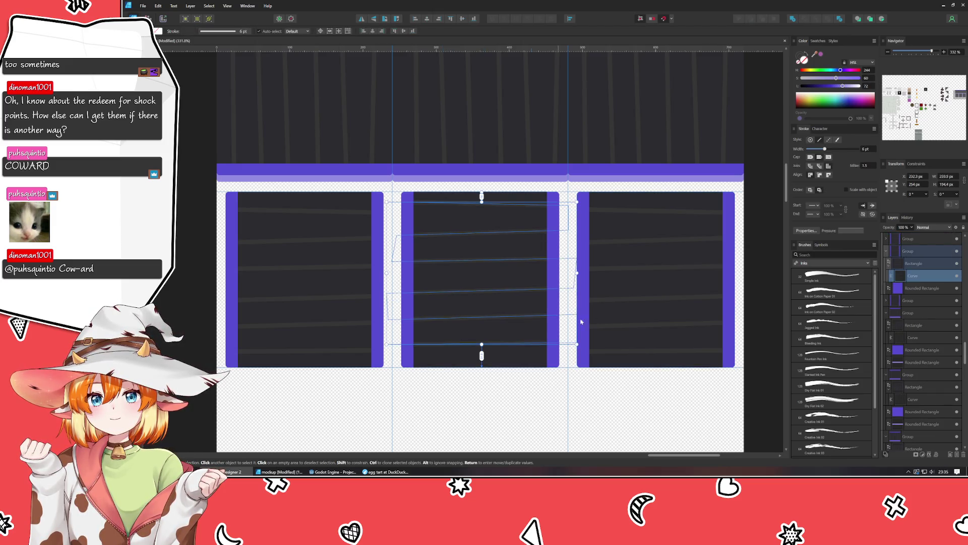
double_click(610, 273)
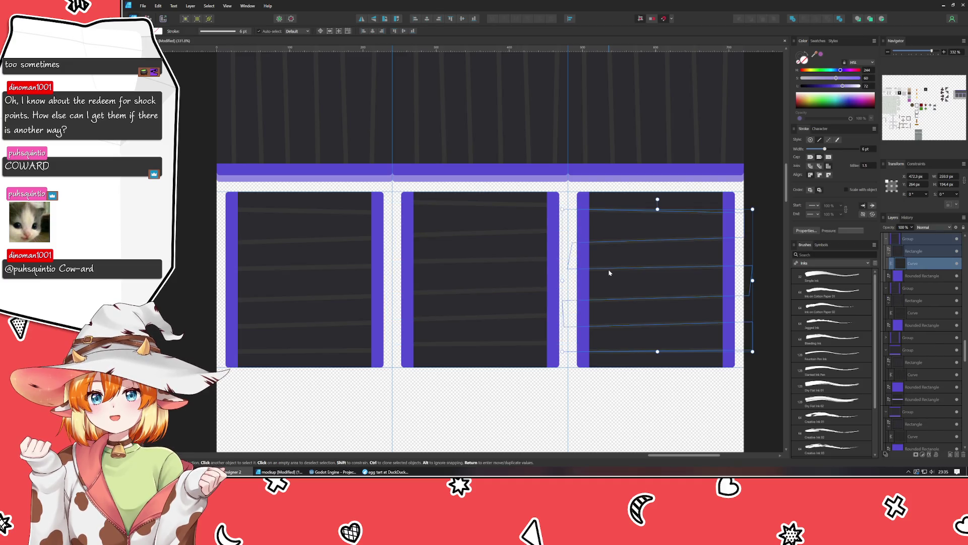
left_click(474, 426)
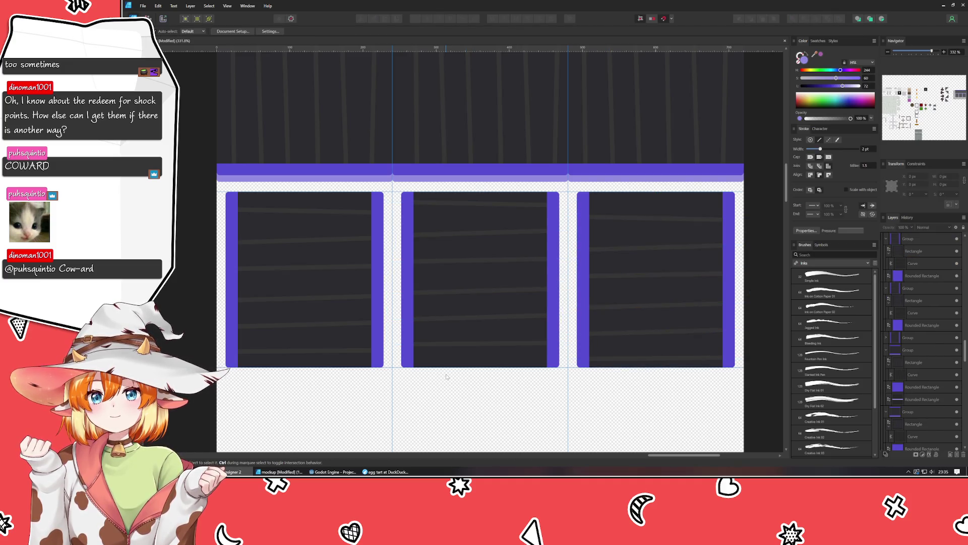
scroll(446, 376, "down", 2, "ctrl")
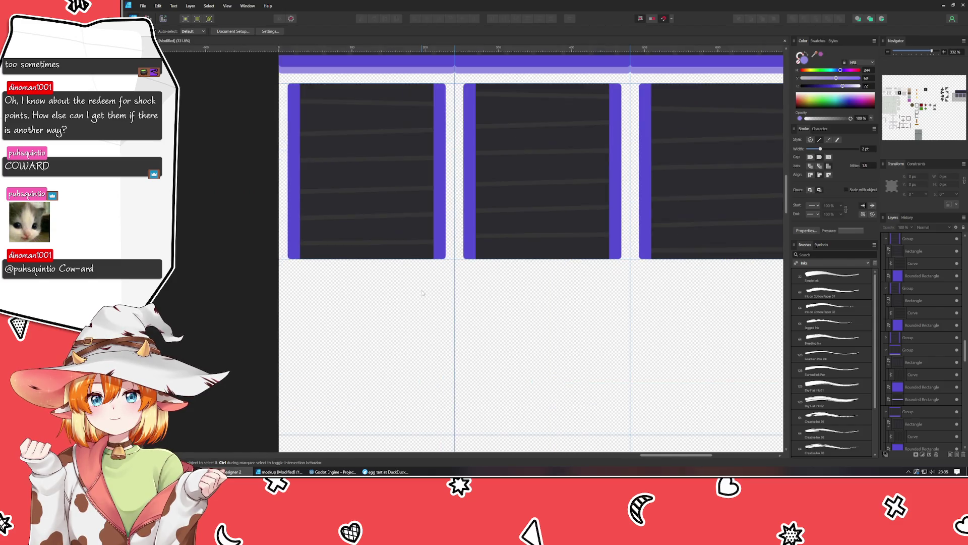
scroll(423, 287, "down", 2, "ctrl")
scroll(423, 293, "up", 2, "ctrl")
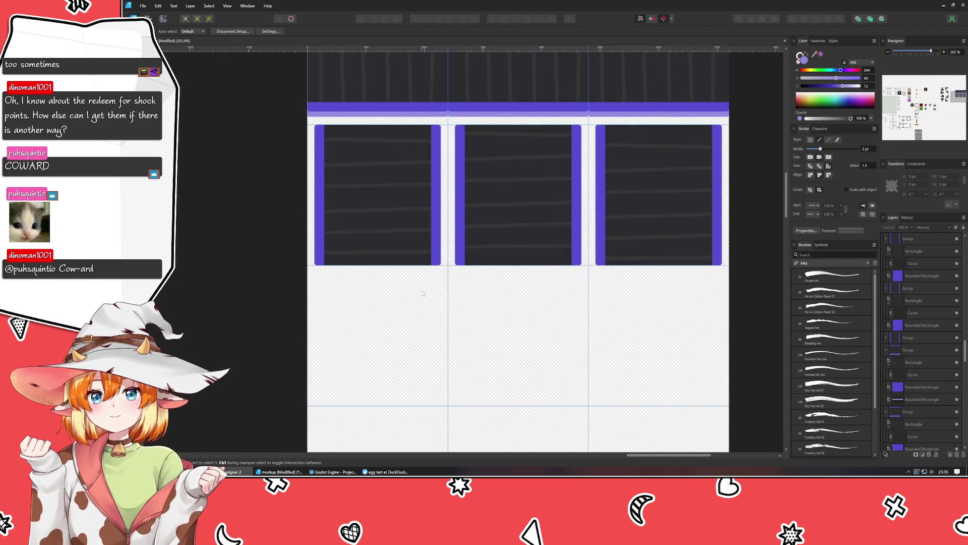
scroll(487, 266, "up", 1)
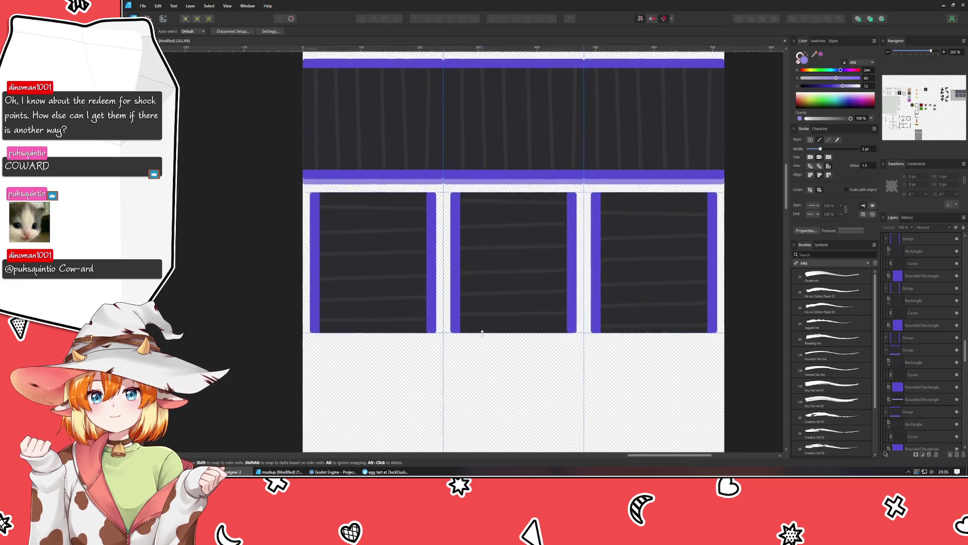
scroll(358, 322, "up", 2, "ctrl")
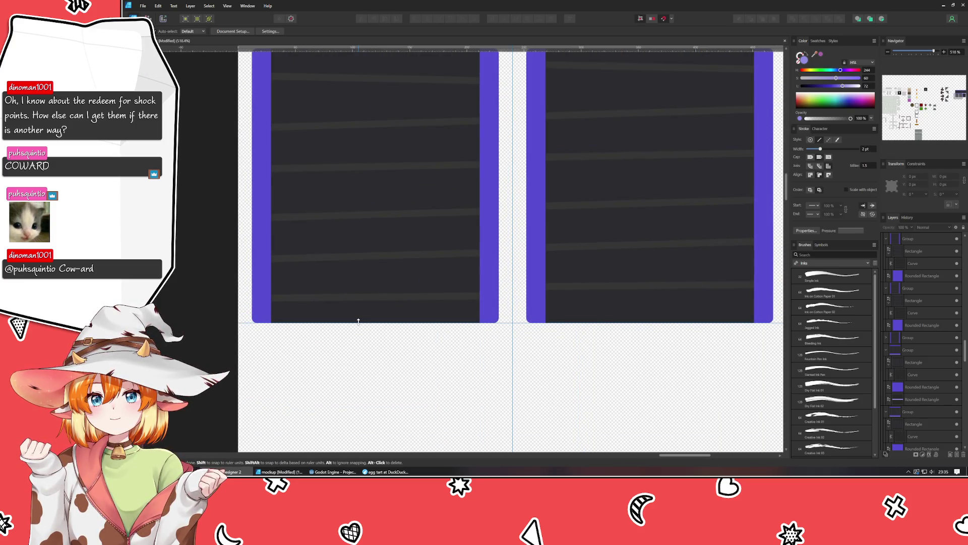
- Draw a thin bar along the left tile's bottom, set to Screen blend and dark grey (S 0, L 16)
key("m")
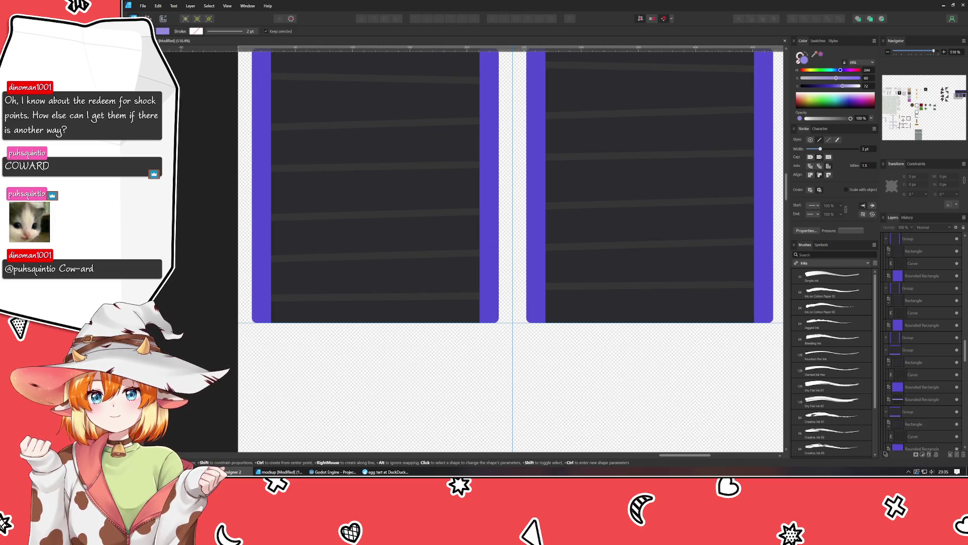
mouse_move(253, 311)
left_mouse_down()
mouse_move(506, 311)
mouse_move(498, 321)
left_mouse_up()
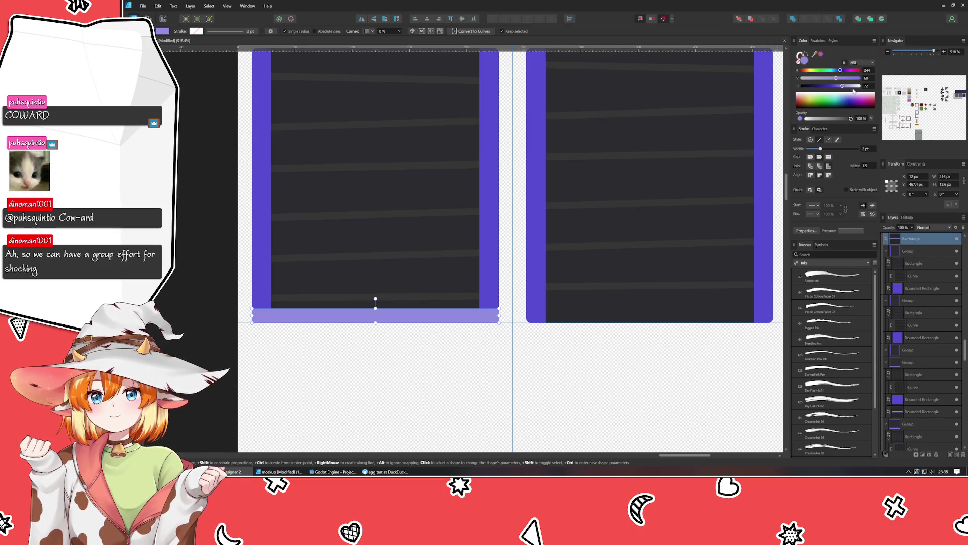
left_click(933, 227)
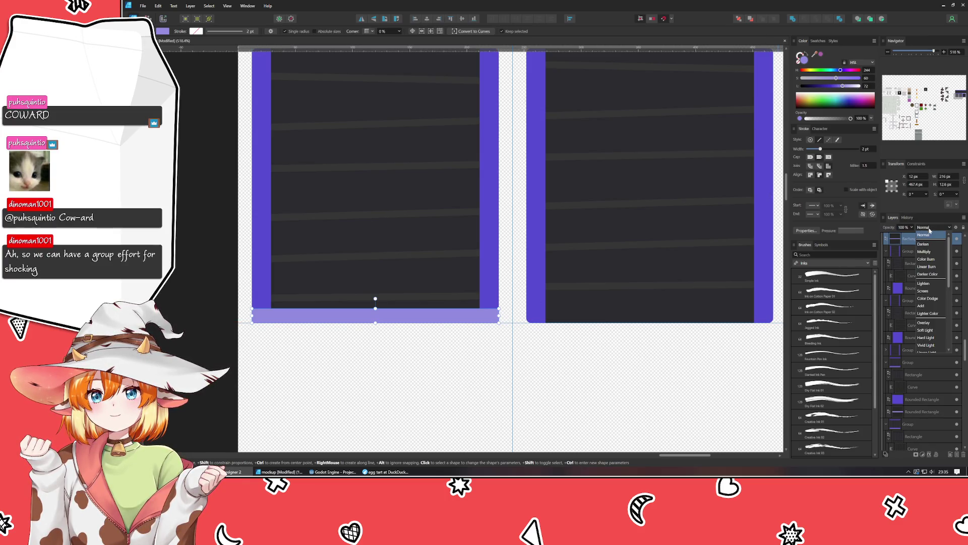
left_click(929, 292)
left_click_drag(809, 78, 810, 91)
left_click(812, 86)
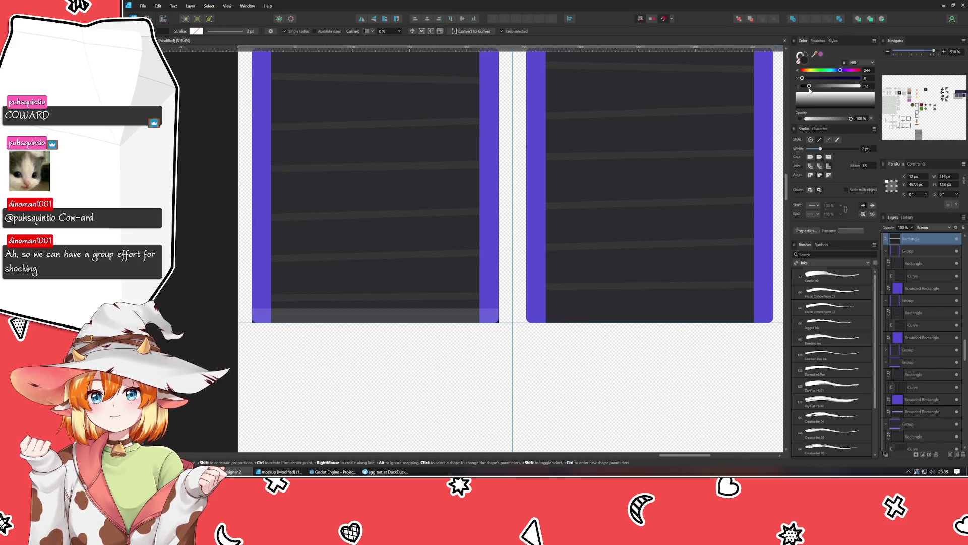
- Collapse all the expanded groups in the Conveyor layer list
left_click(914, 252)
left_click(886, 251)
left_click(887, 263)
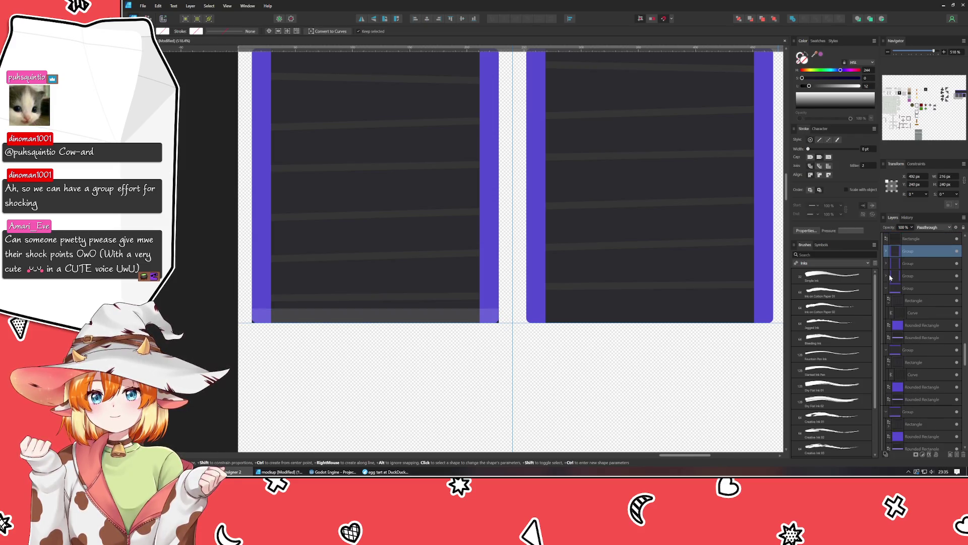
left_click(886, 288)
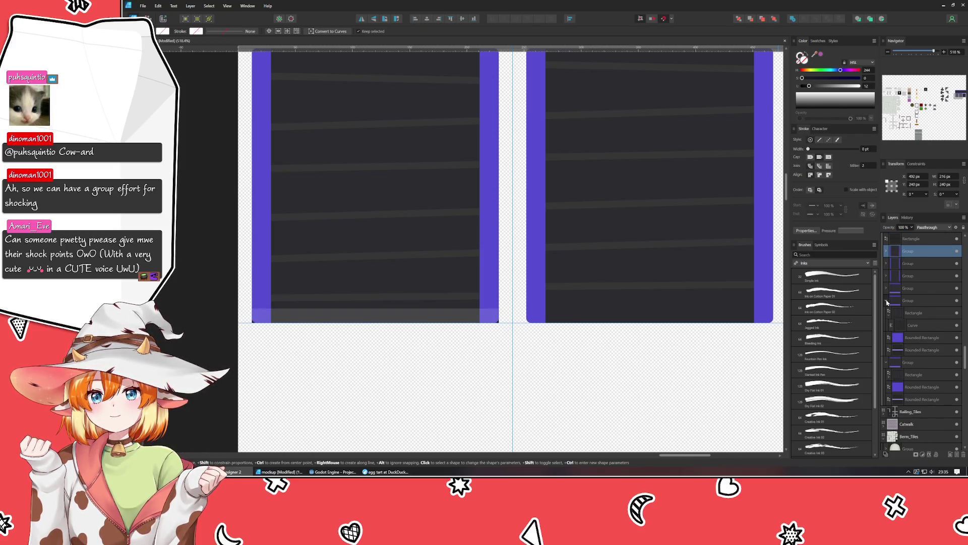
left_click(887, 302)
scroll(910, 273, "up", 1)
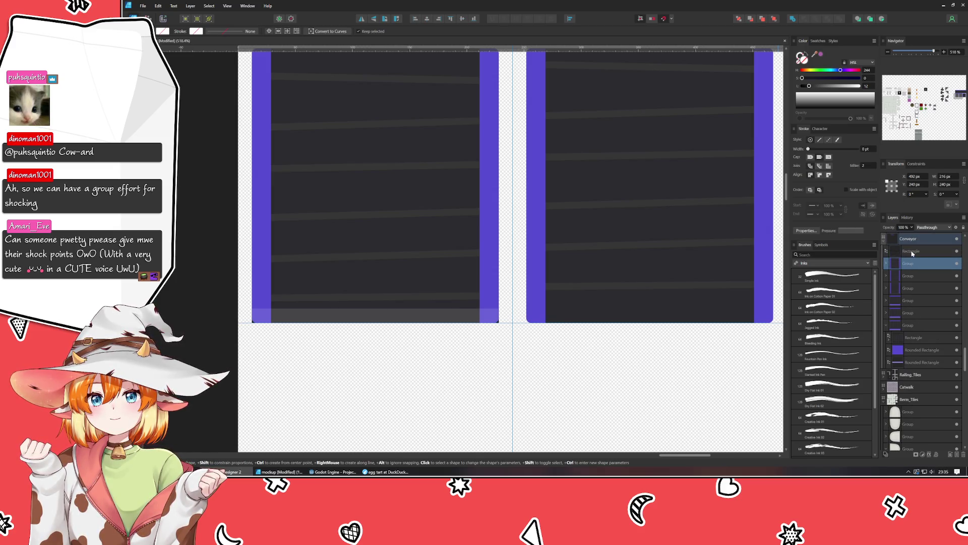
- Expand the third Group under Conveyor and select the first tile's bottom strip Rectangle
left_click_drag(913, 251, 913, 237)
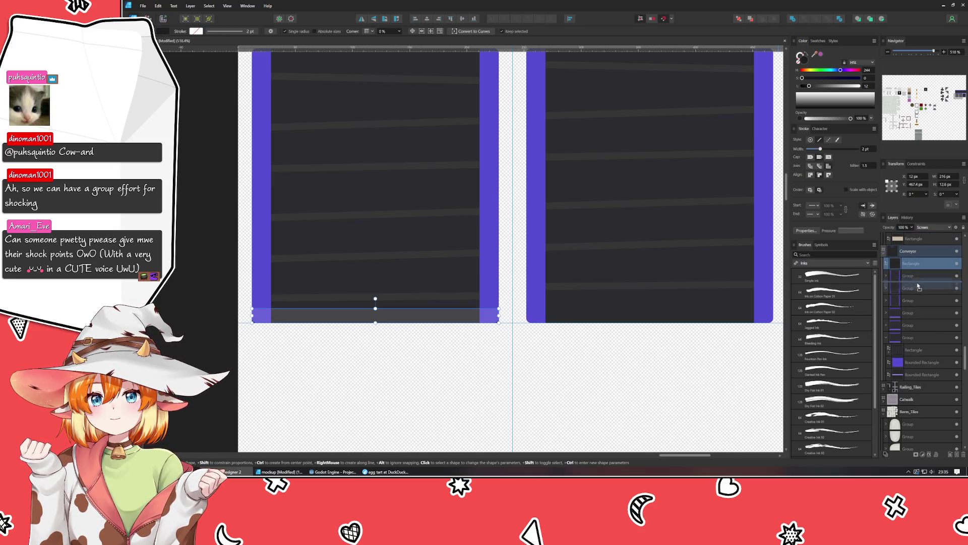
left_click(322, 364)
scroll(323, 365, "up", 2)
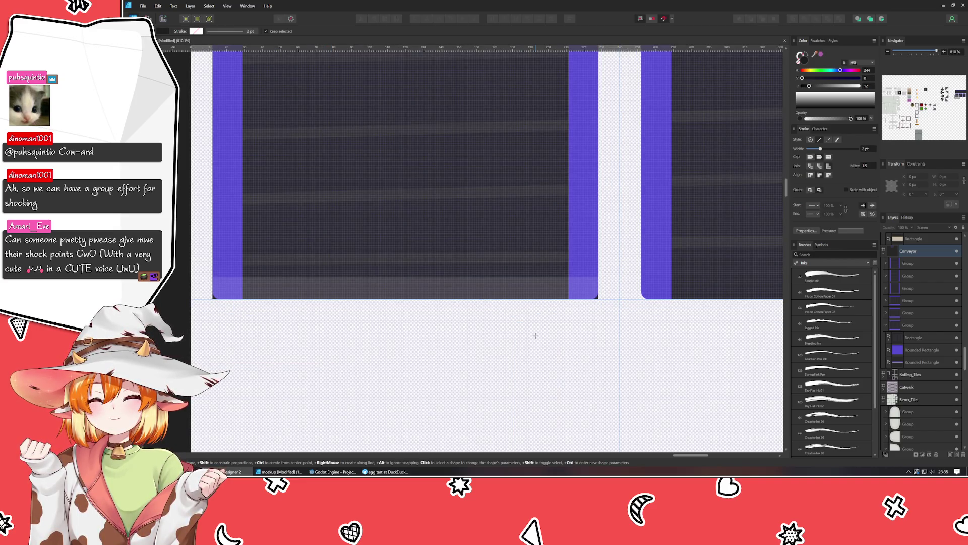
mouse_move(529, 340)
left_mouse_down()
mouse_move(561, 371)
mouse_move(543, 333)
left_mouse_up()
scroll(559, 370, "down", 1)
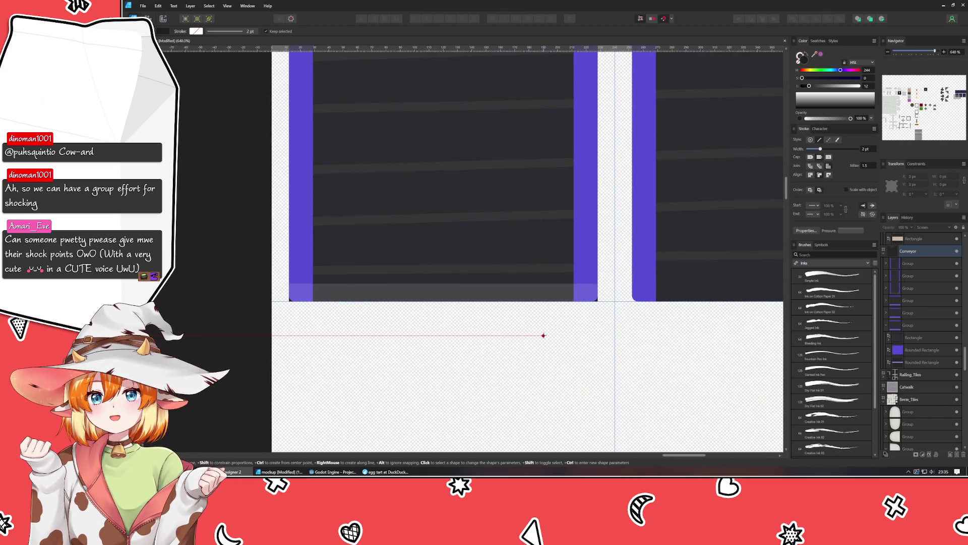
left_click(887, 264)
left_click(886, 264)
left_click(886, 288)
left_click(919, 301)
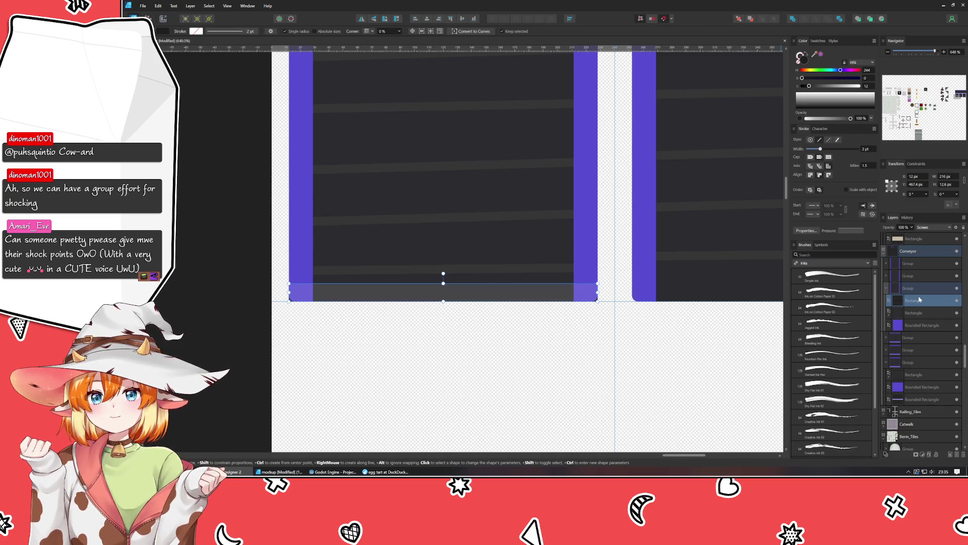
- Remove the stray duplicate strip rectangles from the left tile's group
key("ctrl+j")
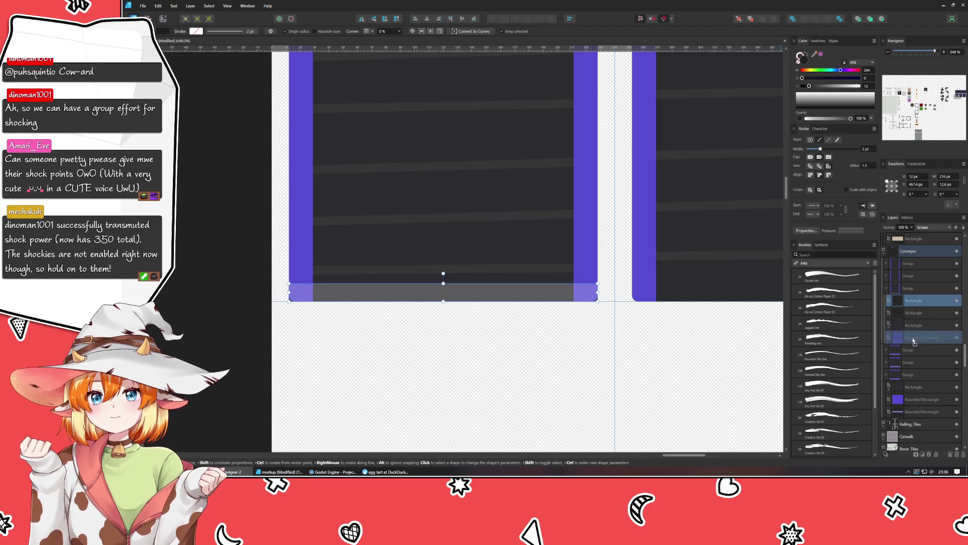
key("Delete")
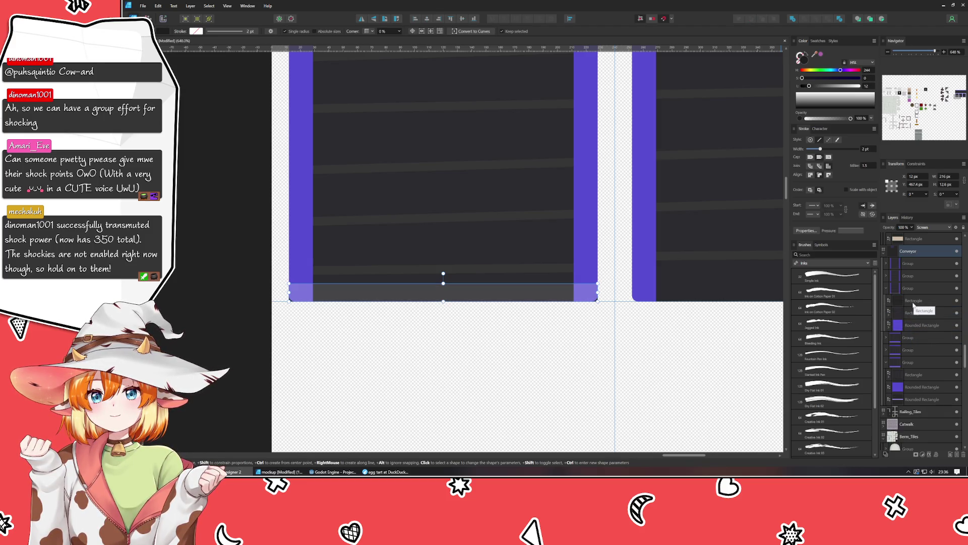
left_click(917, 301)
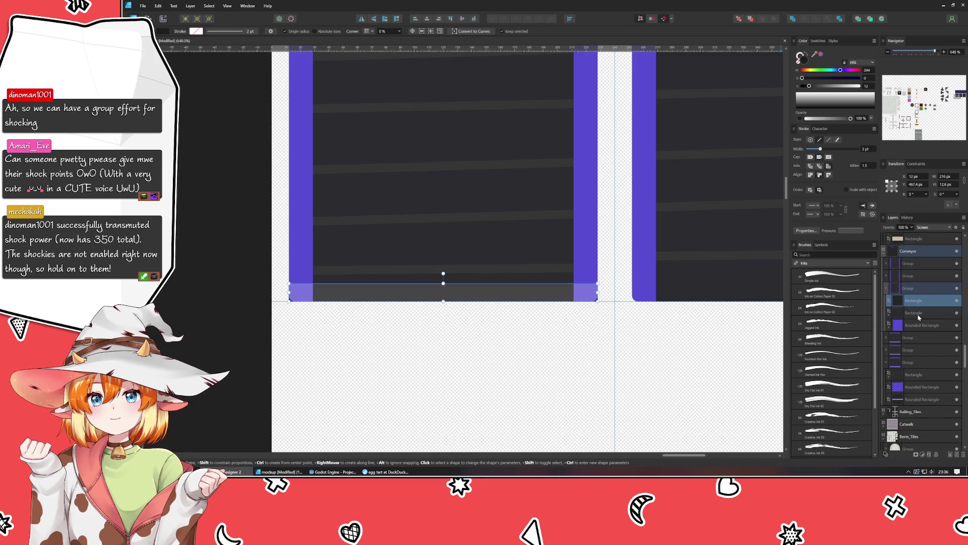
left_click(918, 313)
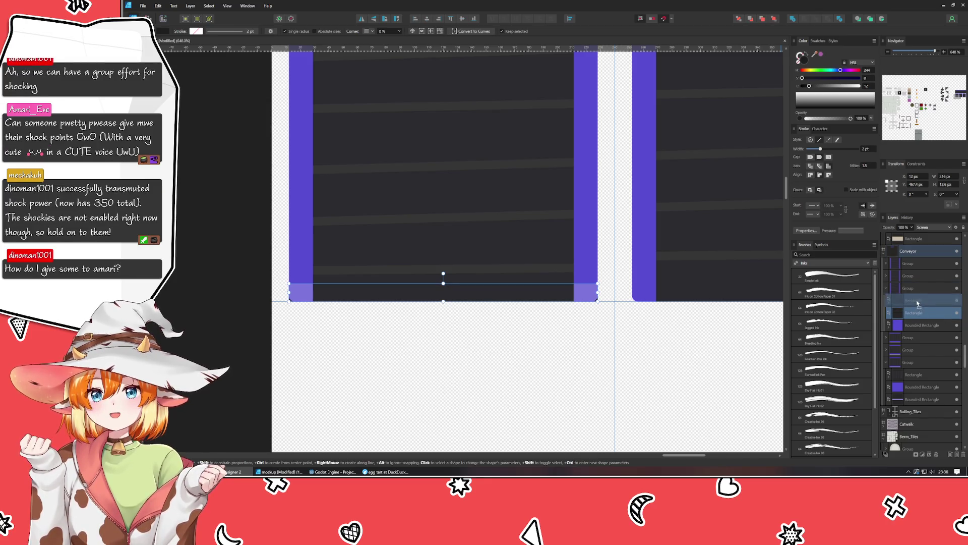
key("Delete")
key("ctrl+d")
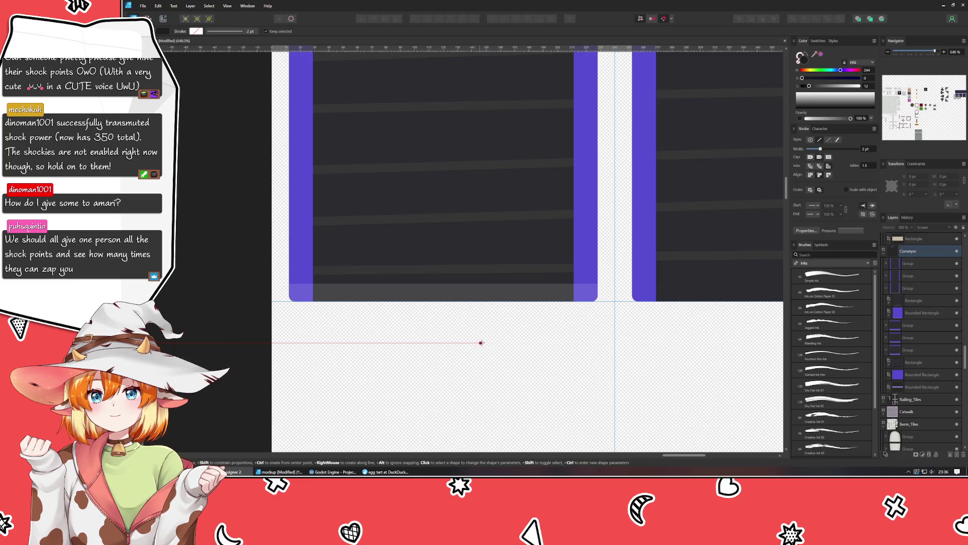
- Thin the first bottom strip to 9.6 px tall, then select the strip inside the Rounded Rectangle
scroll(536, 339, "up", 2)
scroll(536, 338, "down", 4)
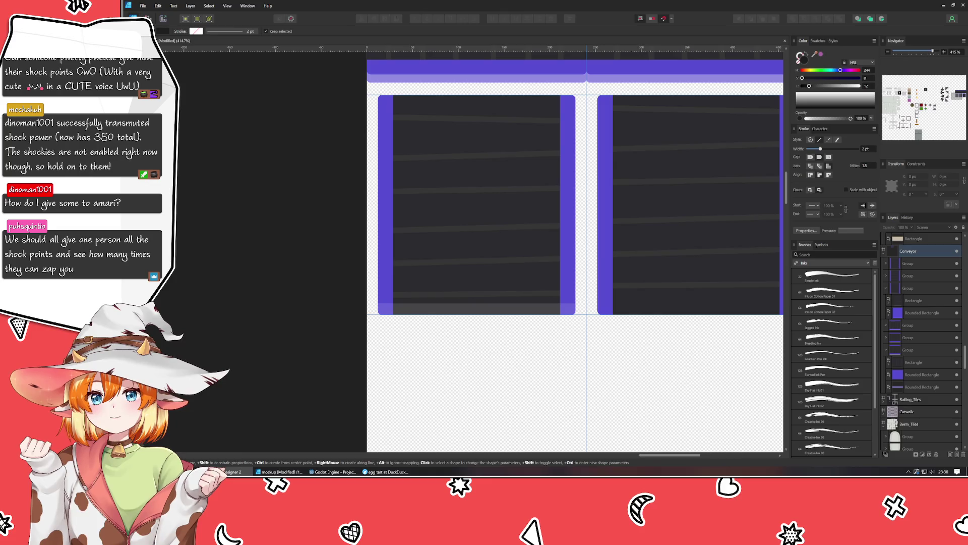
key("v")
scroll(282, 311, "down", 1)
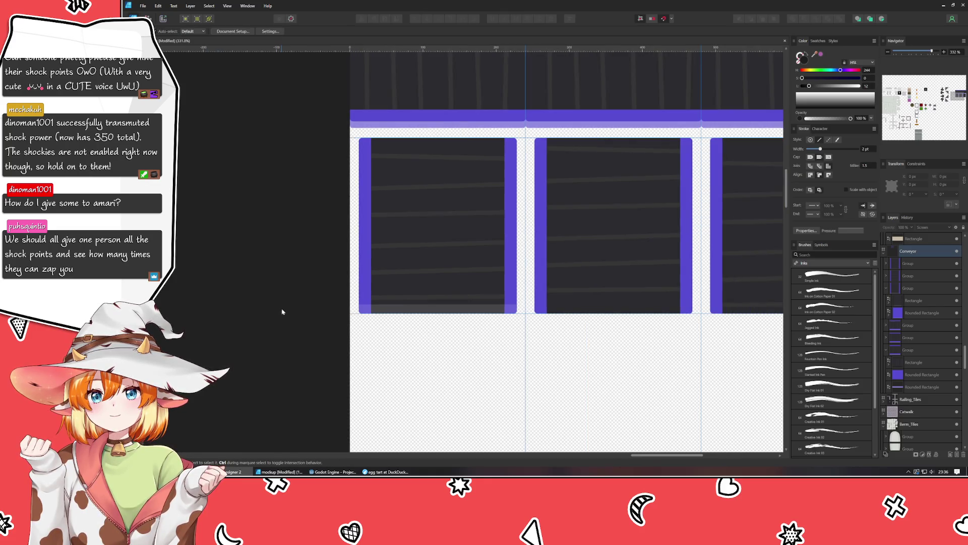
scroll(407, 363, "up", 1)
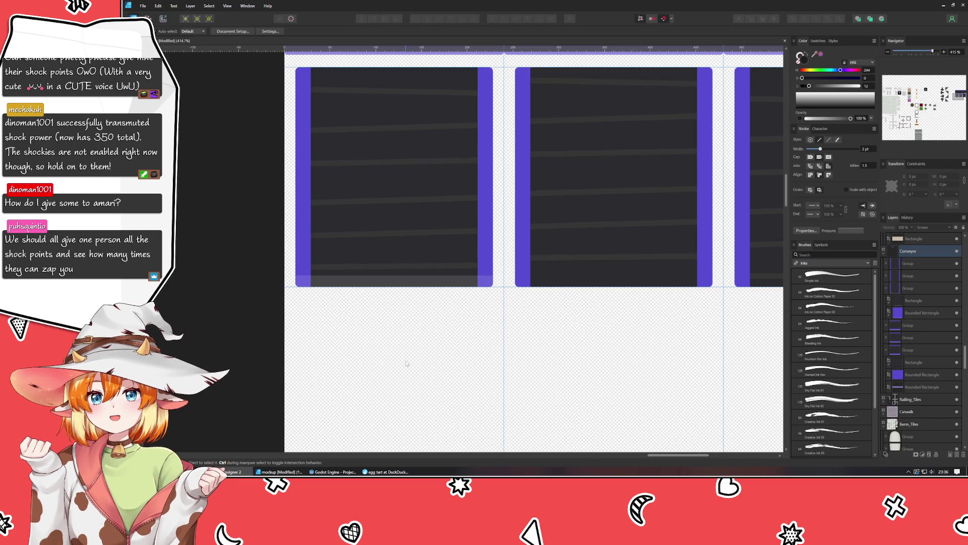
left_click(429, 283)
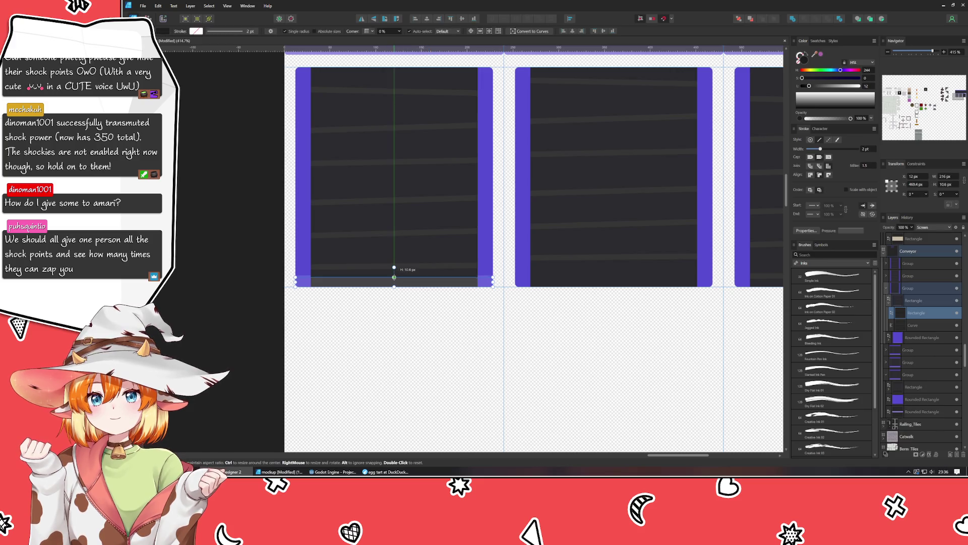
left_click_drag(394, 277, 394, 278)
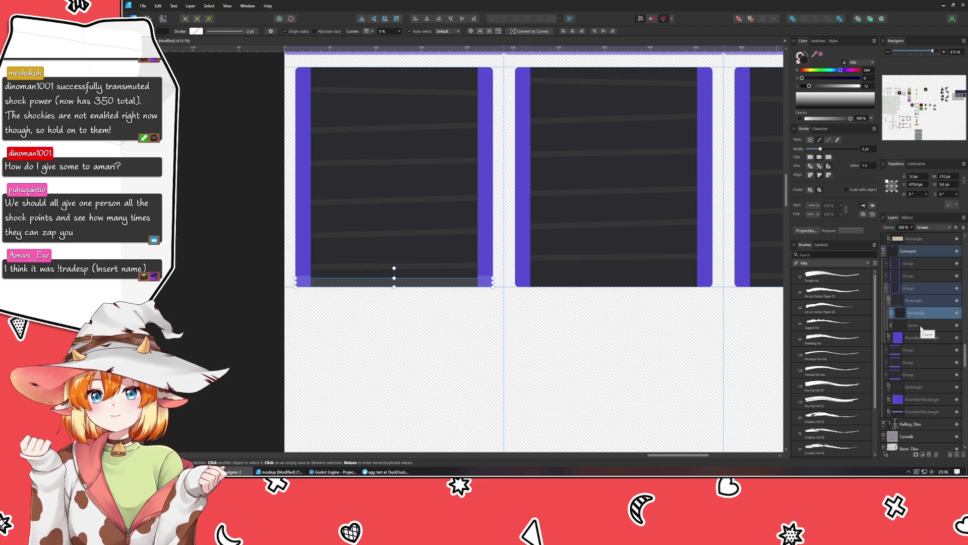
left_click(886, 337)
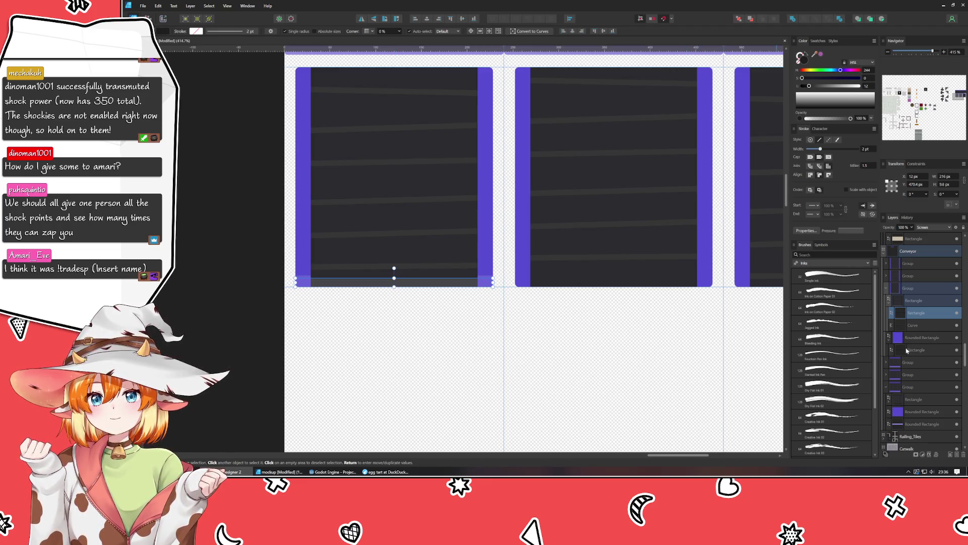
left_click(917, 350)
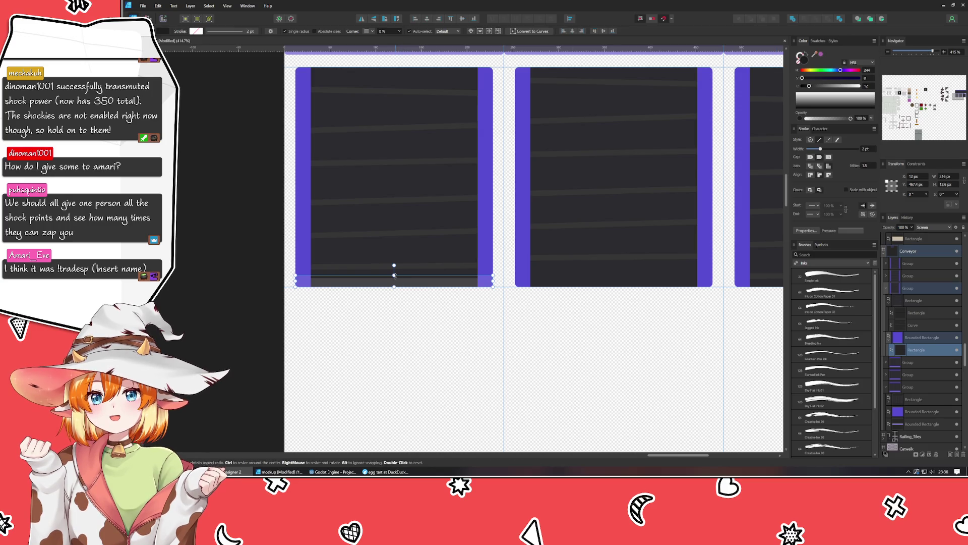
left_click_drag(395, 276, 395, 278)
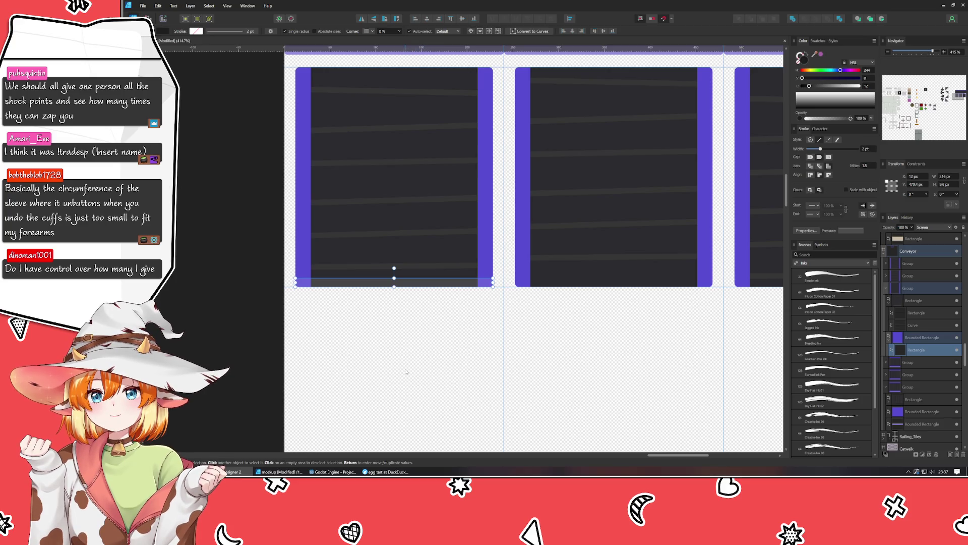
left_click(408, 374)
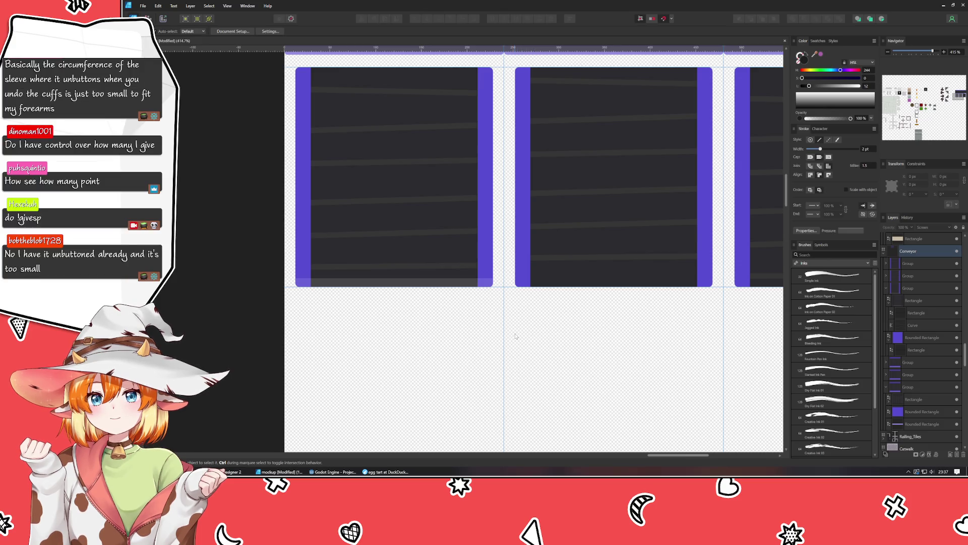
- Inspect the left tile's parts: belt rectangle, bottom strip, rotated top-bar group and belt curves
scroll(505, 338, "right", 3)
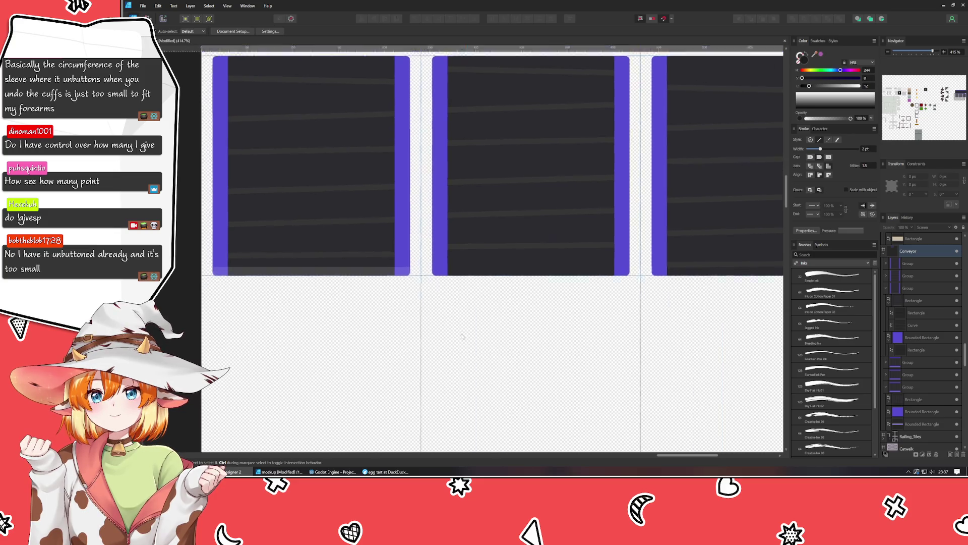
scroll(444, 330, "down", 1)
left_click_drag(412, 325, 388, 384)
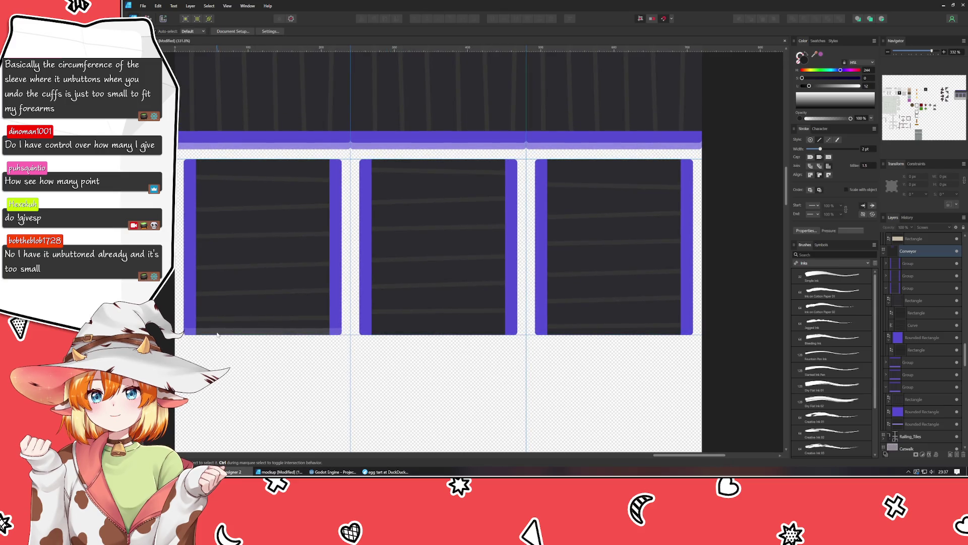
left_click(193, 334)
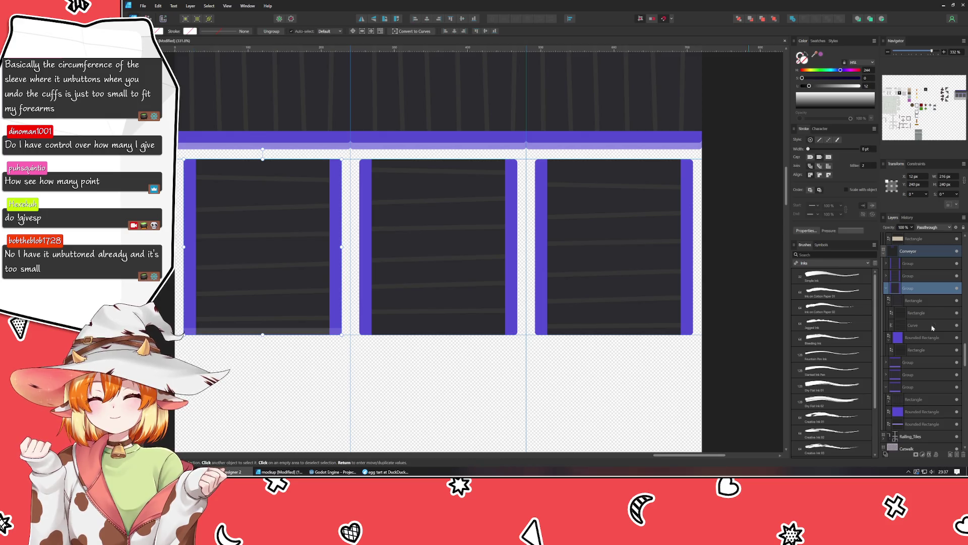
left_click(916, 349)
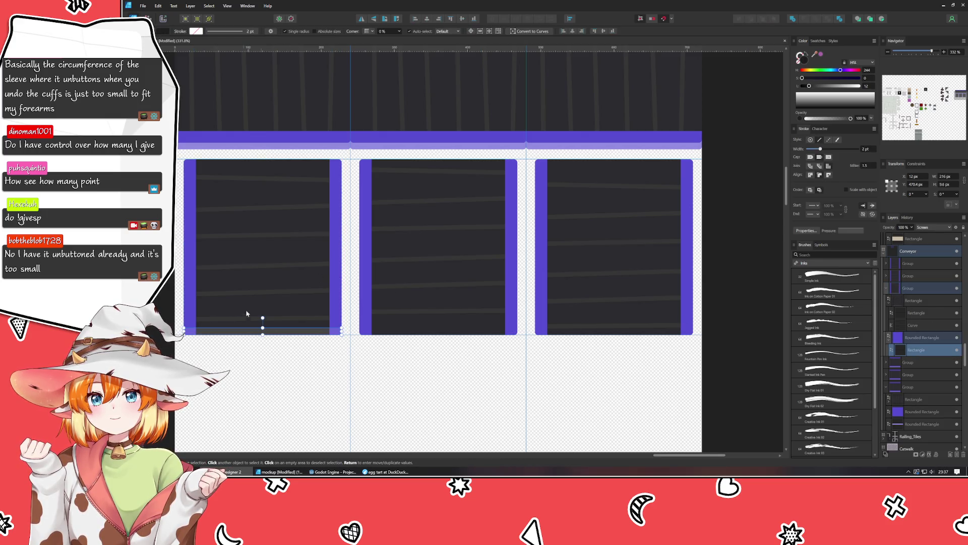
left_click(261, 320)
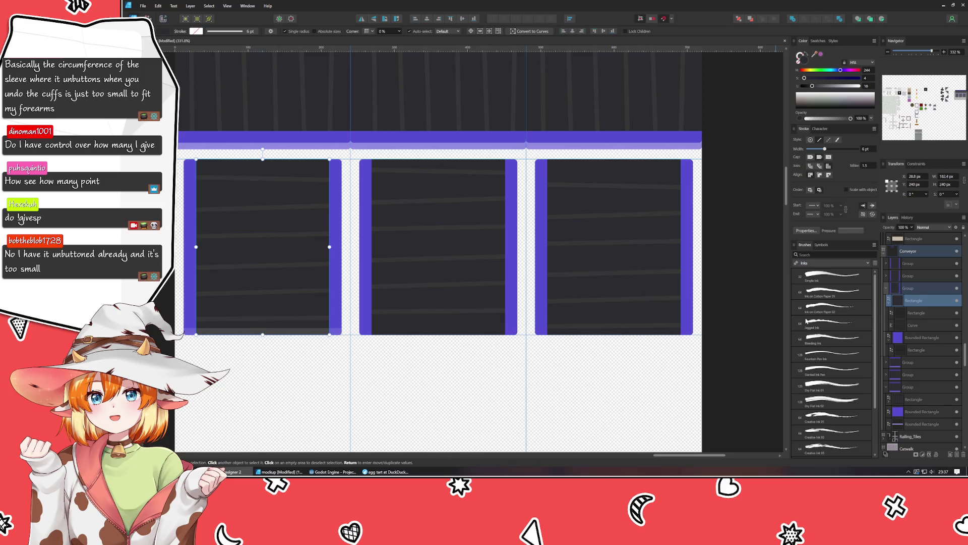
left_click(916, 362)
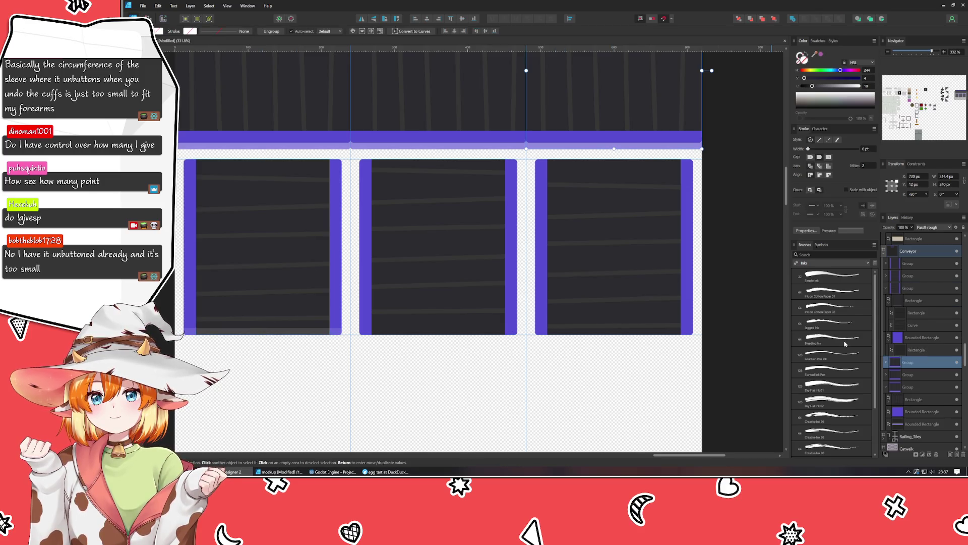
left_click(954, 353)
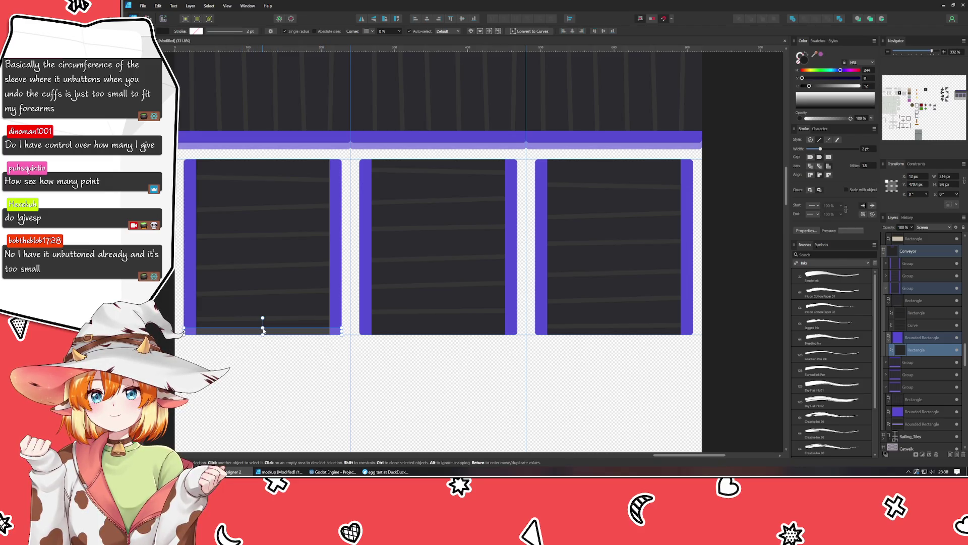
left_click(262, 331)
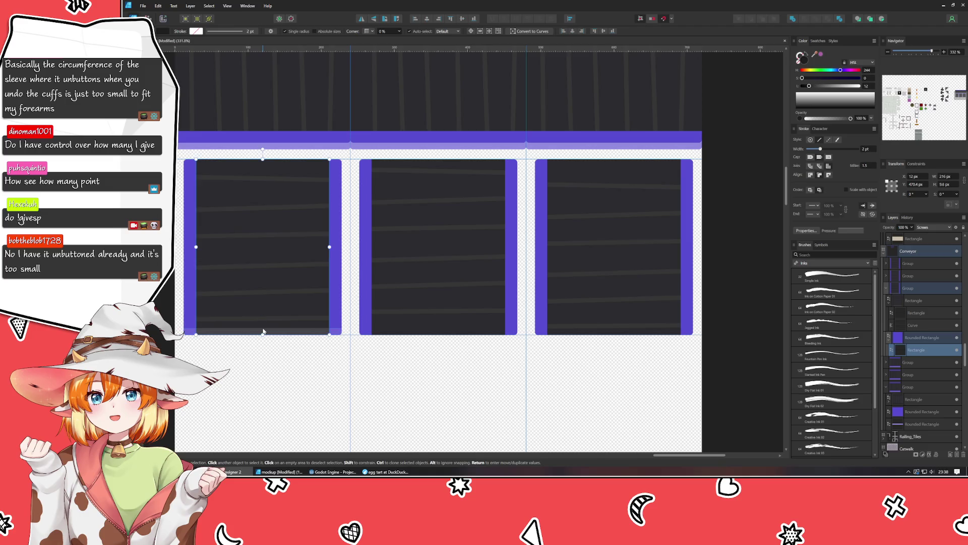
scroll(395, 316, "up", 4)
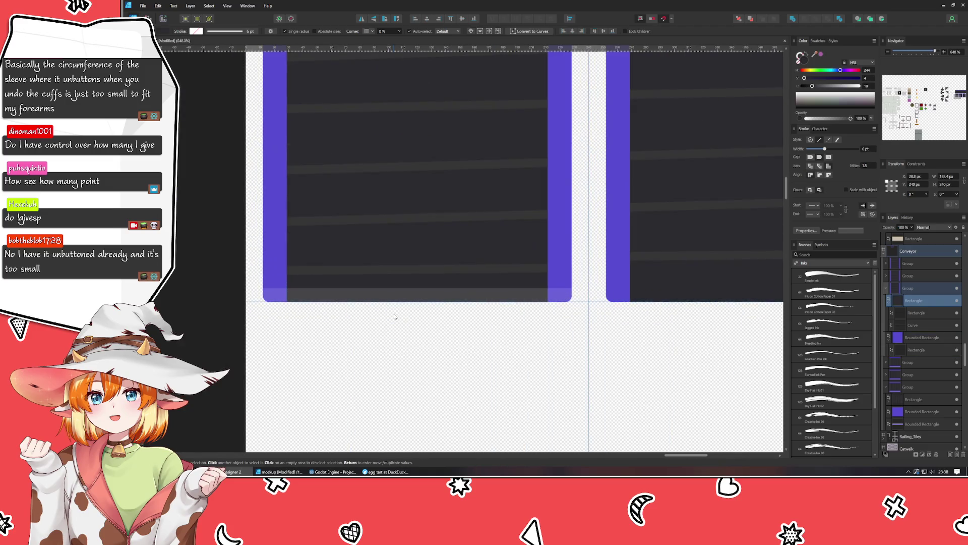
left_click(931, 326)
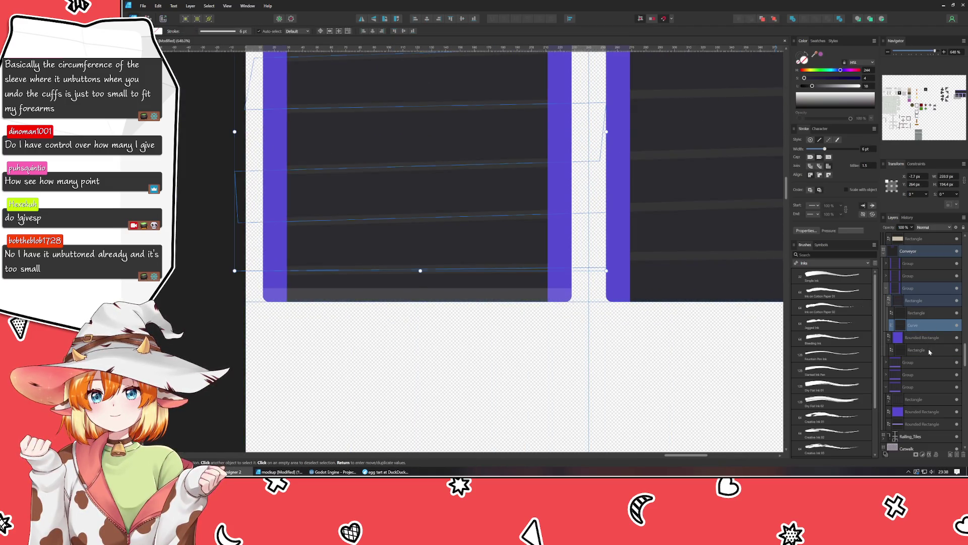
left_click(929, 350)
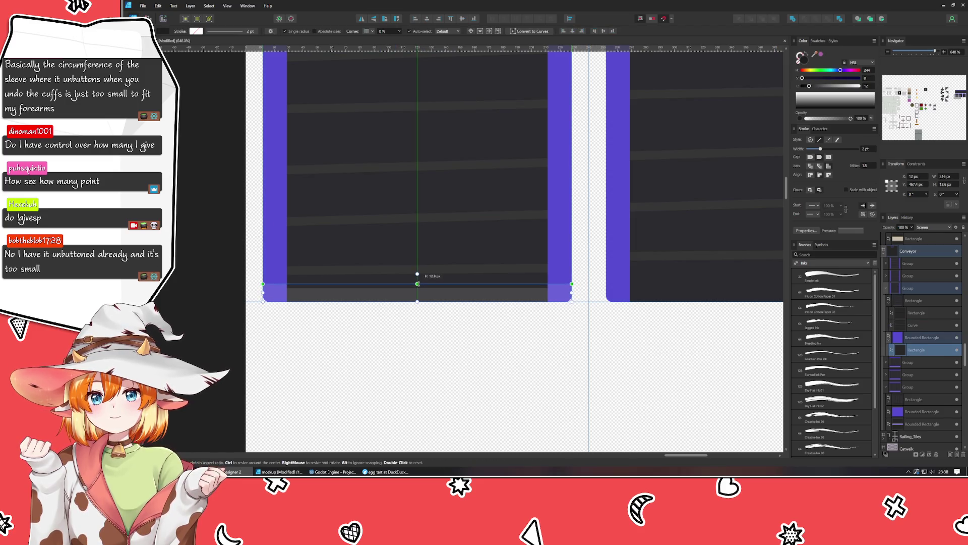
left_click(428, 350)
- Delete the middle and right tiles and copy the left tile into the middle slot
scroll(428, 349, "down", 2)
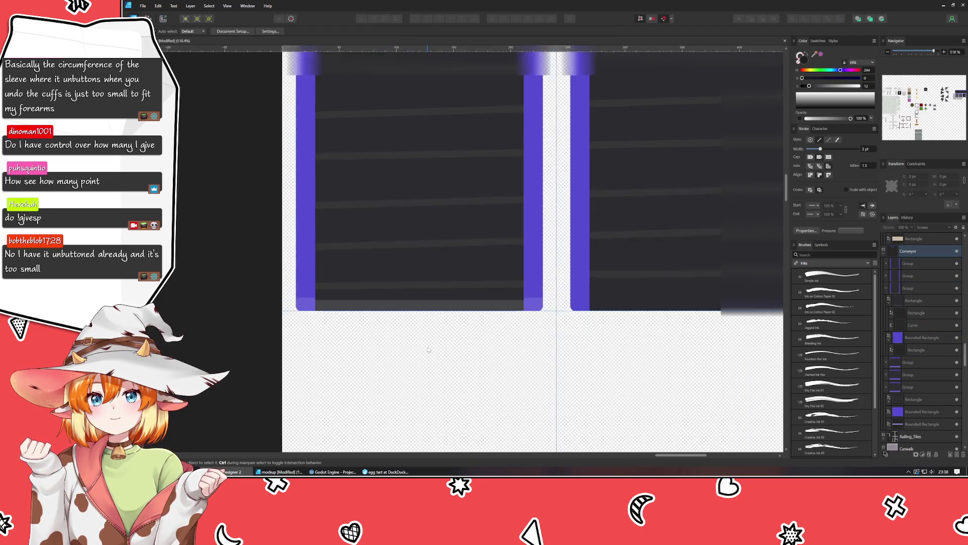
scroll(428, 349, "down", 2)
scroll(429, 349, "down", 1)
left_click(452, 255)
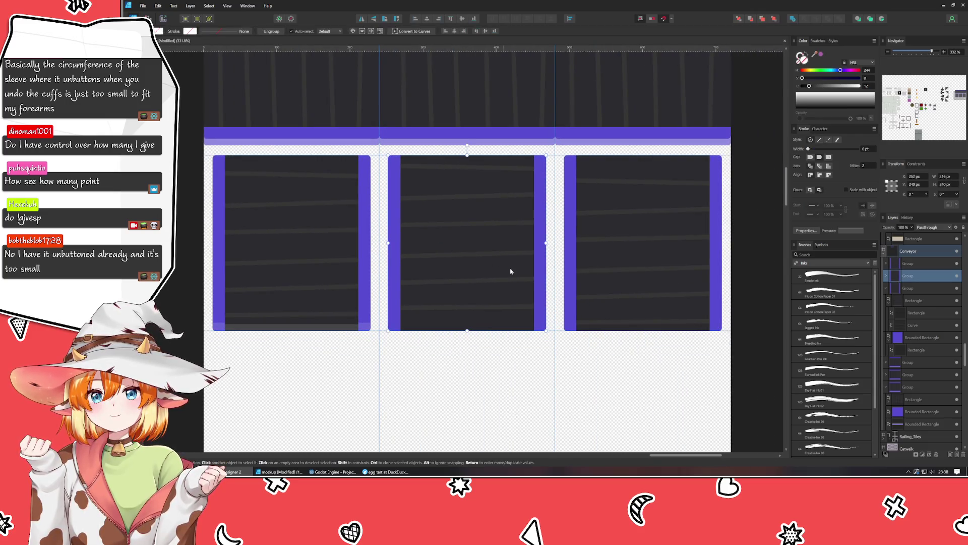
key("Delete")
left_click(623, 274)
key("Delete")
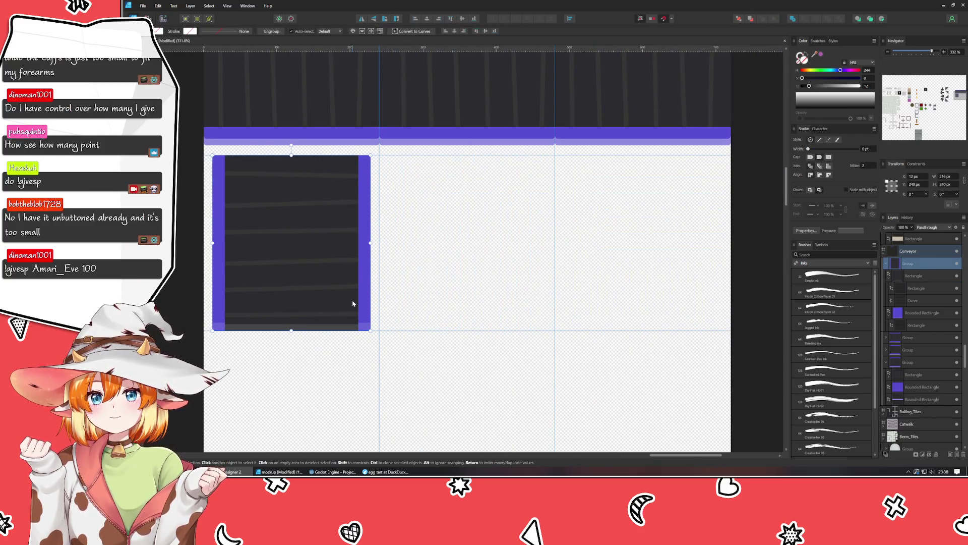
mouse_move(351, 303)
left_mouse_down("ctrl")
mouse_move(508, 316)
mouse_move(528, 304)
left_mouse_up("ctrl")
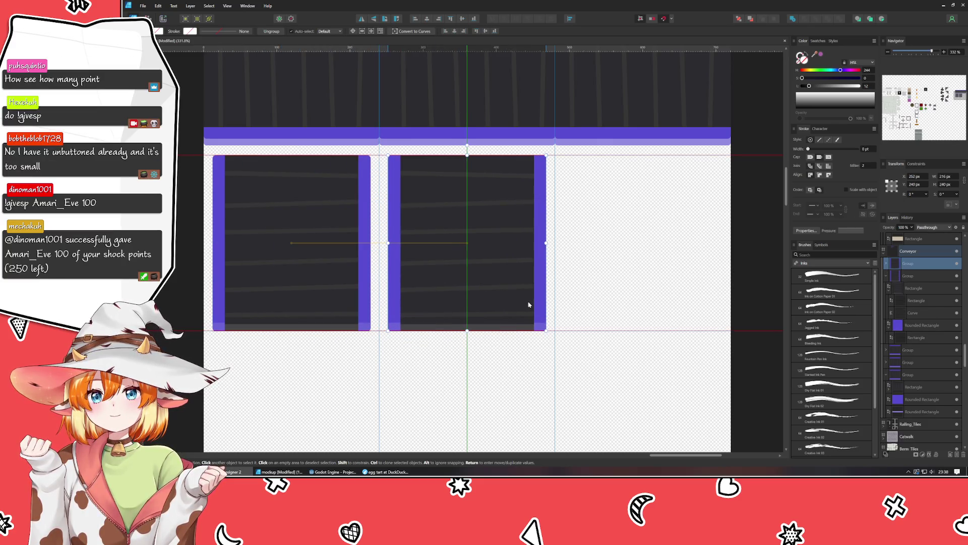
- Add a third copy, then shift the middle tile's belt lines up and the right's down ~10 px
key("ctrl+j")
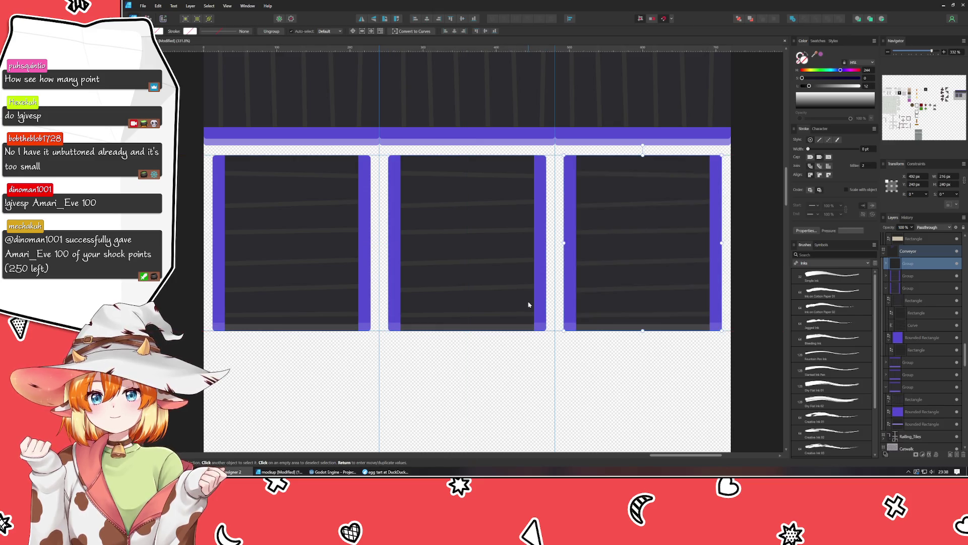
double_click(480, 291)
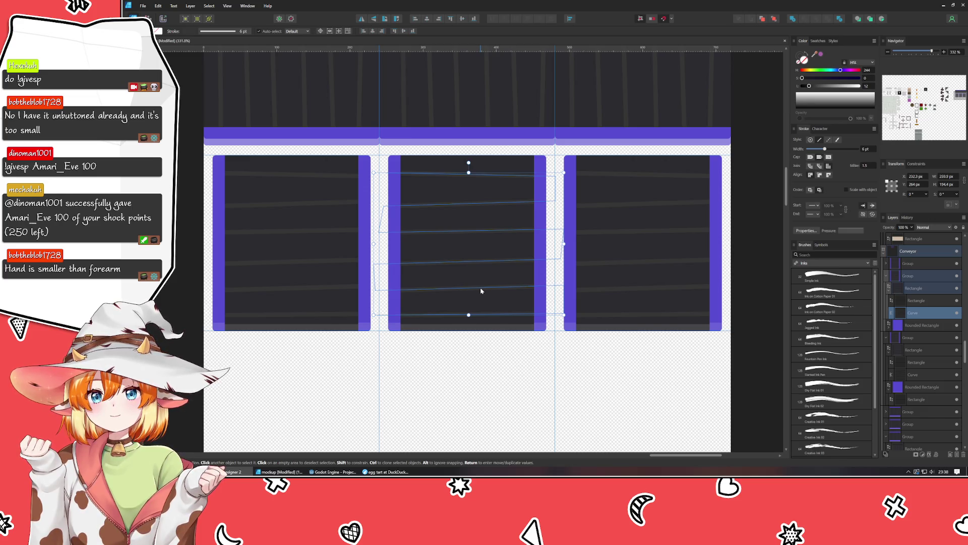
left_click_drag(480, 291, 480, 286)
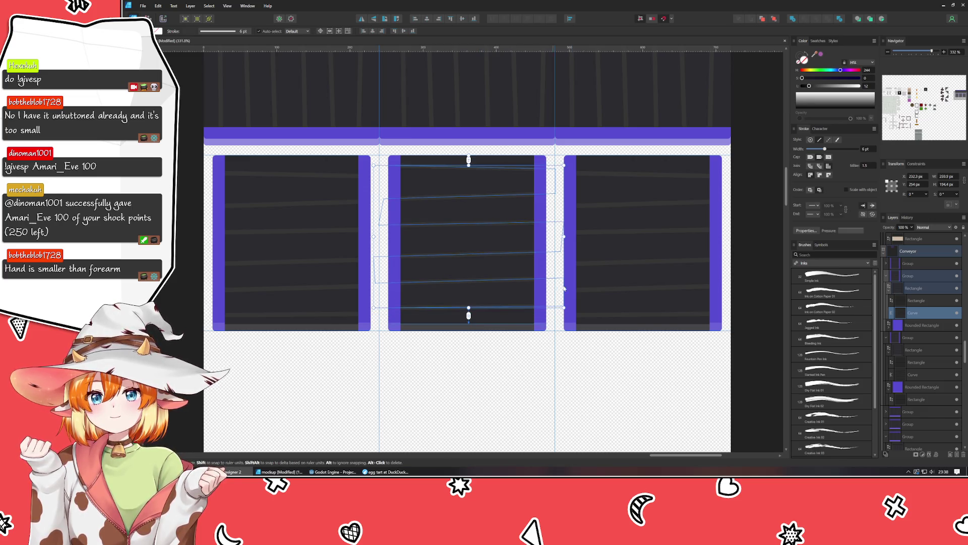
left_click(606, 289)
double_click(604, 291)
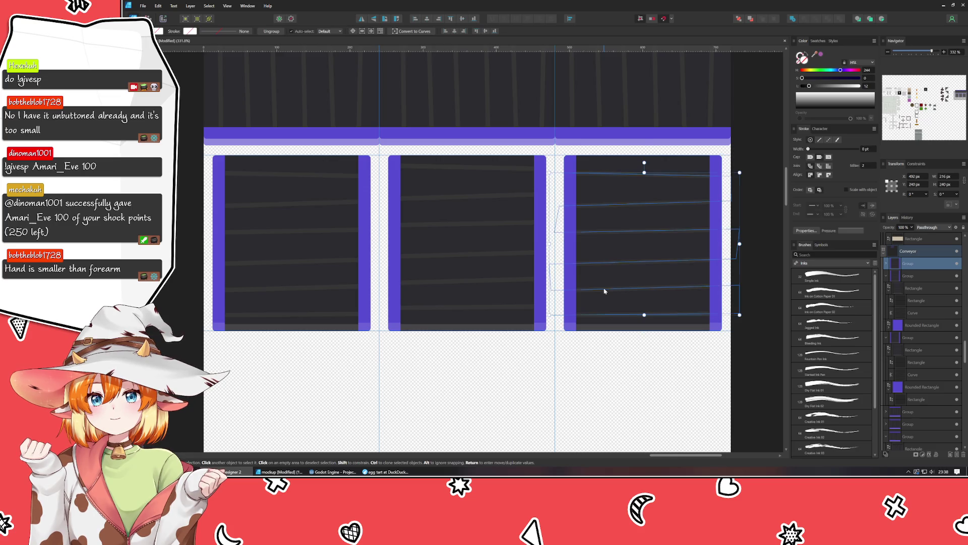
left_click_drag(604, 291, 605, 296)
left_click(551, 414)
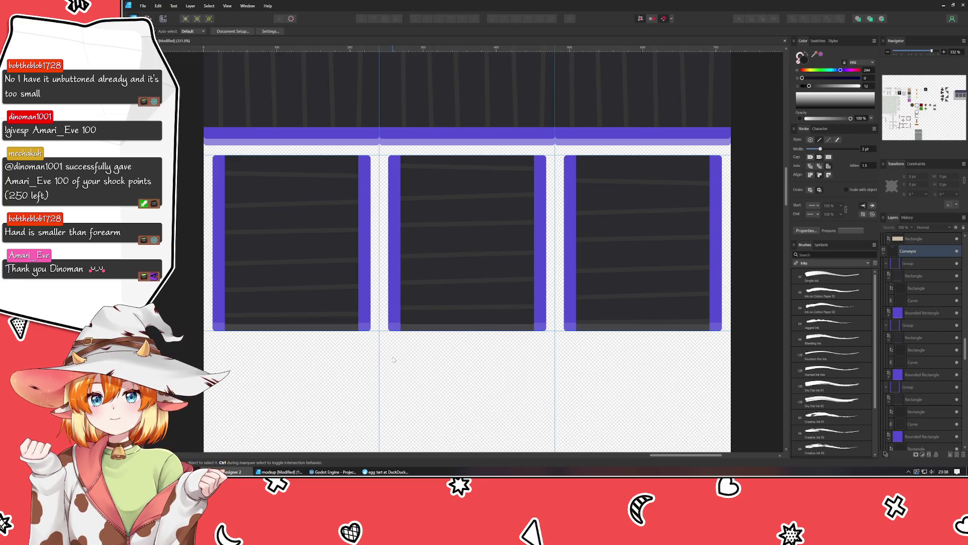
- Move the left tile below the middle tile, then undo so it returns to its slot
left_click_drag(394, 359, 444, 293)
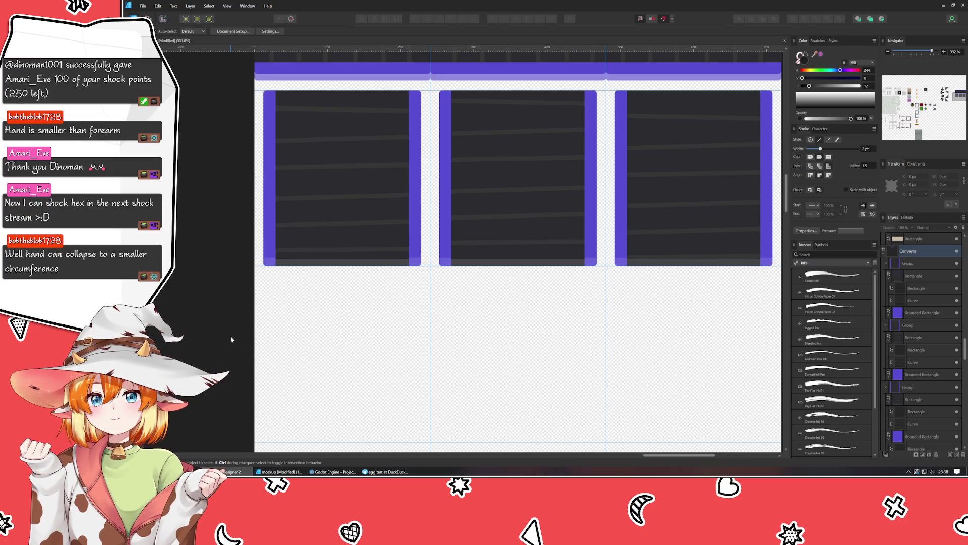
left_click_drag(231, 339, 221, 372)
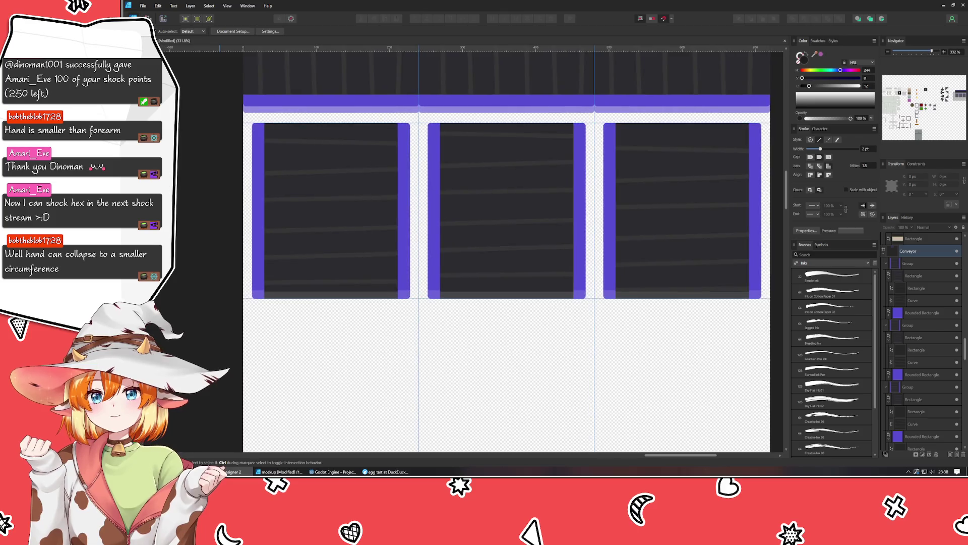
left_click_drag(194, 230, 194, 231)
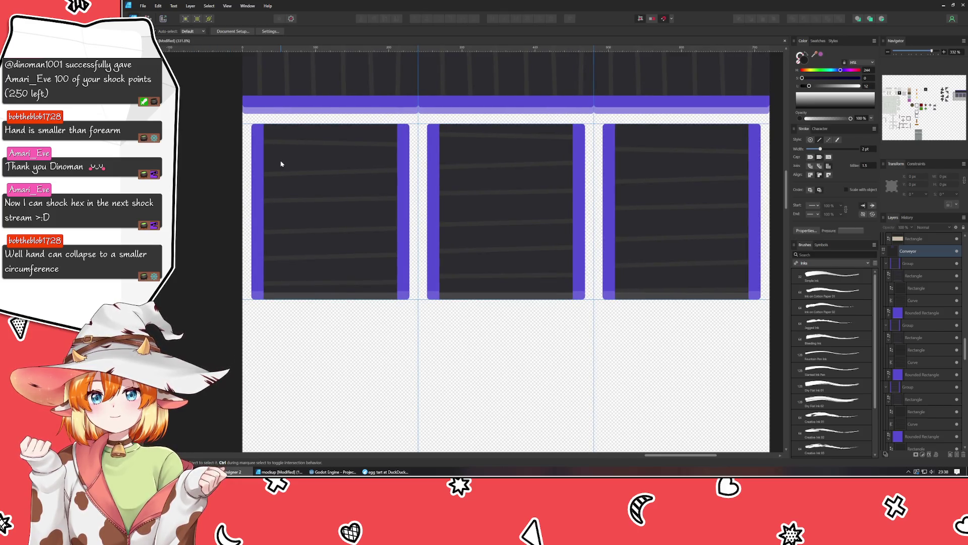
left_click_drag(340, 196, 514, 372)
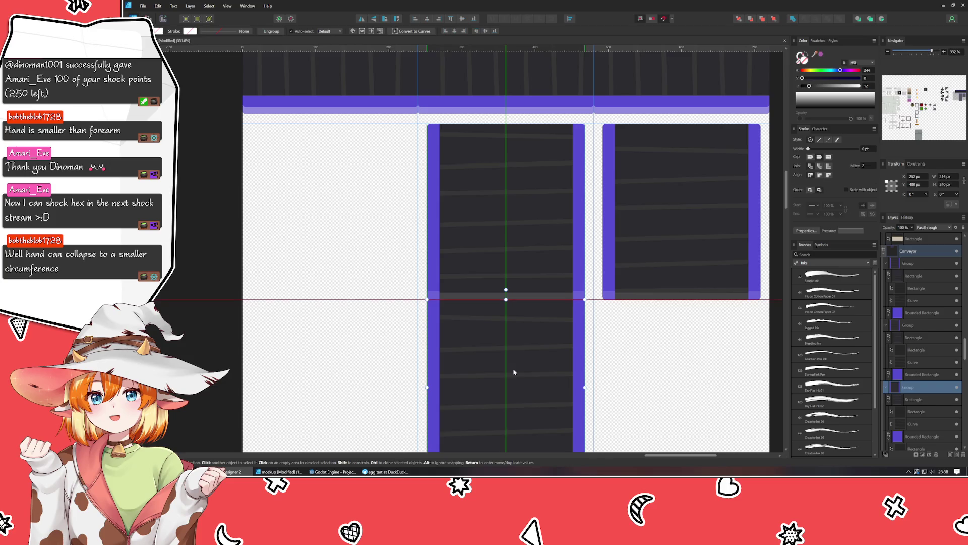
left_click(302, 372)
left_click_drag(302, 372, 275, 295)
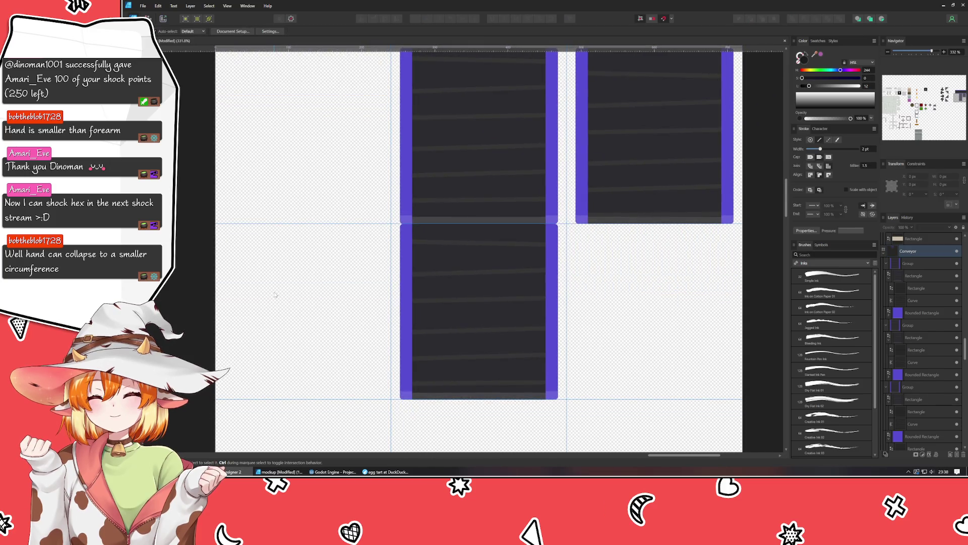
key("ctrl+z")
key("ctrl+z")
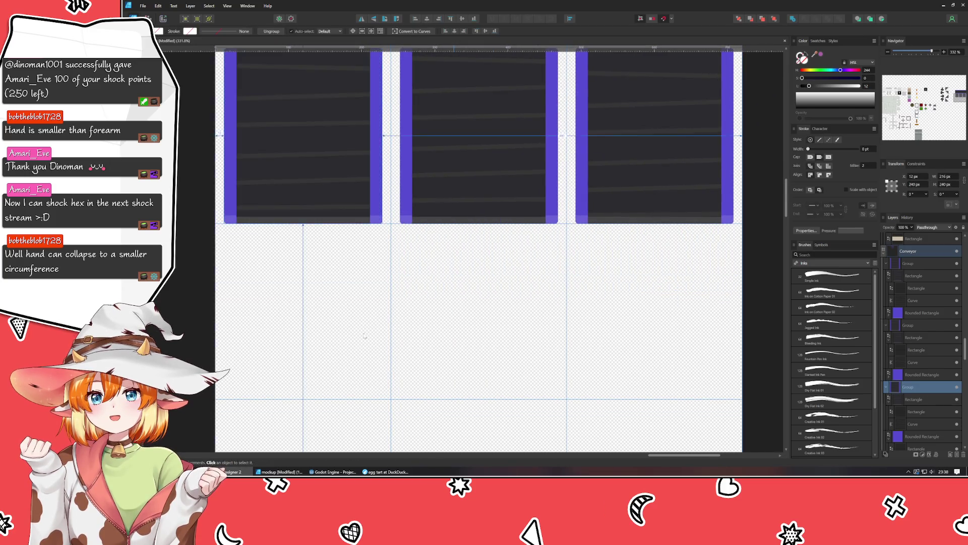
key("ctrl+z")
- Look over the empty rows of the sheet and switch to the other open document
mouse_move(349, 328)
left_mouse_down()
mouse_move(376, 413)
mouse_move(364, 297)
left_mouse_up()
scroll(376, 414, "down", 2)
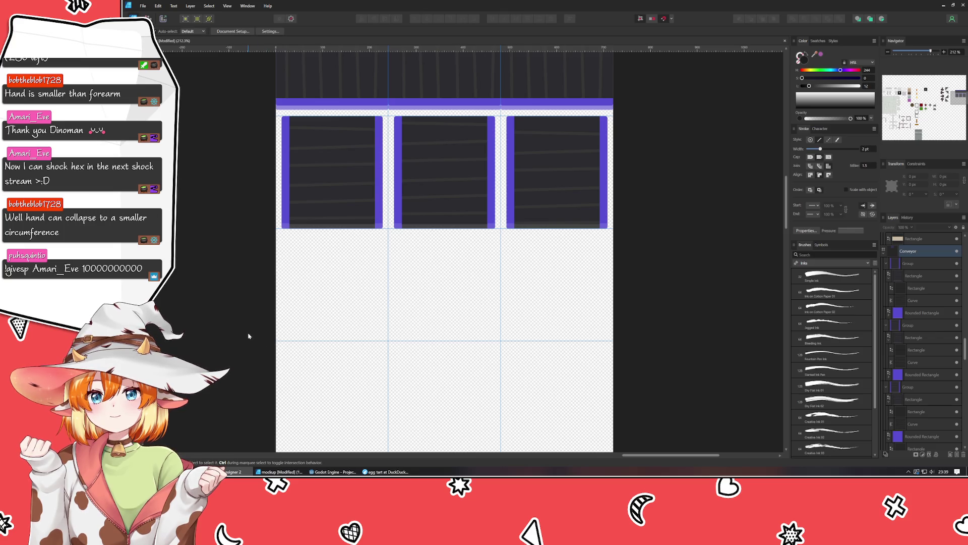
left_click_drag(248, 336, 239, 269)
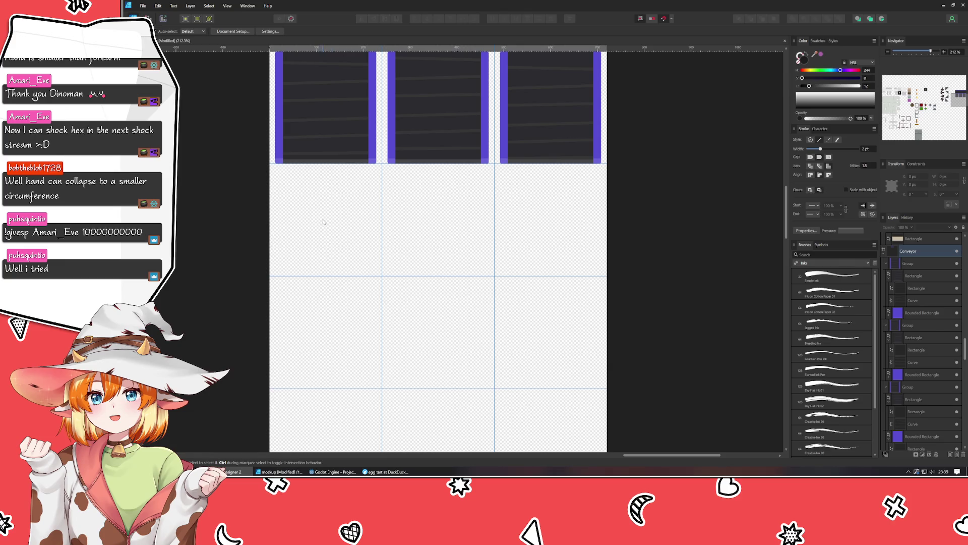
left_click_drag(323, 221, 343, 240)
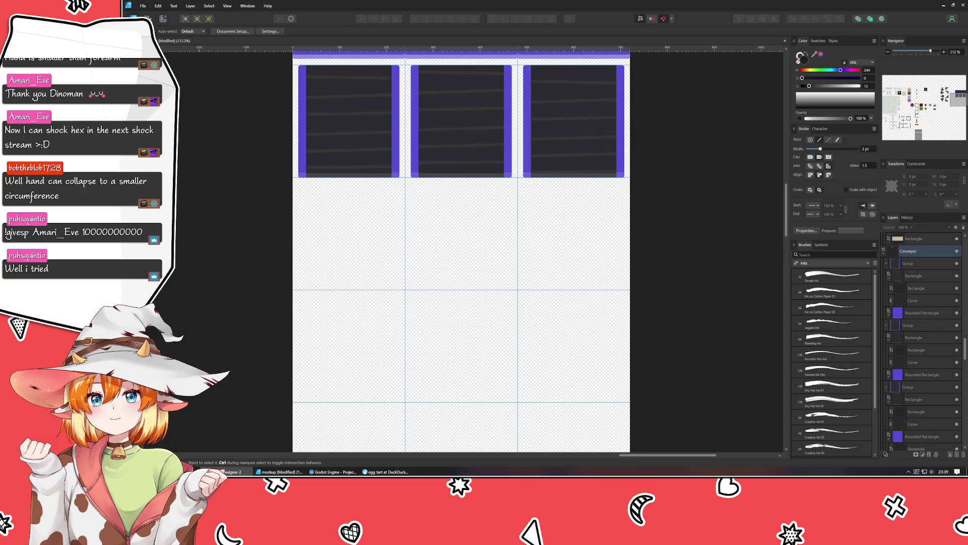
key("ctrl+Tab")
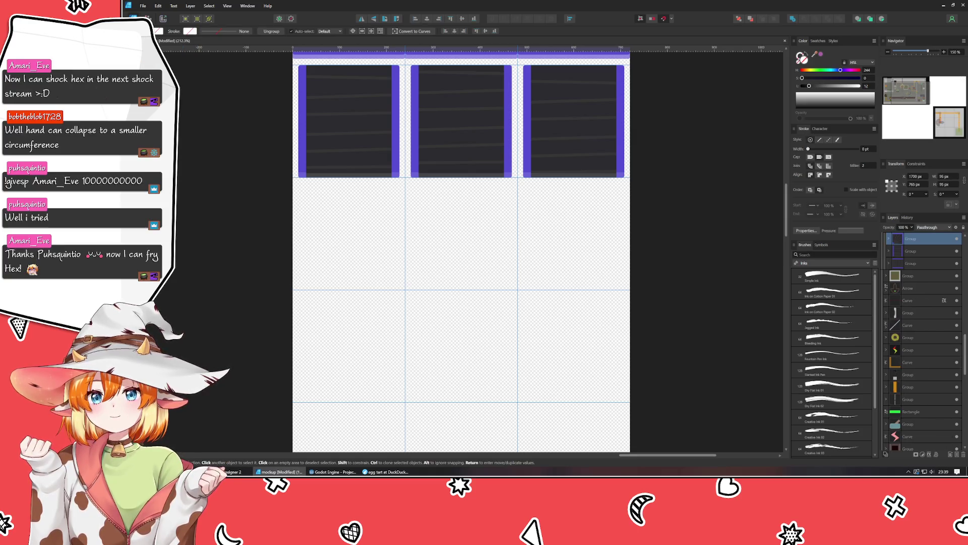
- Paste the copied corner tile into row two's left cell and scale it to 240 px
key("ctrl+Tab")
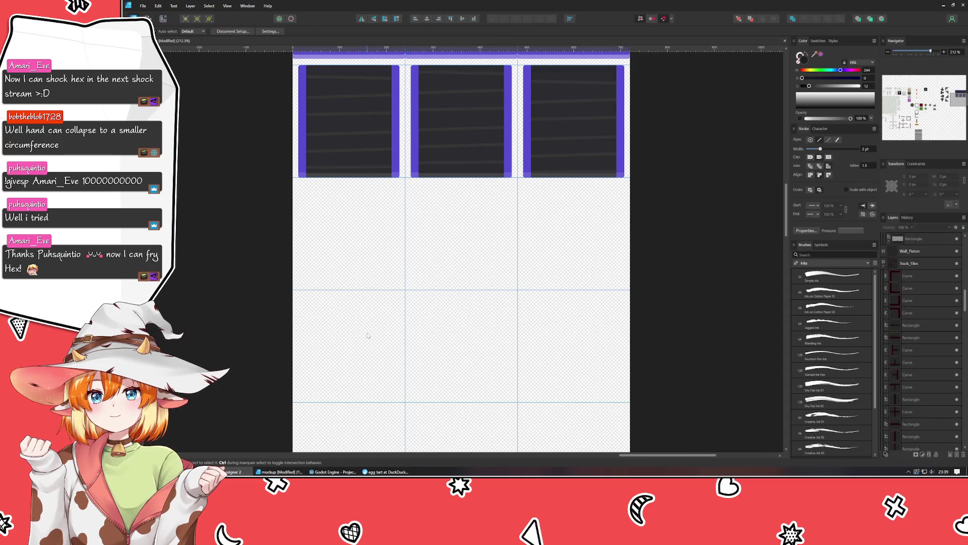
key("ctrl+v")
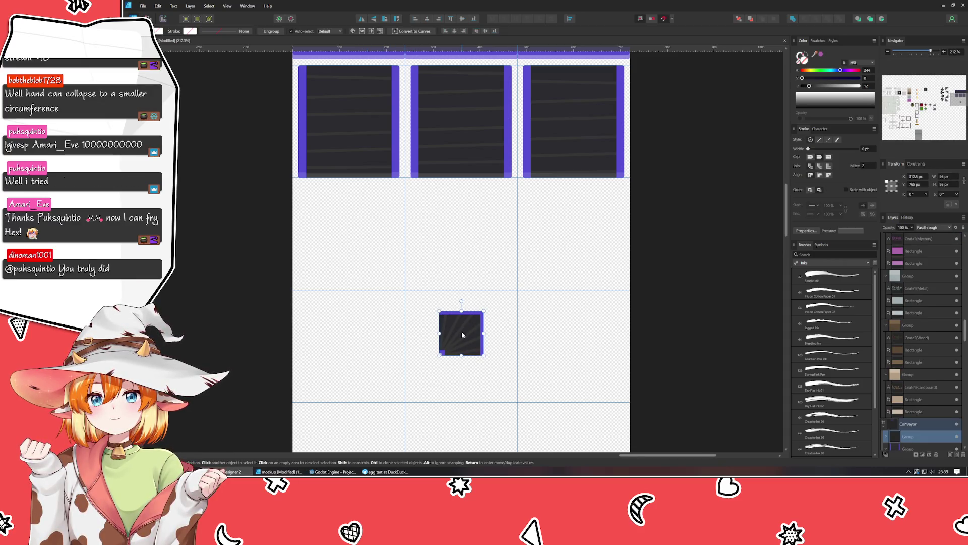
mouse_move(462, 331)
left_mouse_down()
mouse_move(403, 260)
mouse_move(318, 270)
left_mouse_up()
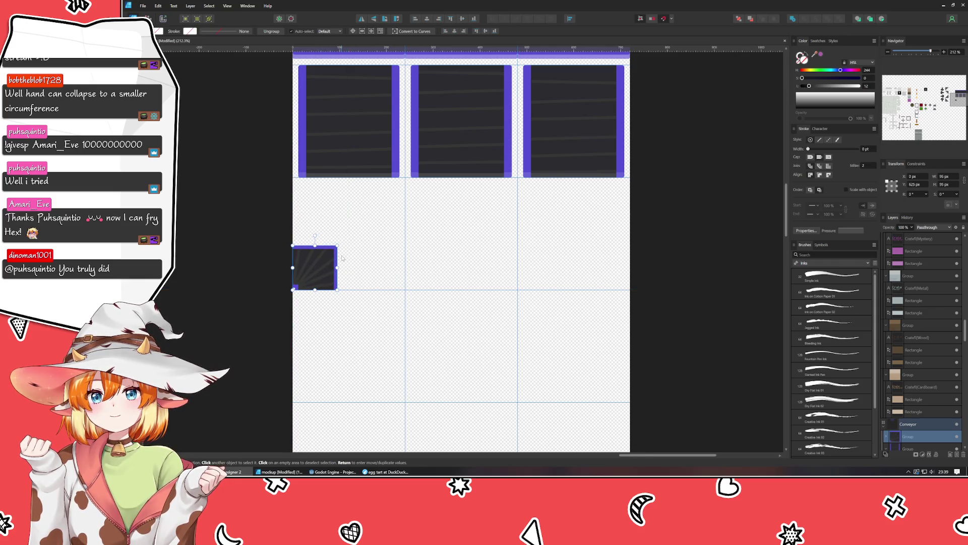
left_click_drag(336, 246, 404, 177)
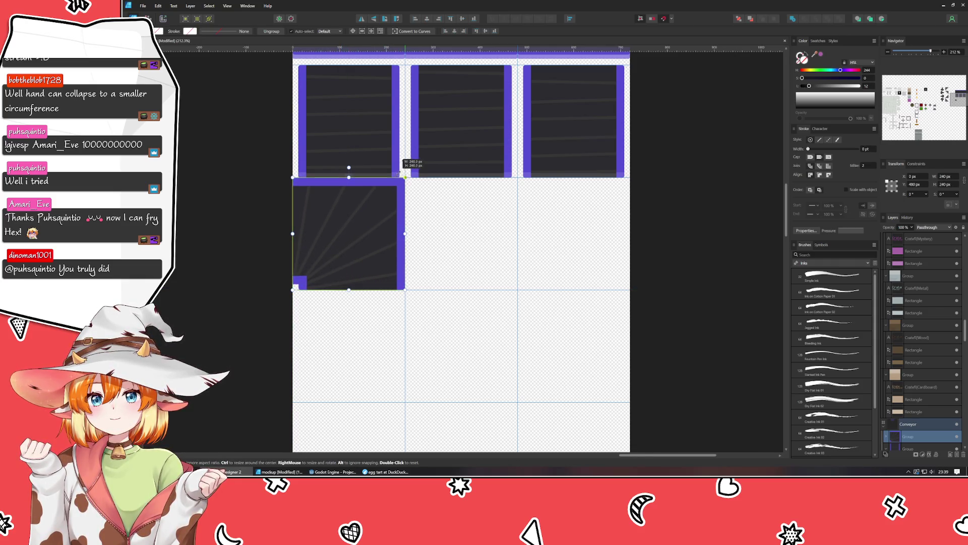
left_click(457, 235)
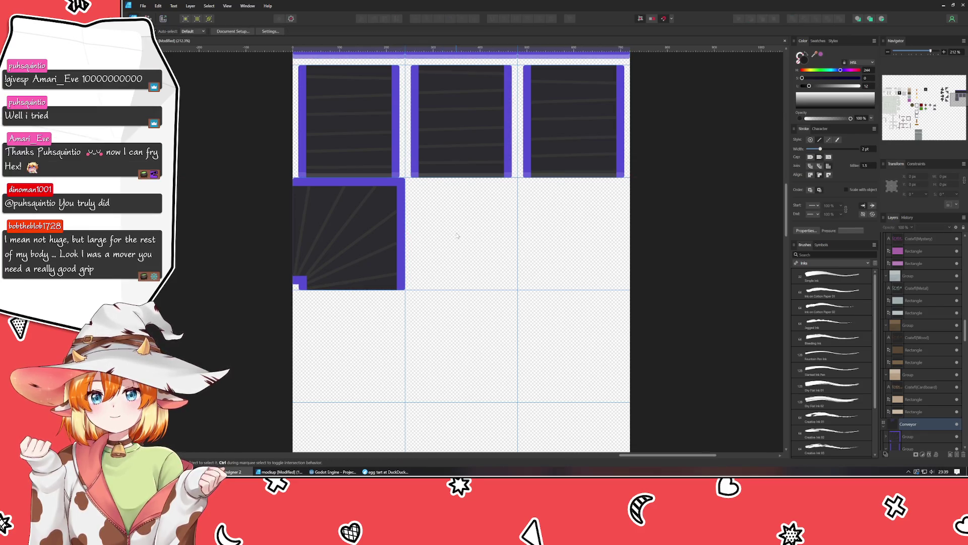
scroll(447, 271, "up", 1)
scroll(437, 331, "up", 3)
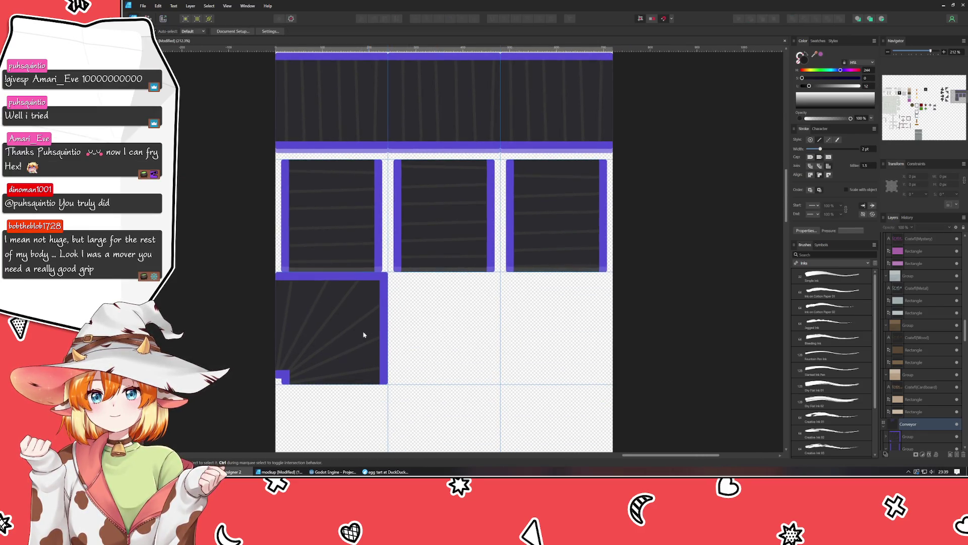
- Move the corner tile one cell right and place a belt tile below it
left_click_drag(359, 336, 463, 295)
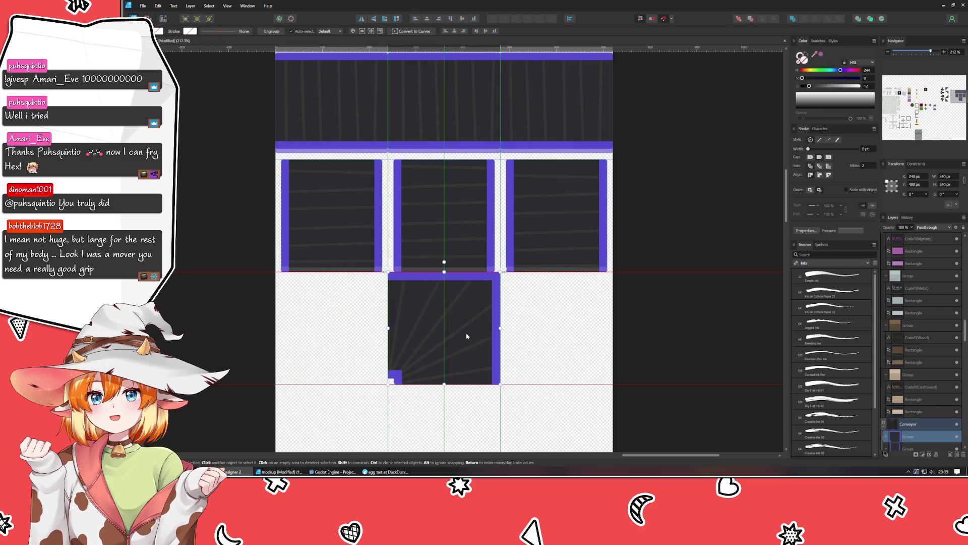
left_click_drag(459, 218, 458, 432)
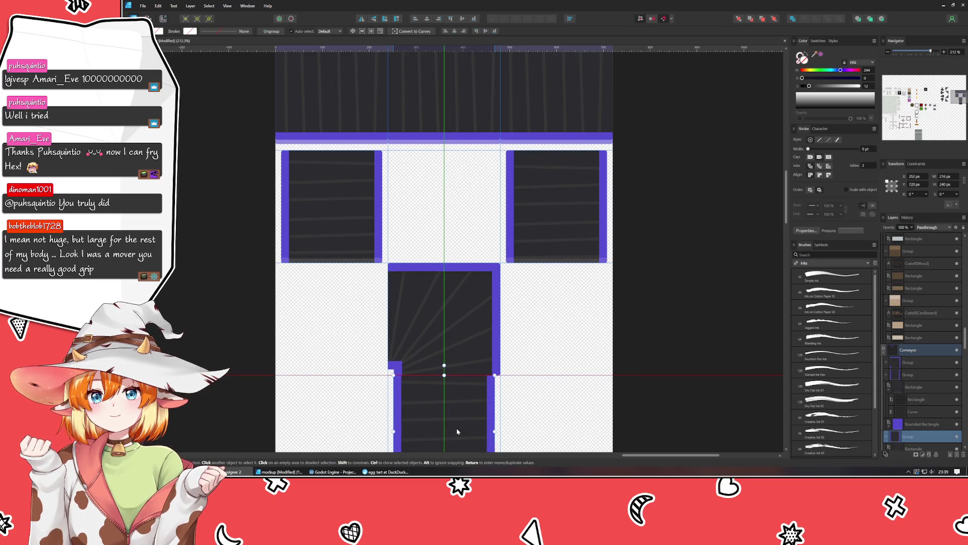
left_click(569, 405)
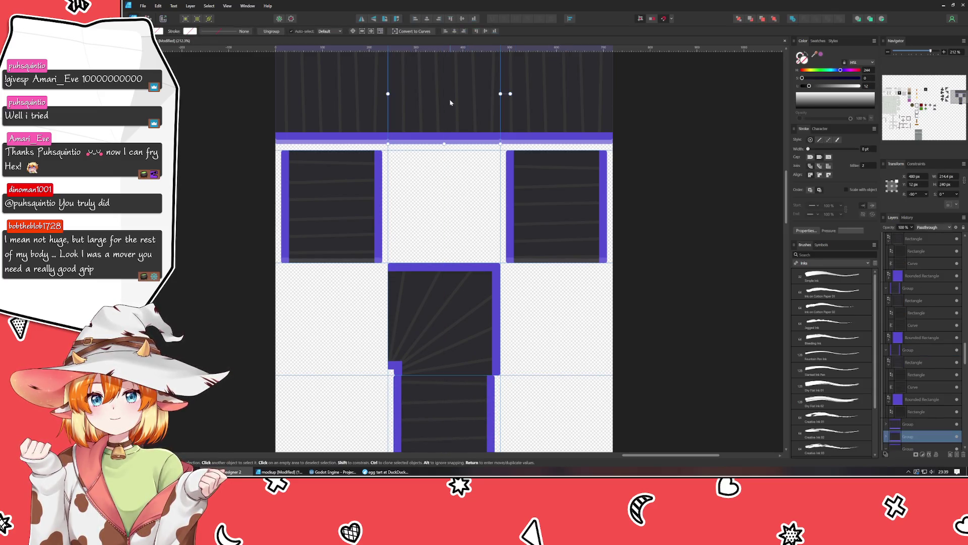
- Snap another belt tile against the corner tile's left side, then reselect the corner tile
left_click_drag(442, 125, 314, 364)
left_click_drag(318, 378, 328, 368)
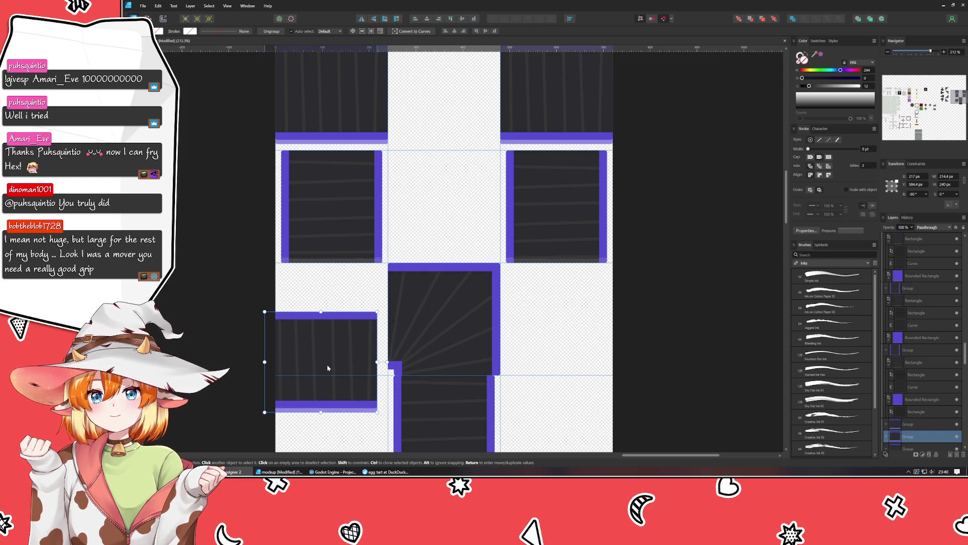
left_click_drag(328, 368, 341, 324)
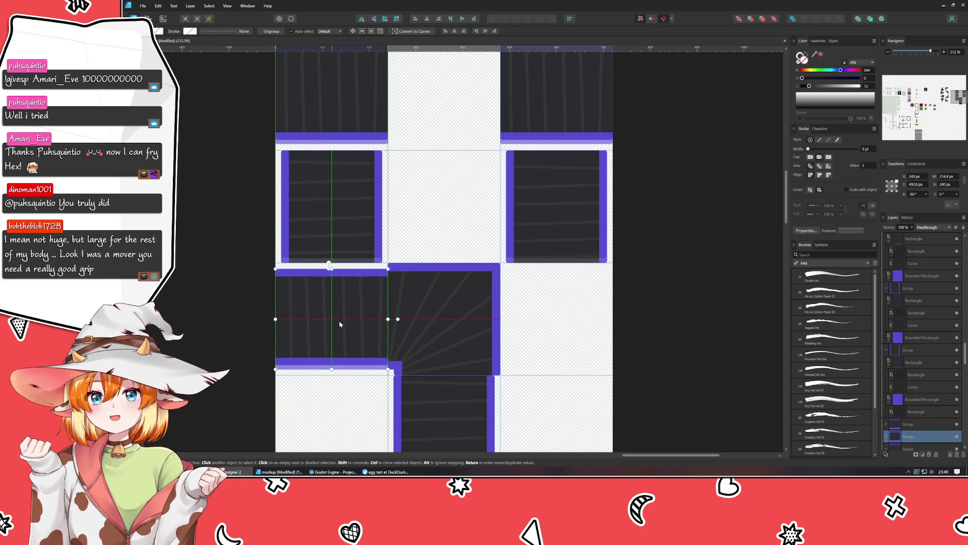
left_click(558, 357)
scroll(564, 293, "down", 3)
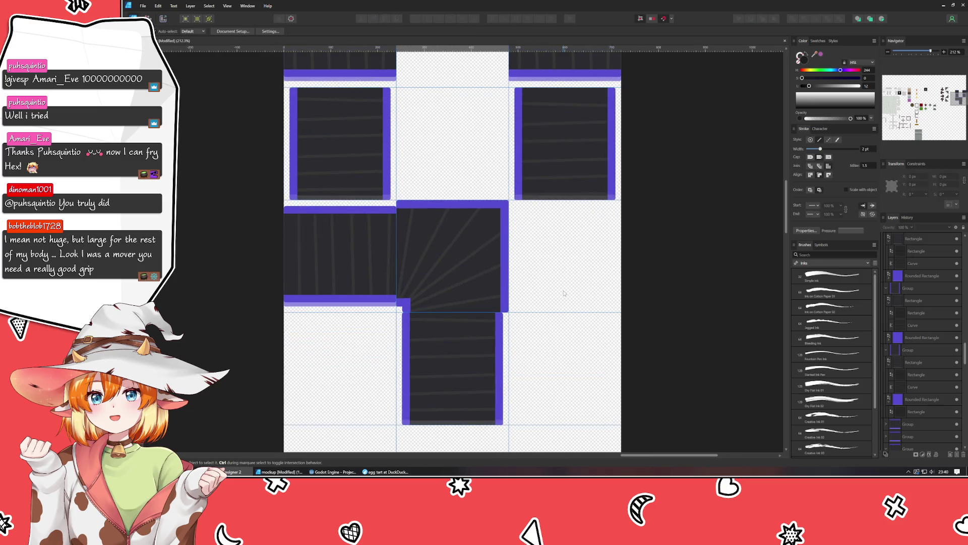
scroll(459, 268, "up", 2)
scroll(459, 268, "up", 1)
left_click(458, 267)
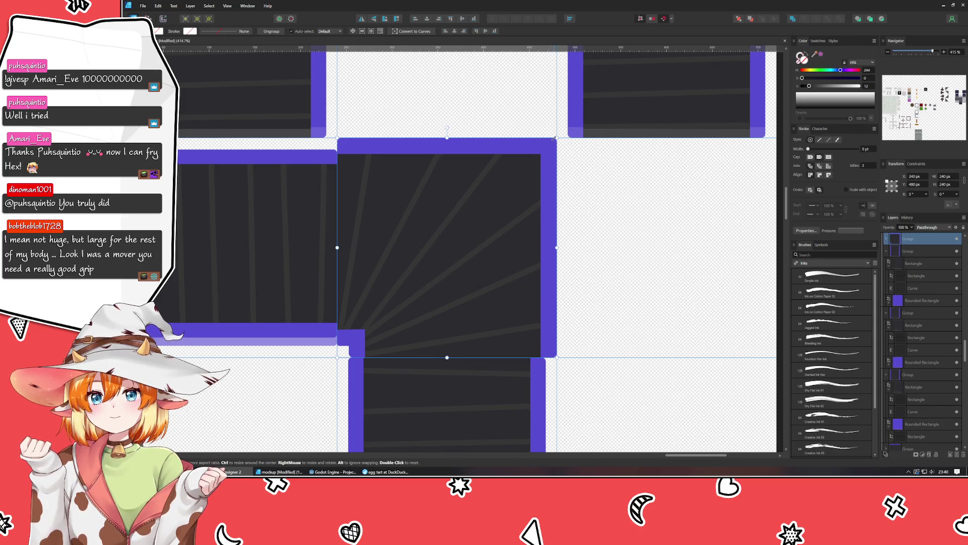
- Shrink the corner tile to about 227 px and nudge it into line with its neighbours
left_click_drag(557, 138, 544, 150)
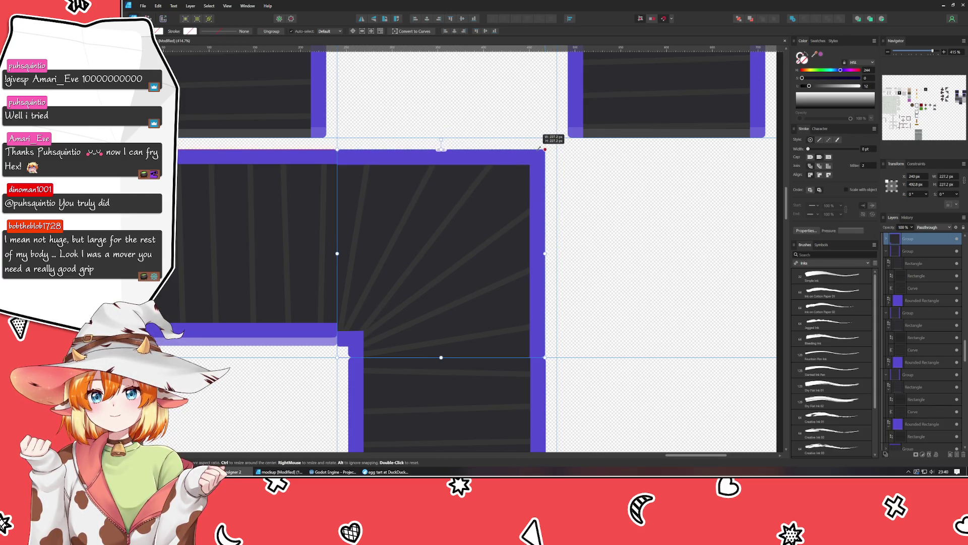
left_click_drag(532, 245, 530, 244)
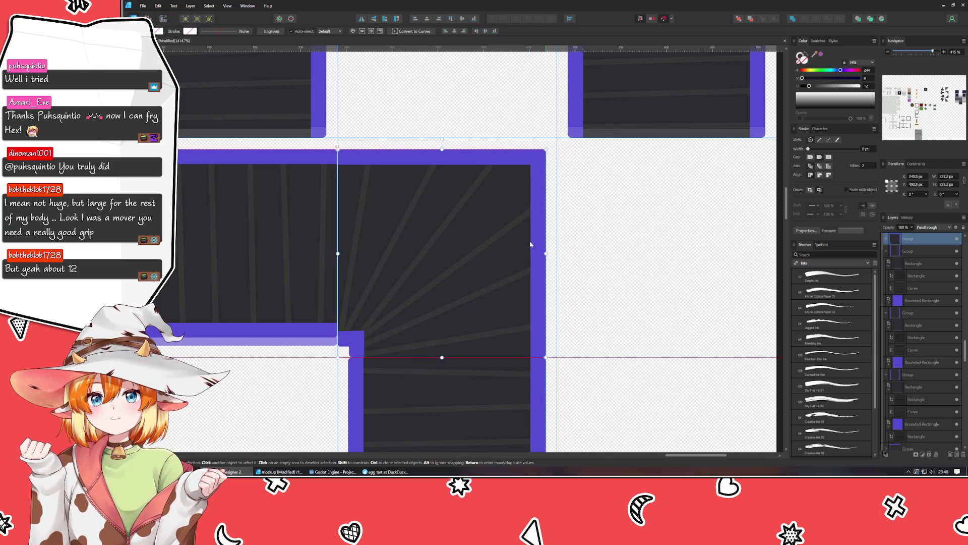
key("ctrl+d")
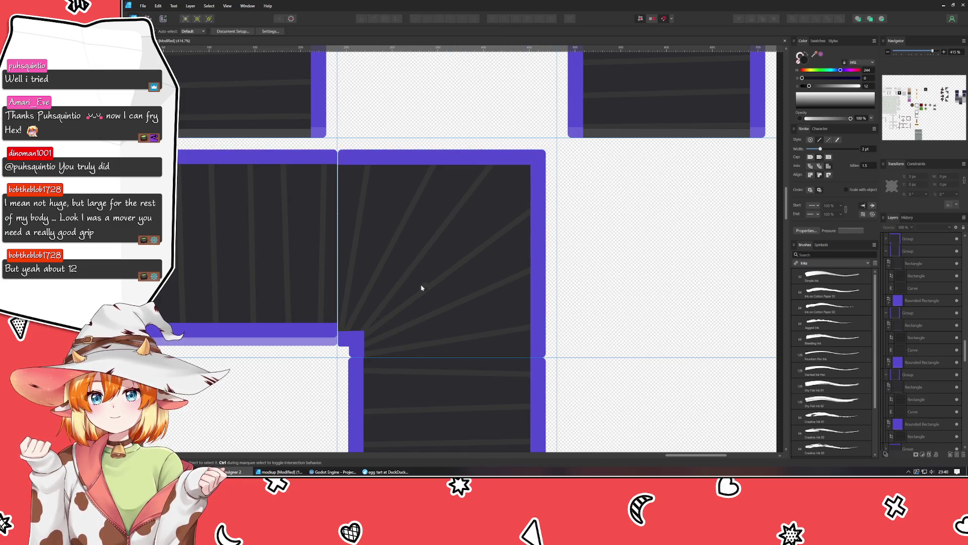
- Zoom in and inspect the seams between the corner tile and the neighbouring belt tiles
scroll(351, 171, "up", 5)
left_click(351, 172)
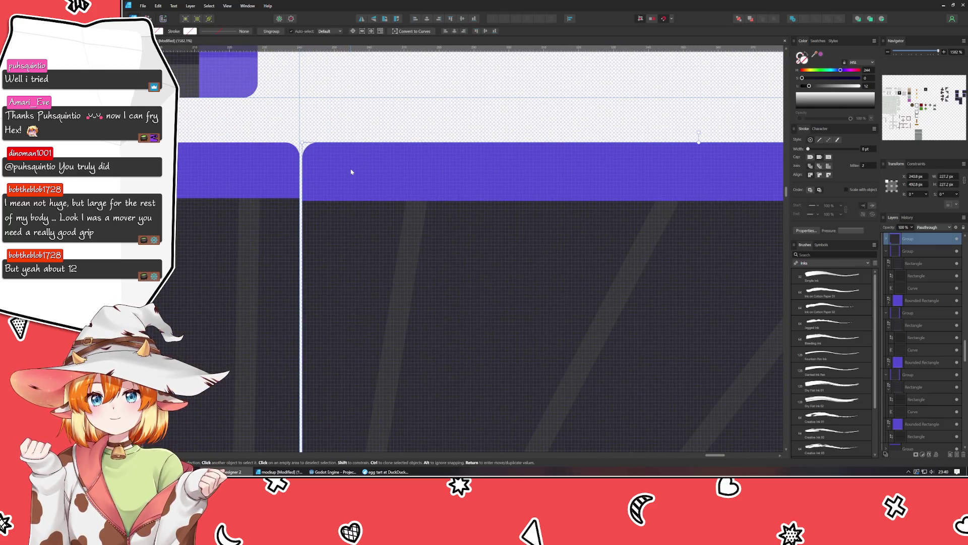
left_click(391, 165)
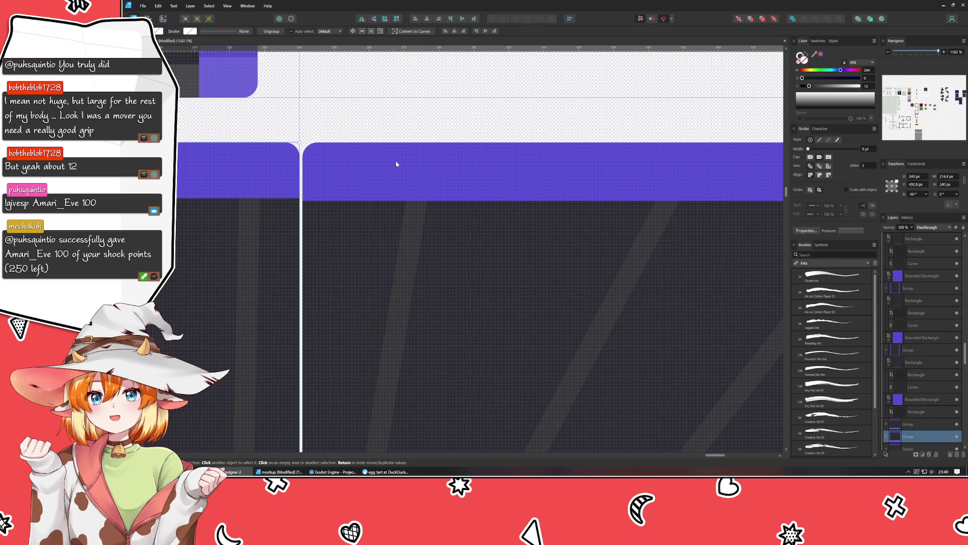
key("ctrl+d")
scroll(470, 194, "down", 2)
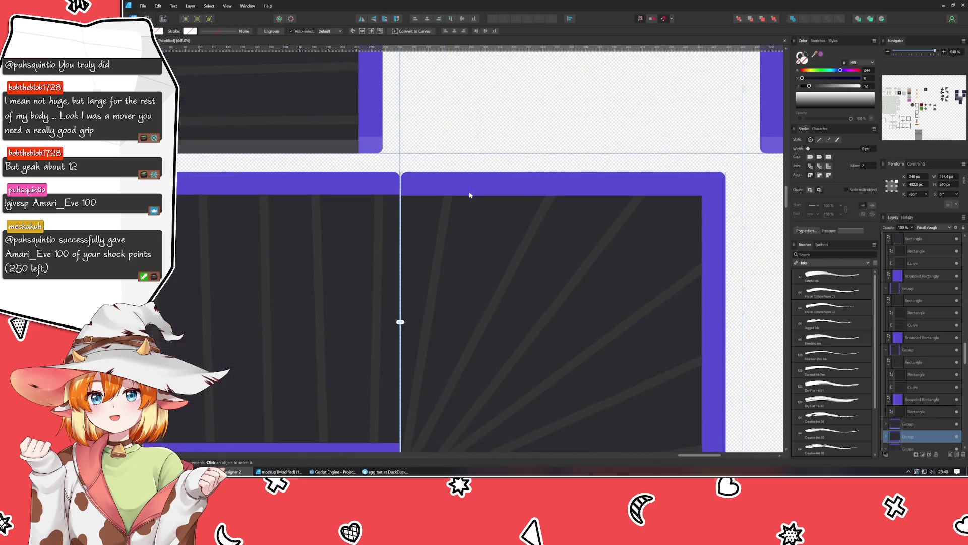
scroll(407, 183, "up", 2)
scroll(389, 173, "up", 2)
scroll(377, 155, "up", 2)
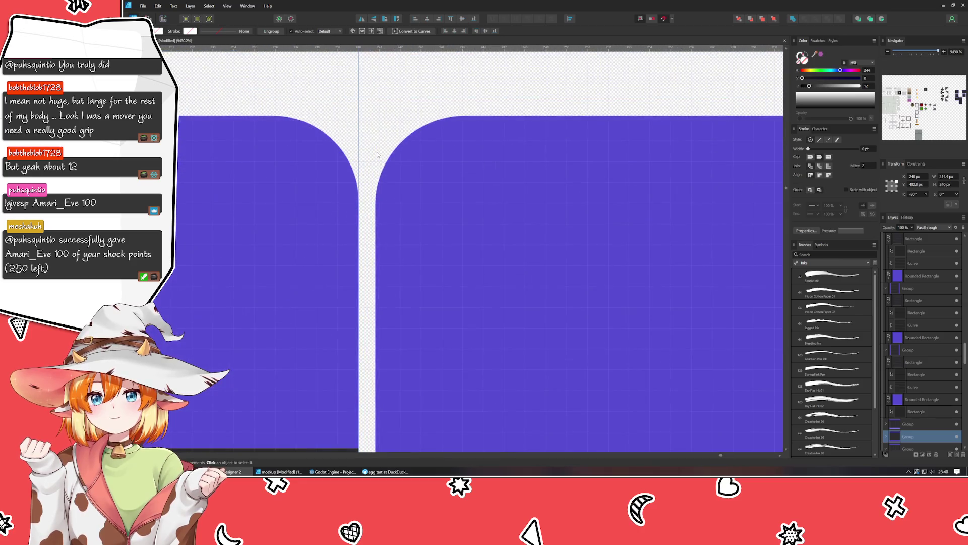
left_click(479, 183)
scroll(479, 183, "down", 6)
scroll(528, 225, "up", 2)
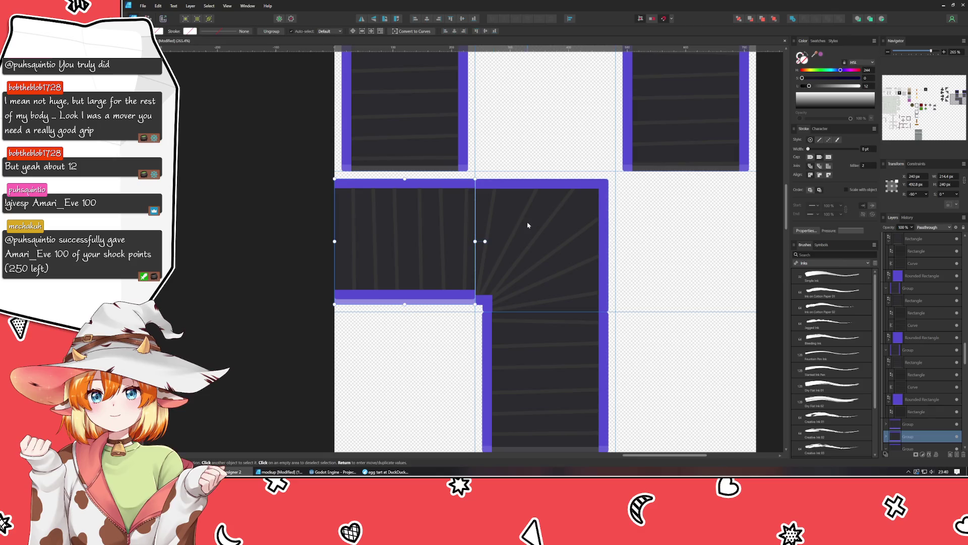
- Draw a temporary test bar across the left belt tile, then delete it
left_click_drag(528, 226, 464, 231)
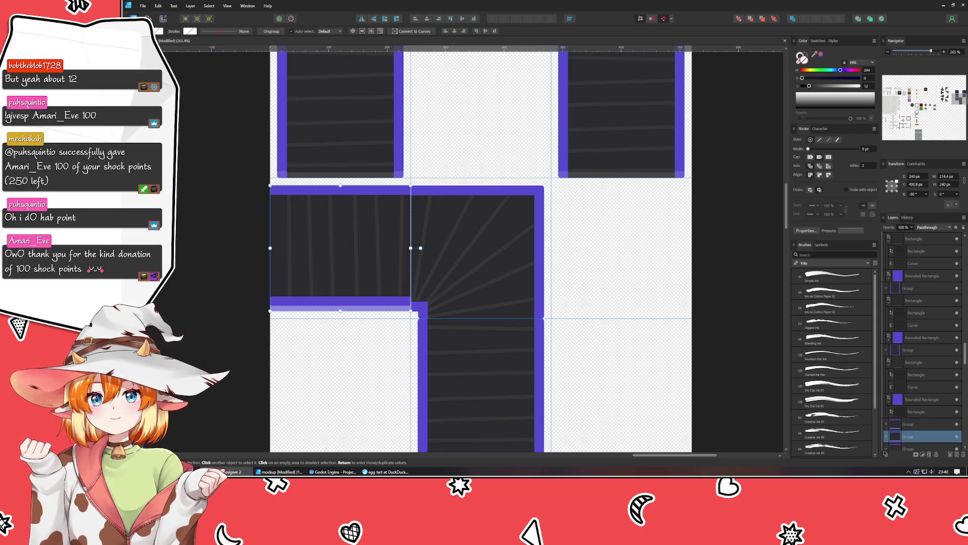
key("m")
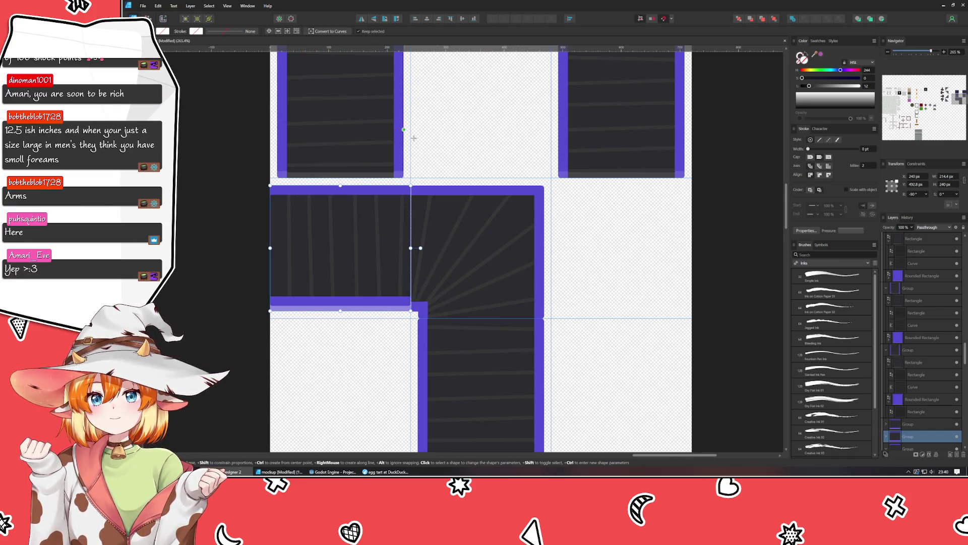
left_click_drag(355, 178, 370, 318)
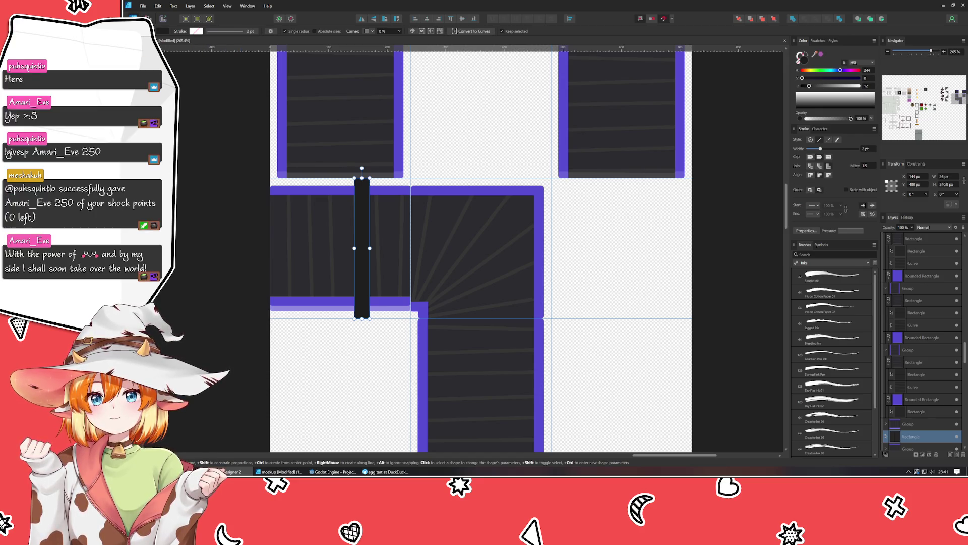
key("v")
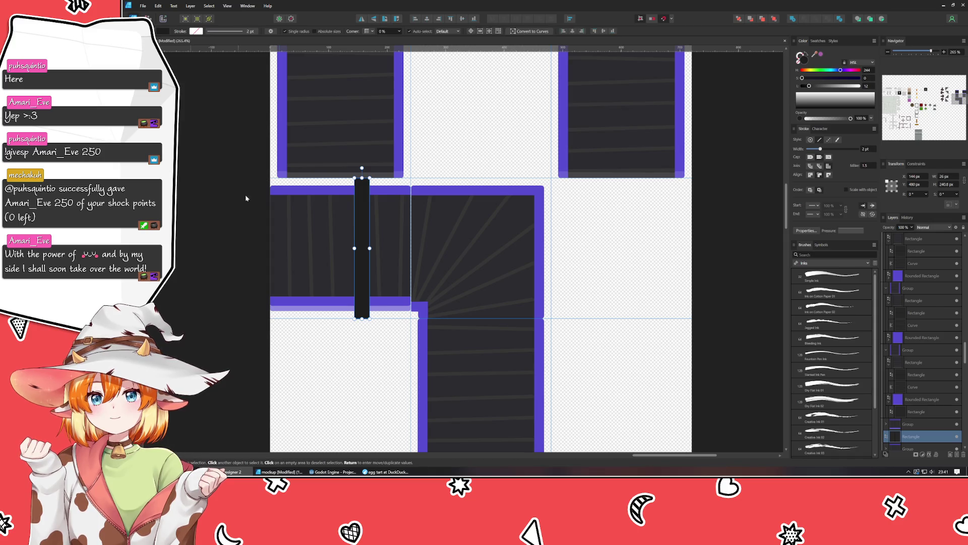
left_click(325, 190, "shift")
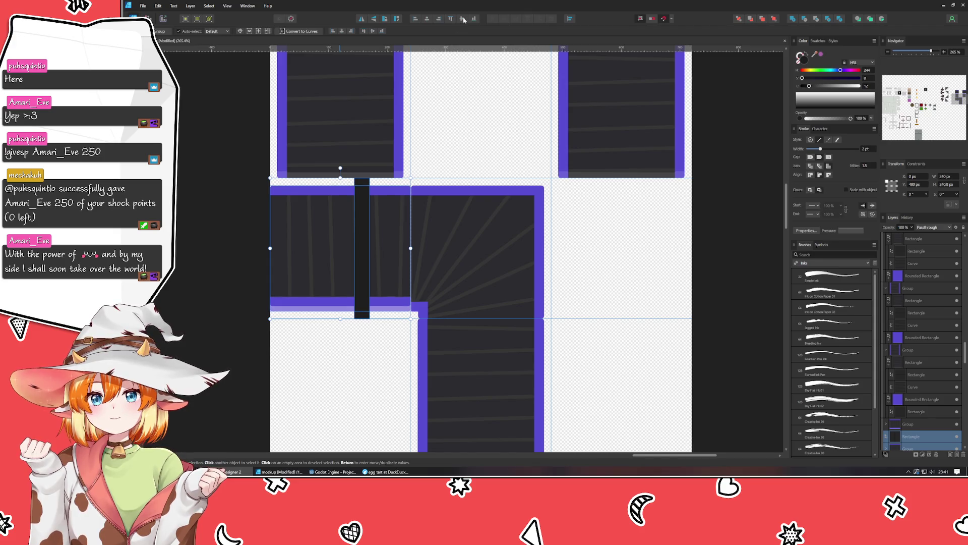
left_click(462, 165)
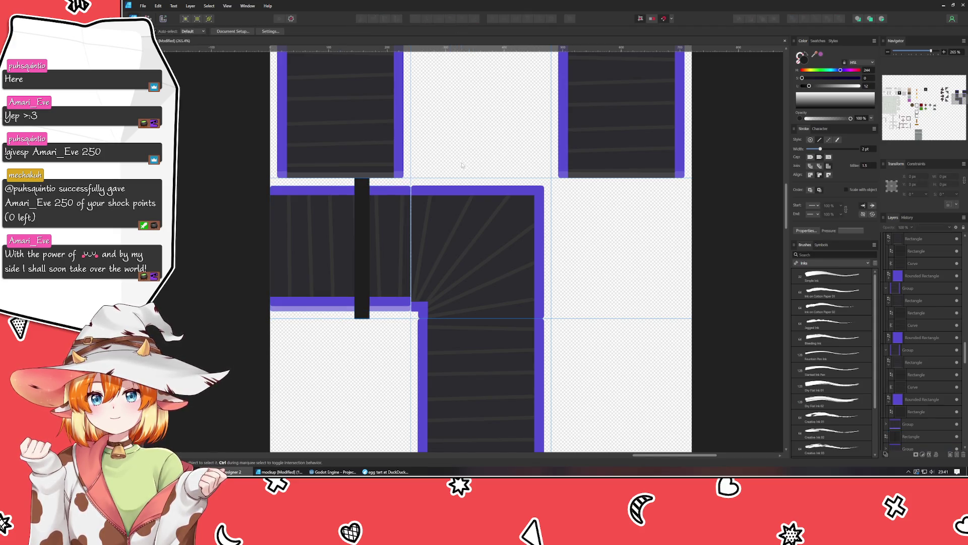
left_click(360, 198)
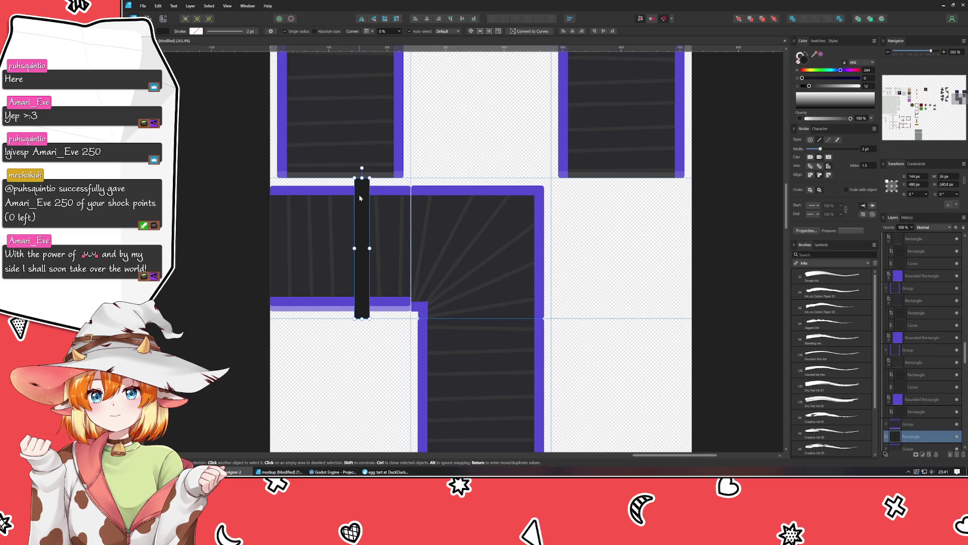
key("Delete")
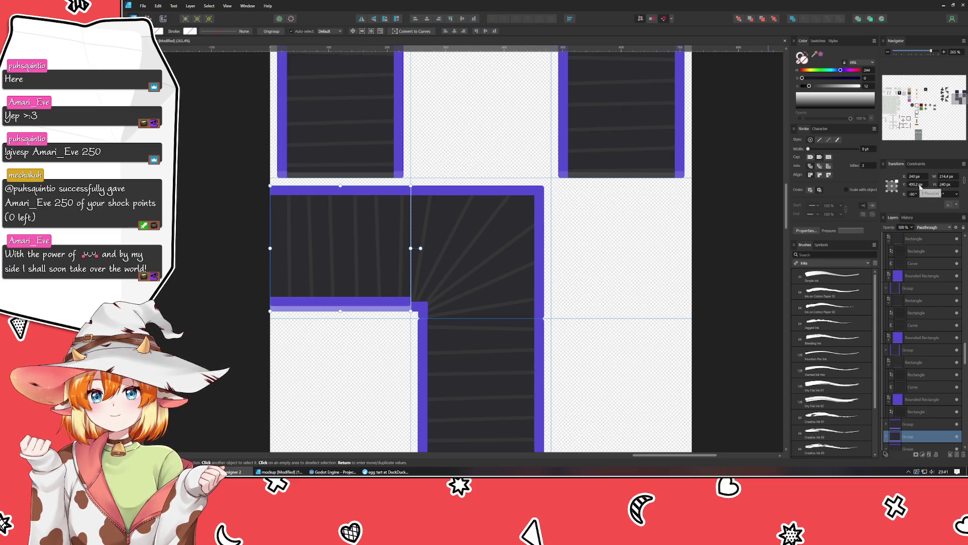
- Set the corner tile's X position to the whole-pixel value 241 px
scroll(919, 186, "up", 1)
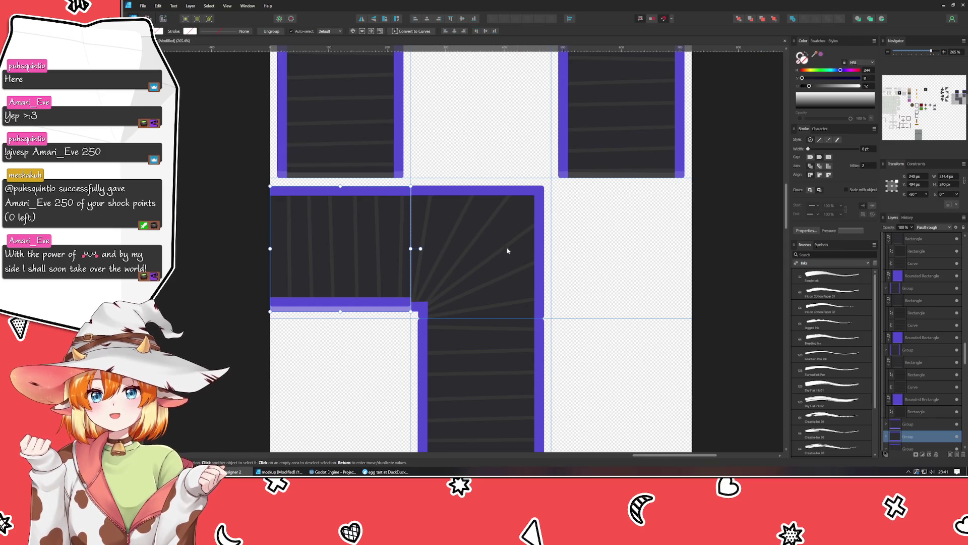
scroll(491, 247, "up", 3)
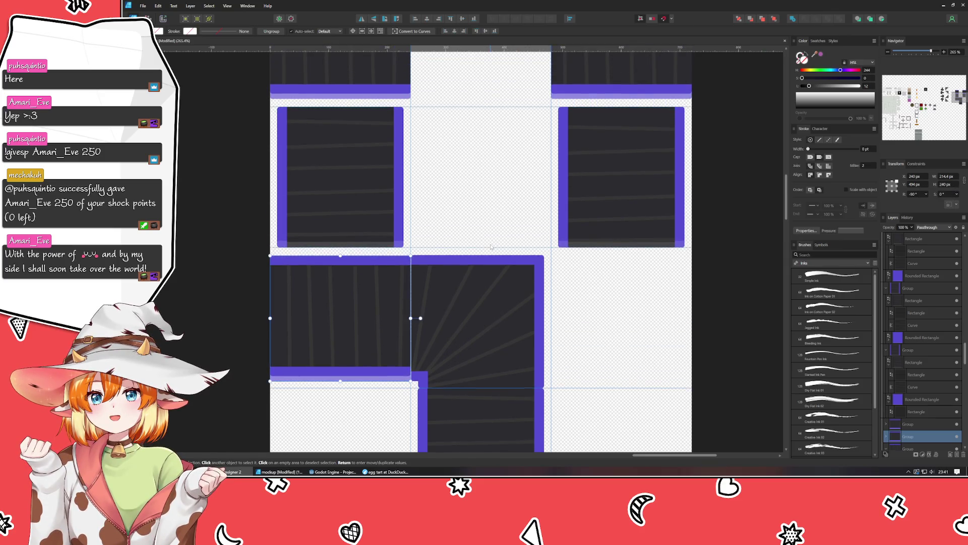
left_click(479, 312)
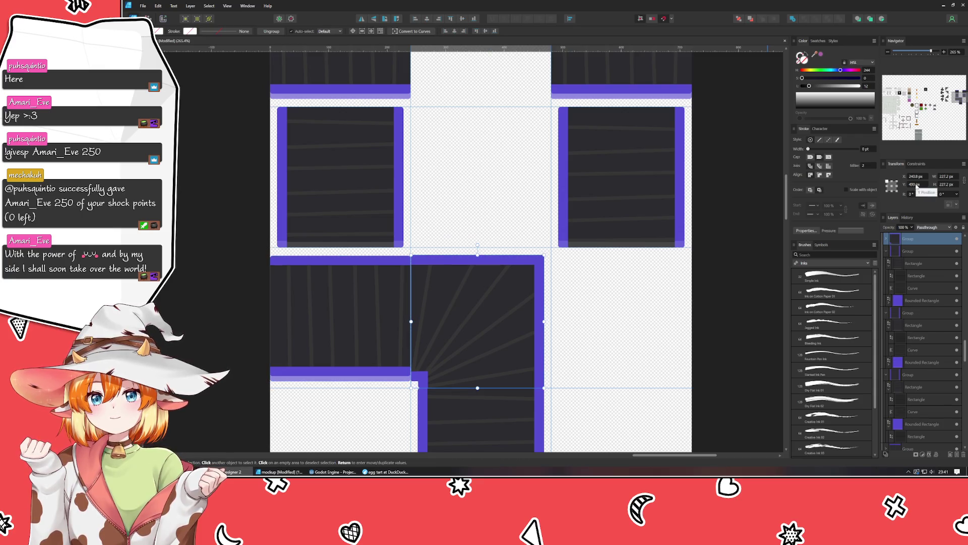
left_click(916, 176)
type("241")
key("Return")
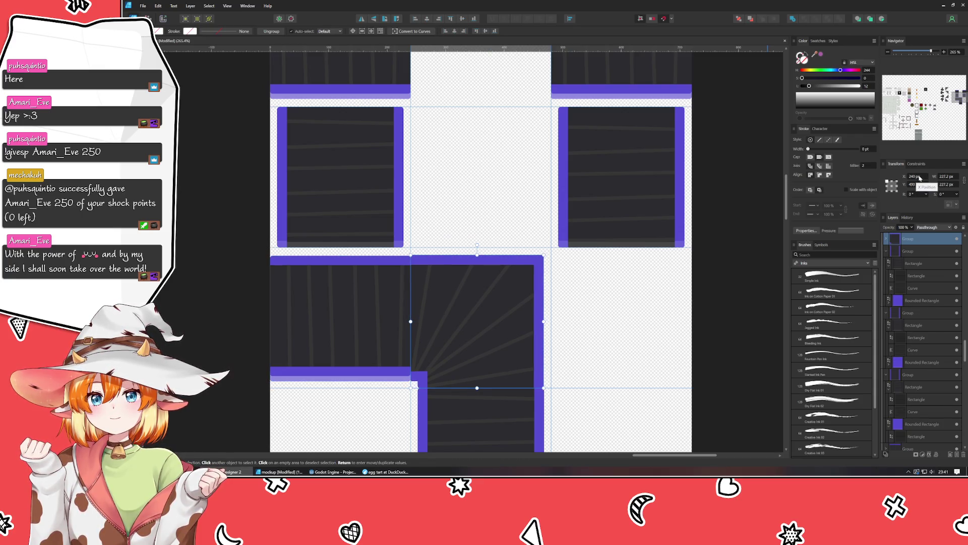
left_click(298, 323)
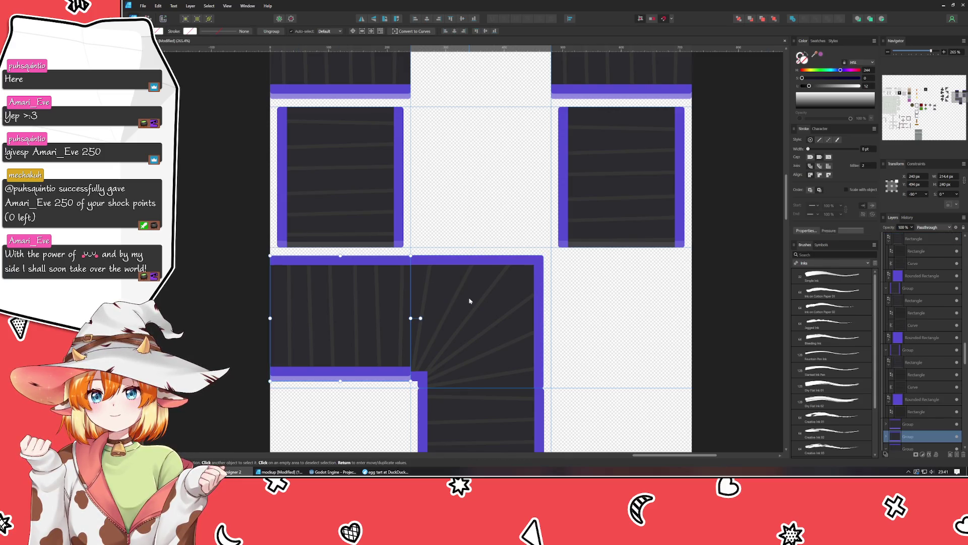
left_click(469, 302)
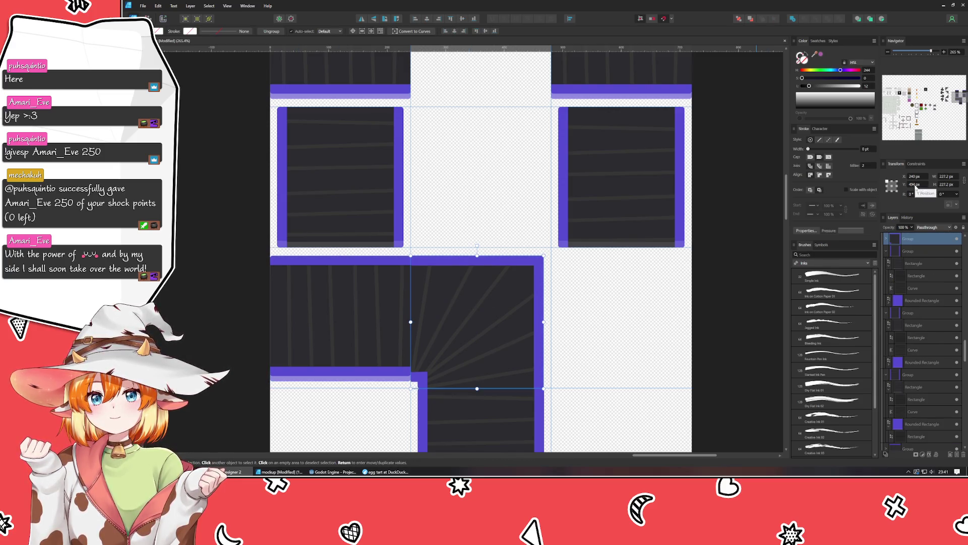
left_click(602, 304)
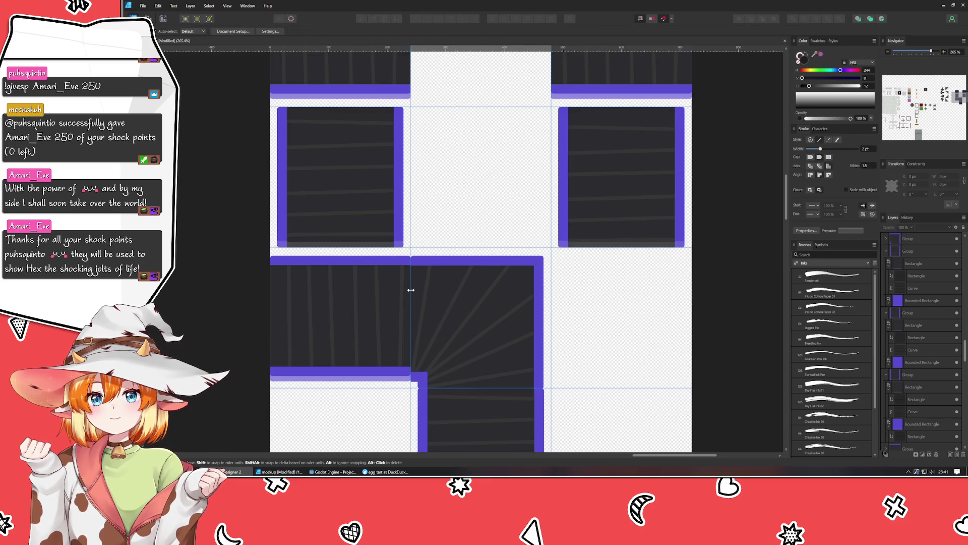
- Pull the seam curve's bottom edge up until it snaps to the guide, about 211 px tall
scroll(408, 293, "up", 3)
scroll(410, 291, "up", 2)
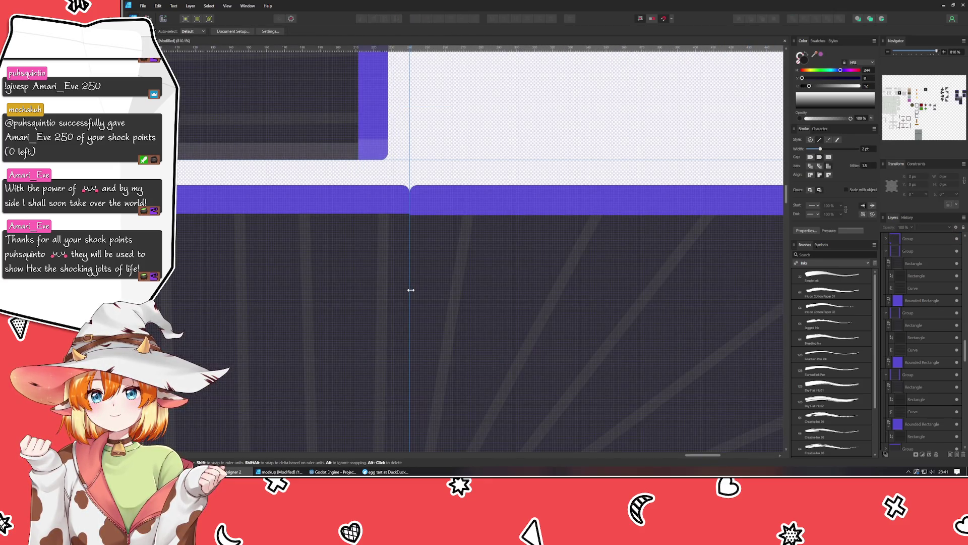
scroll(411, 290, "down", 3)
scroll(460, 218, "up", 5)
left_click(497, 216)
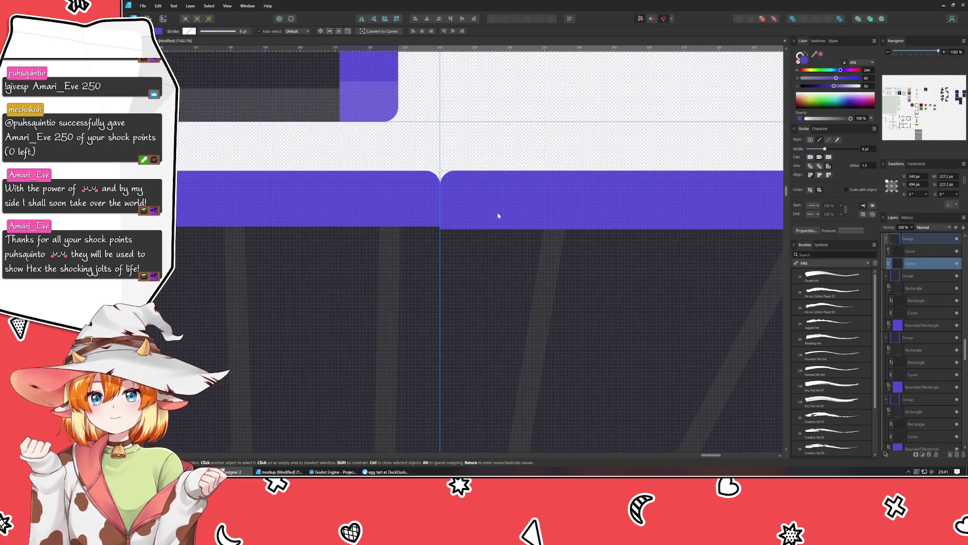
left_click_drag(498, 216, 422, 225)
left_click(396, 264)
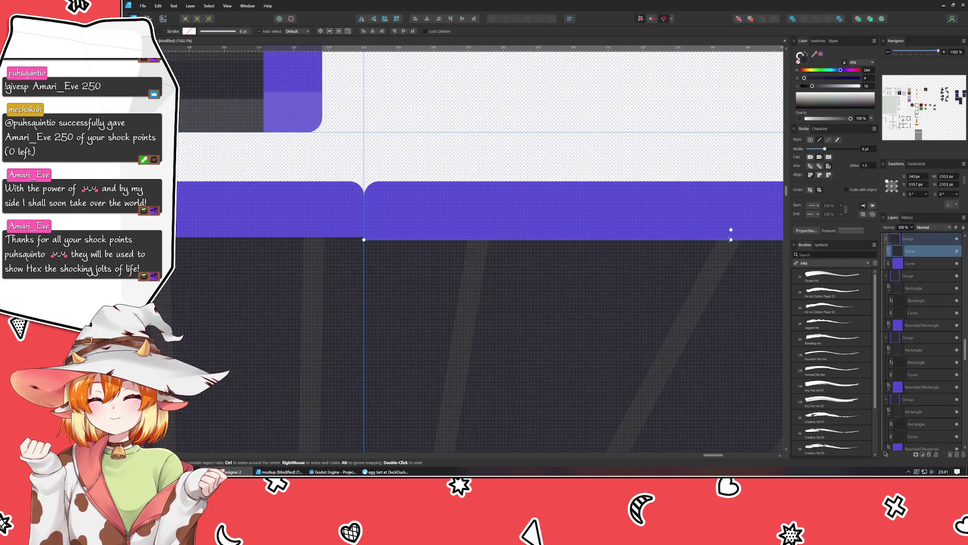
left_click_drag(731, 240, 731, 238)
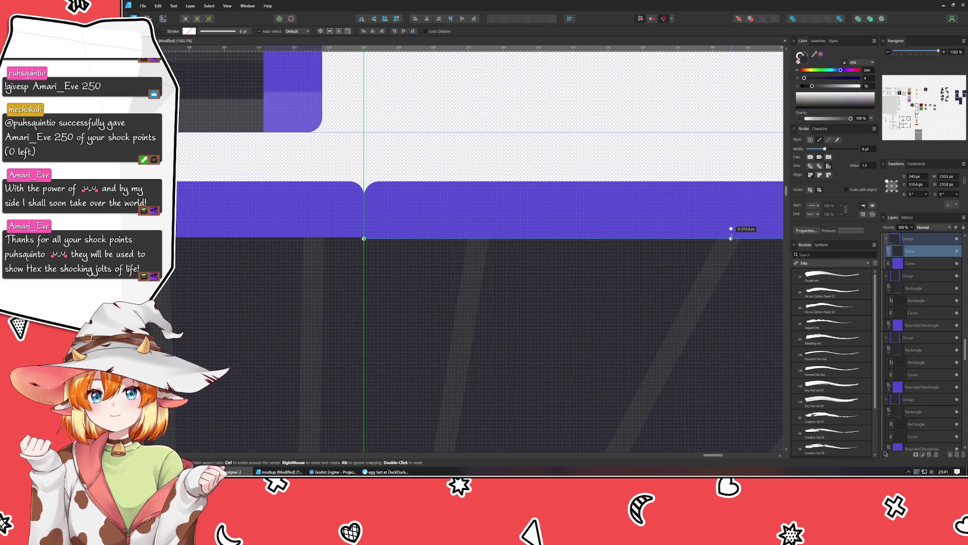
left_click_drag(731, 238, 728, 239)
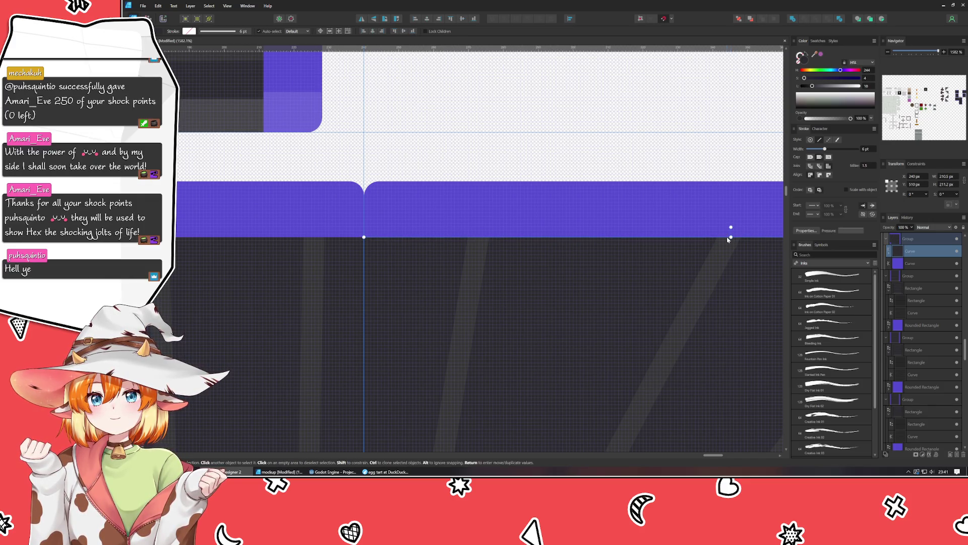
- Select the purple curve shape, then the other curve in the corner
left_click(596, 216)
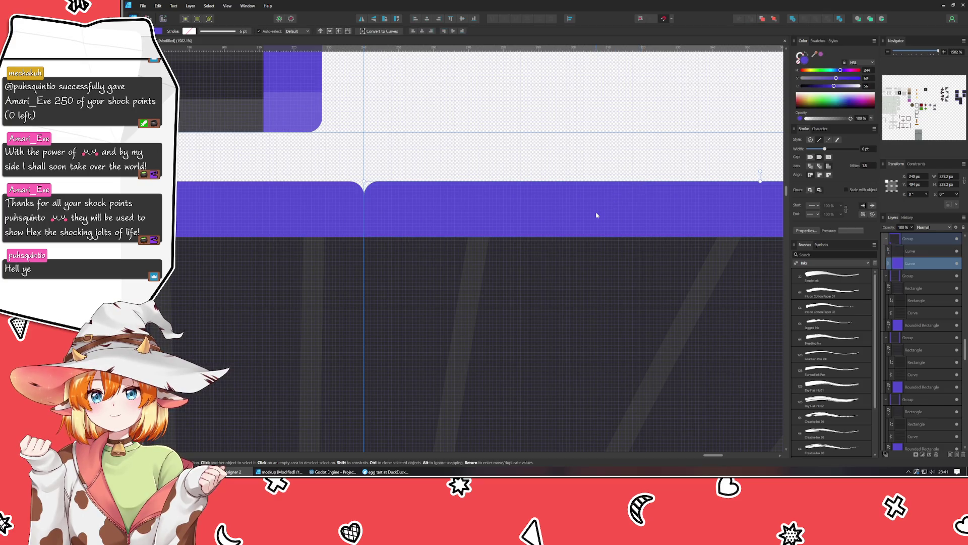
scroll(514, 350, "down", 5)
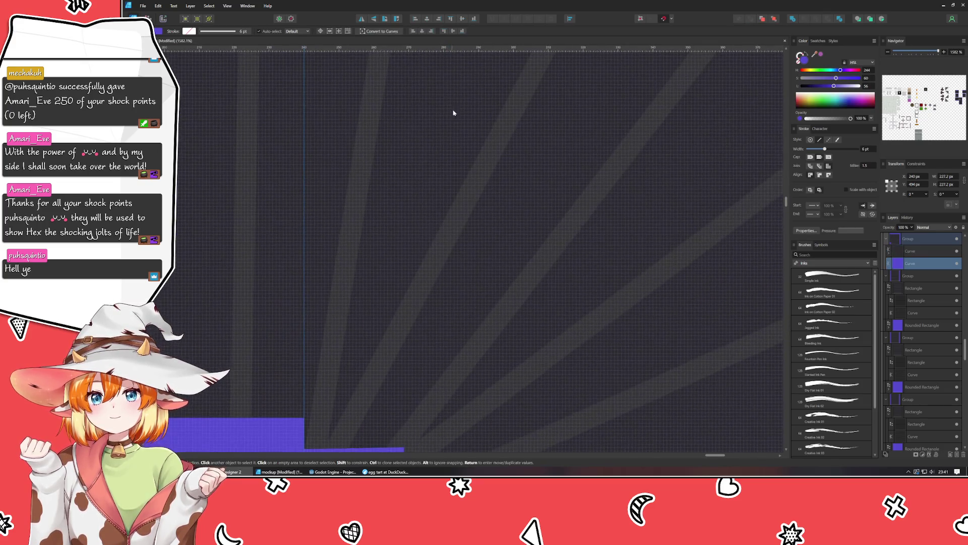
scroll(452, 112, "up", 3)
scroll(441, 200, "up", 3)
left_click(373, 313)
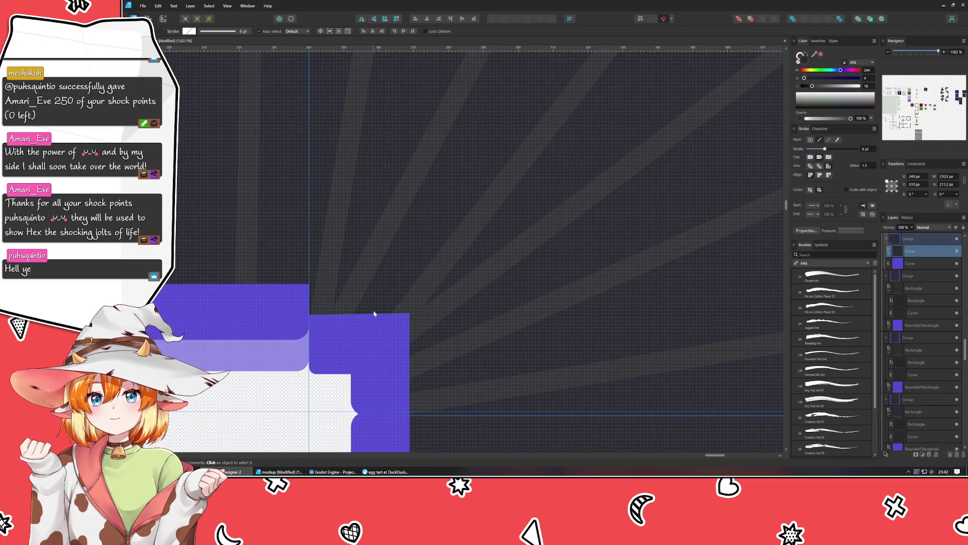
- Raise the purple shape's top nodes and set the left top node's Y to 683 px
key("a")
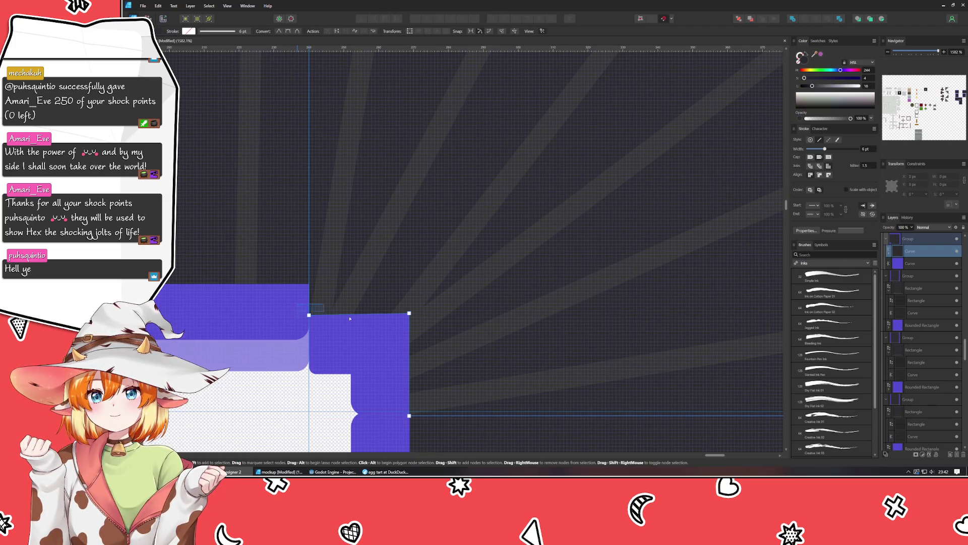
left_click_drag(305, 306, 433, 343)
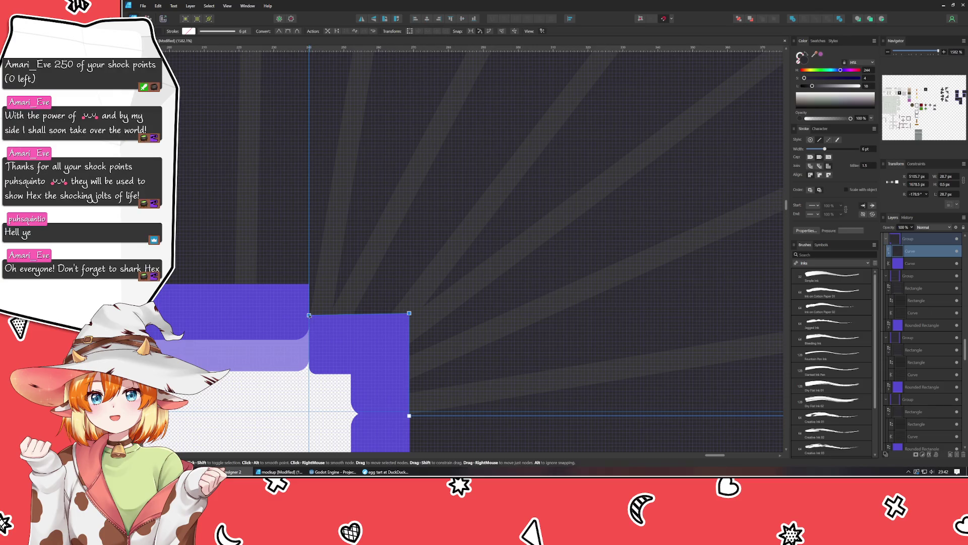
mouse_move(306, 314)
left_mouse_down()
mouse_move(313, 288)
mouse_move(302, 280)
left_mouse_up()
scroll(303, 280, "up", 5)
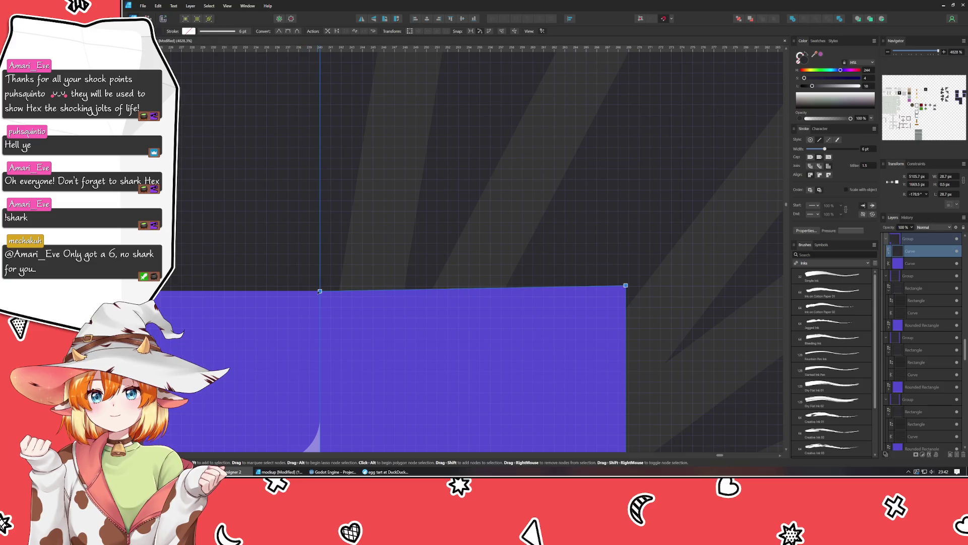
left_click(626, 284)
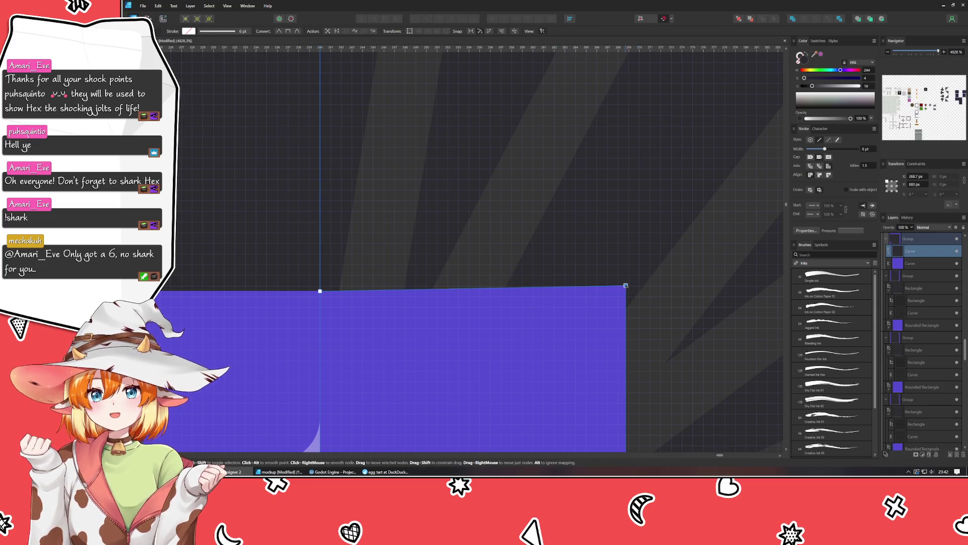
left_click_drag(320, 291, 320, 288)
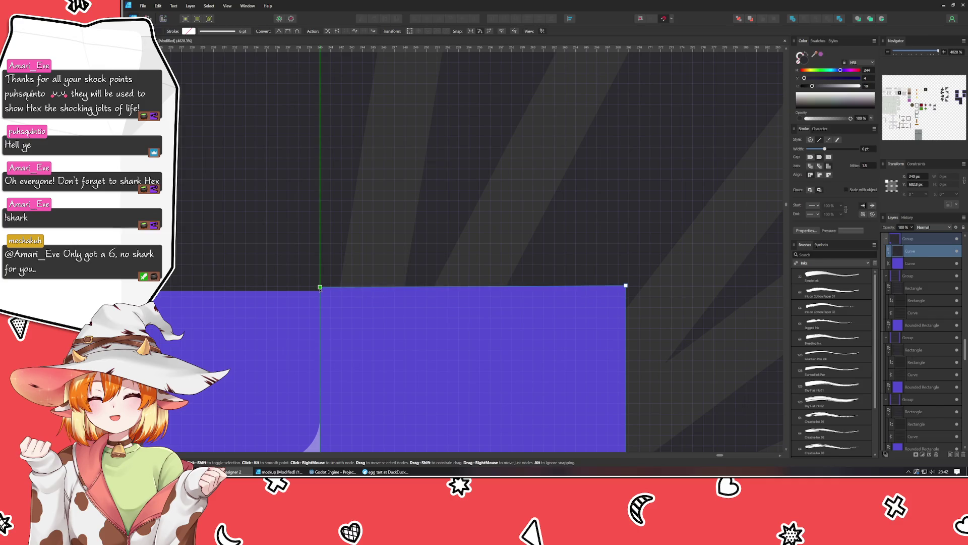
scroll(320, 288, "up", 3)
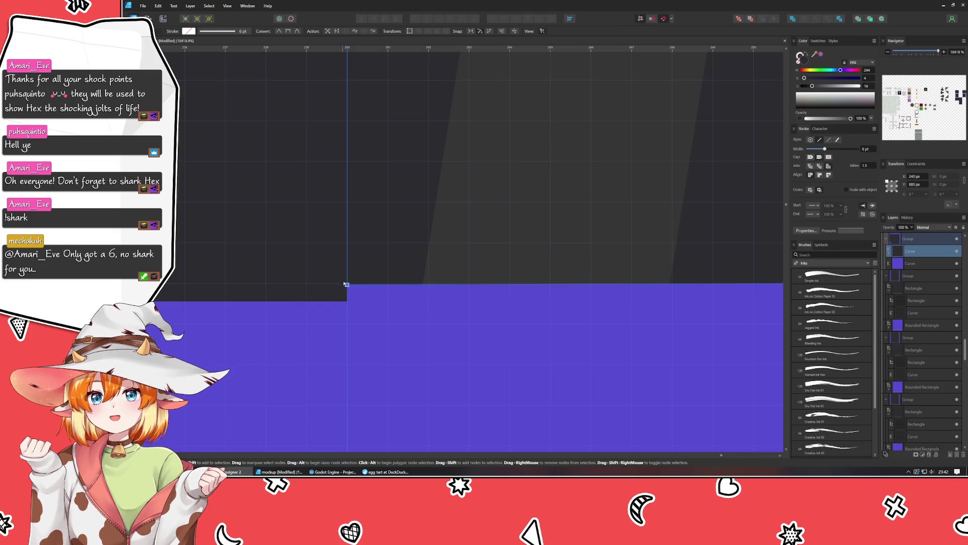
left_click_drag(346, 284, 345, 272)
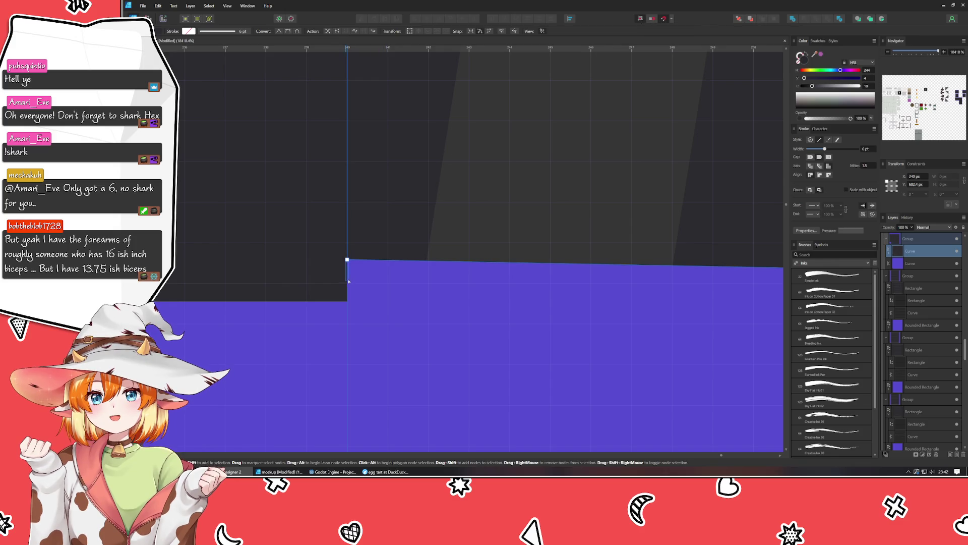
mouse_move(347, 260)
left_mouse_down()
mouse_move(400, 272)
mouse_move(352, 301)
left_mouse_up()
key("Up")
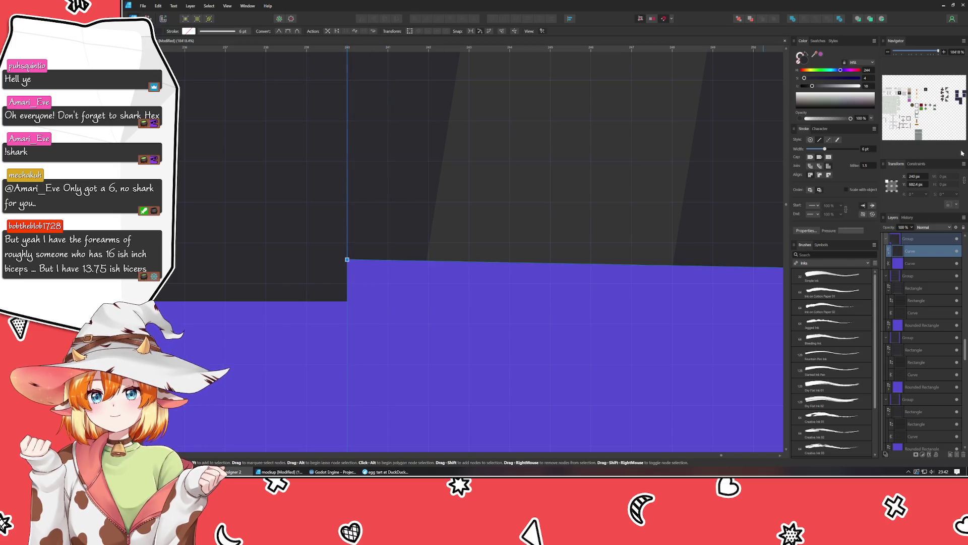
left_click(915, 184)
type("683")
key("Return")
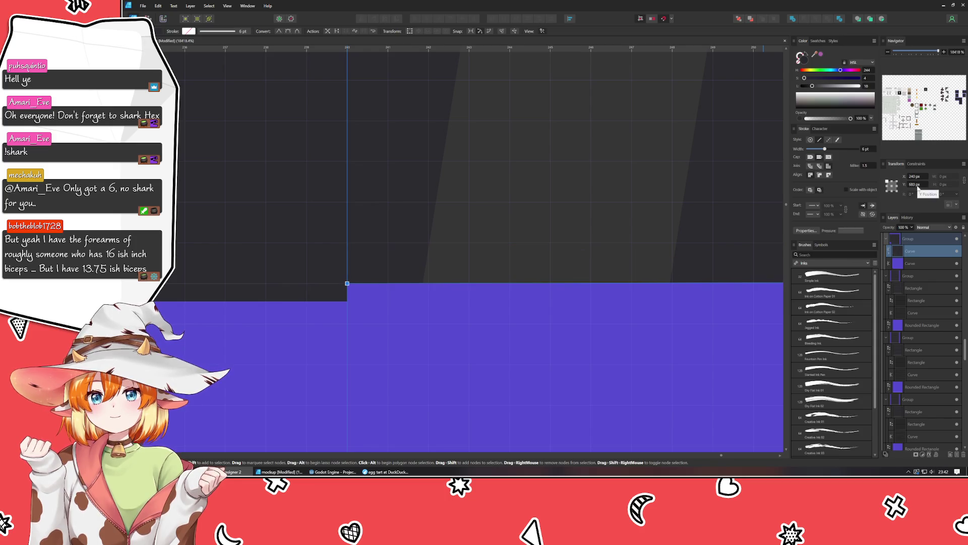
- Set the top-right node's X to 269 px, then nudge it one pixel right to 270
scroll(620, 318, "down", 2)
scroll(371, 320, "down", 2)
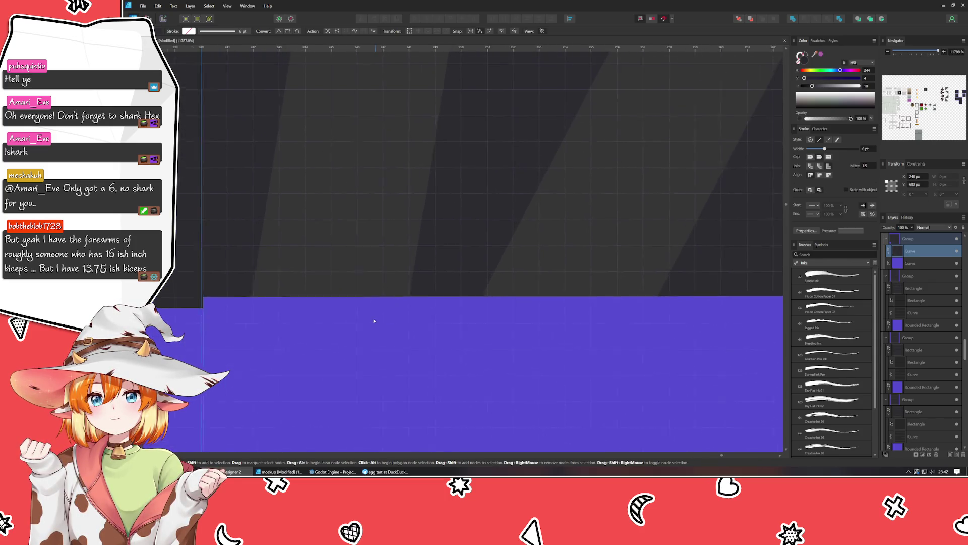
scroll(518, 343, "down", 1)
left_click_drag(518, 344, 426, 337)
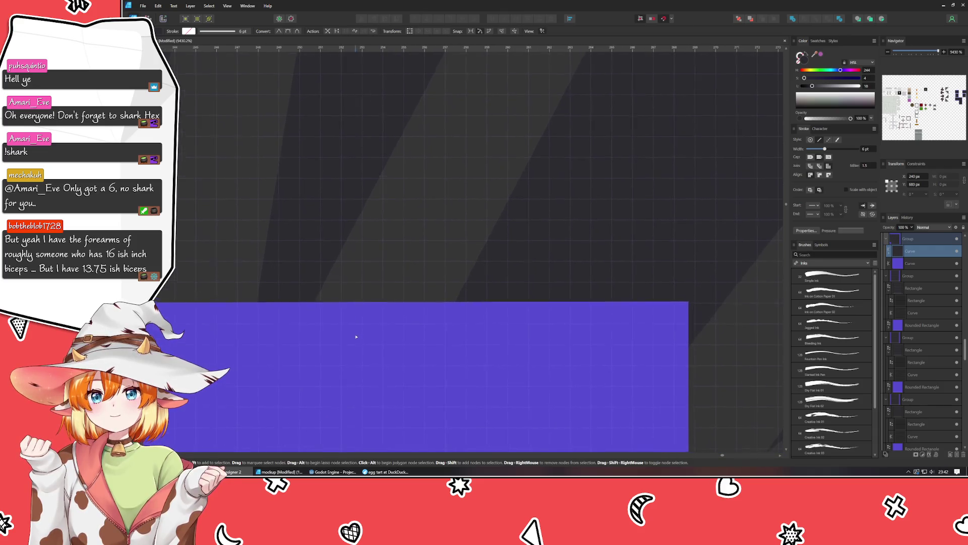
scroll(426, 338, "down", 1)
scroll(433, 336, "down", 1)
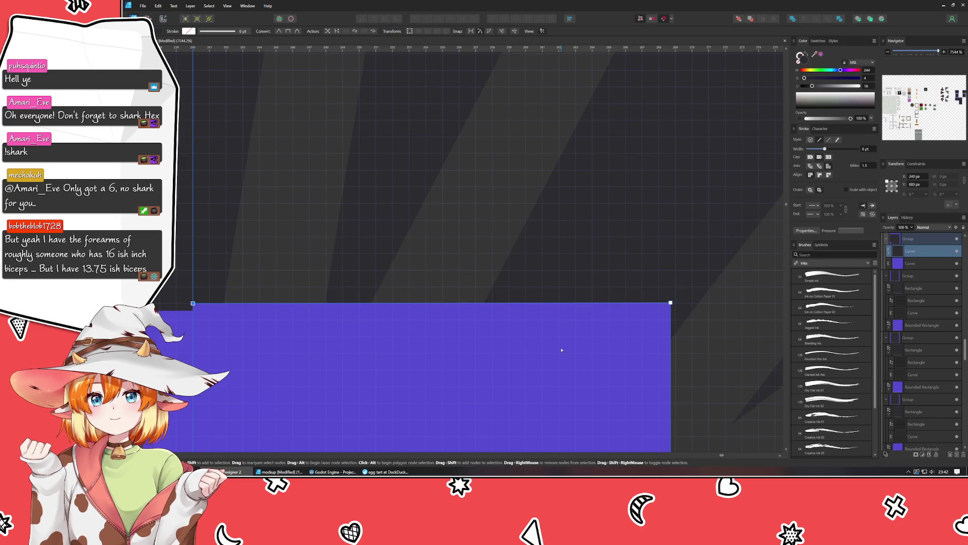
left_click(670, 302)
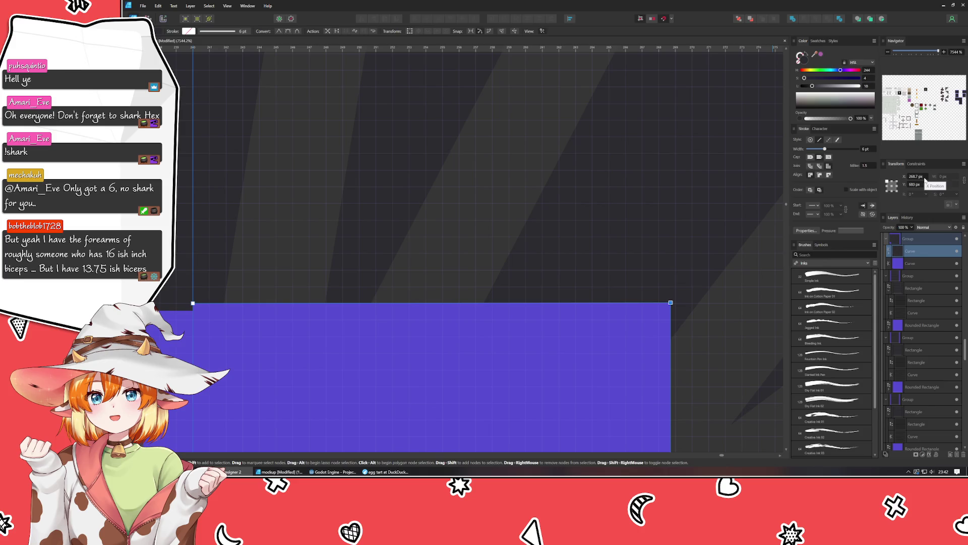
type("269")
key("Return")
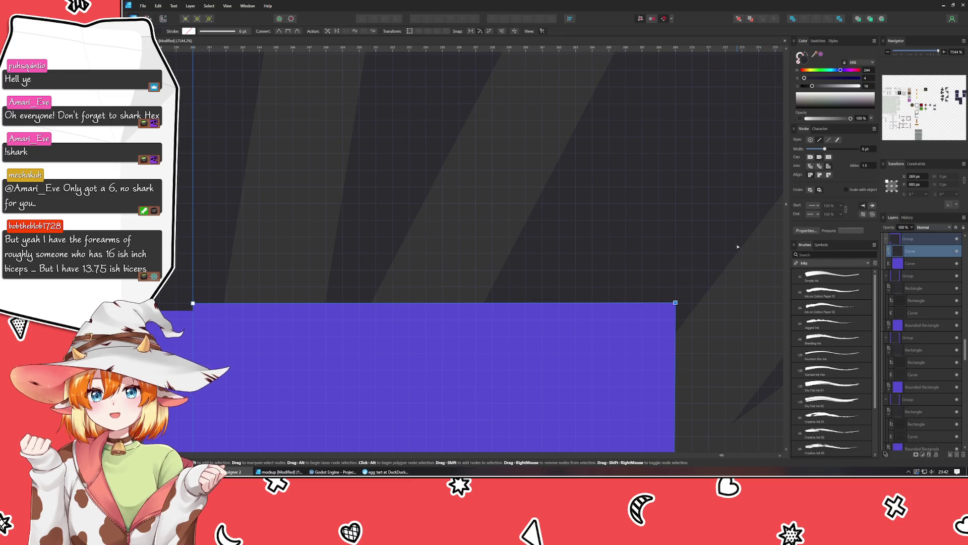
key("ctrl+minus")
key("Right")
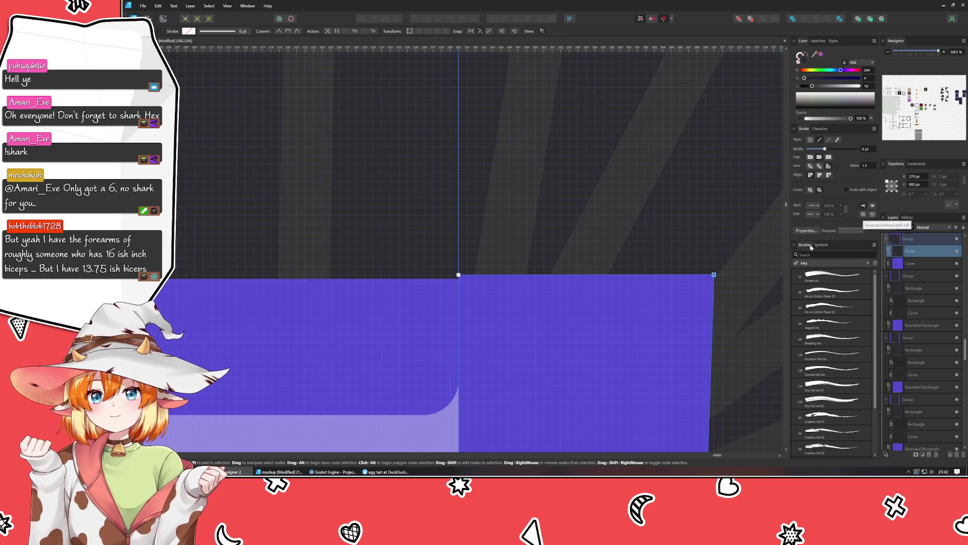
- Place the inner corner node at Y 720 px and X 269 px, nudging it one pixel
scroll(605, 283, "right", 2)
scroll(550, 290, "down", 2)
scroll(550, 289, "down", 2)
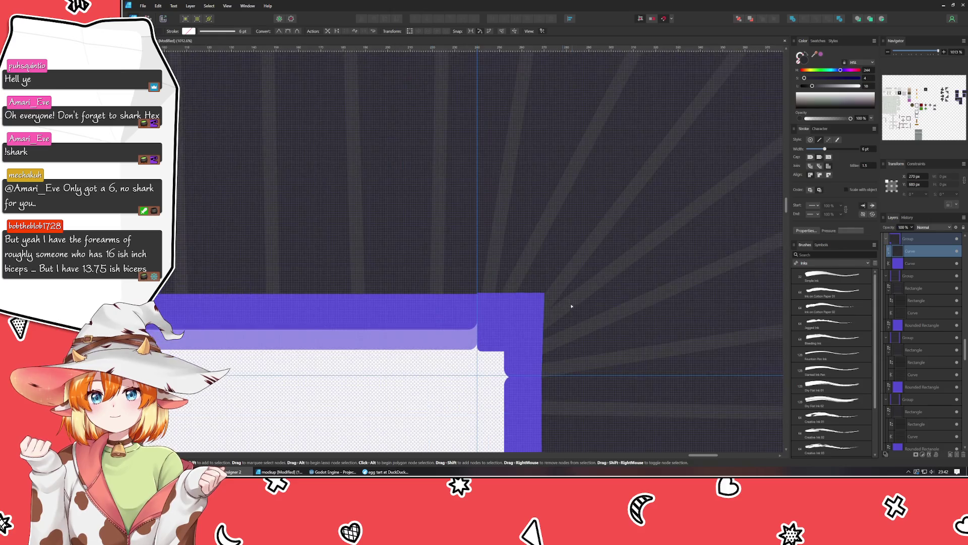
scroll(595, 329, "right", 3)
scroll(353, 363, "down", 2)
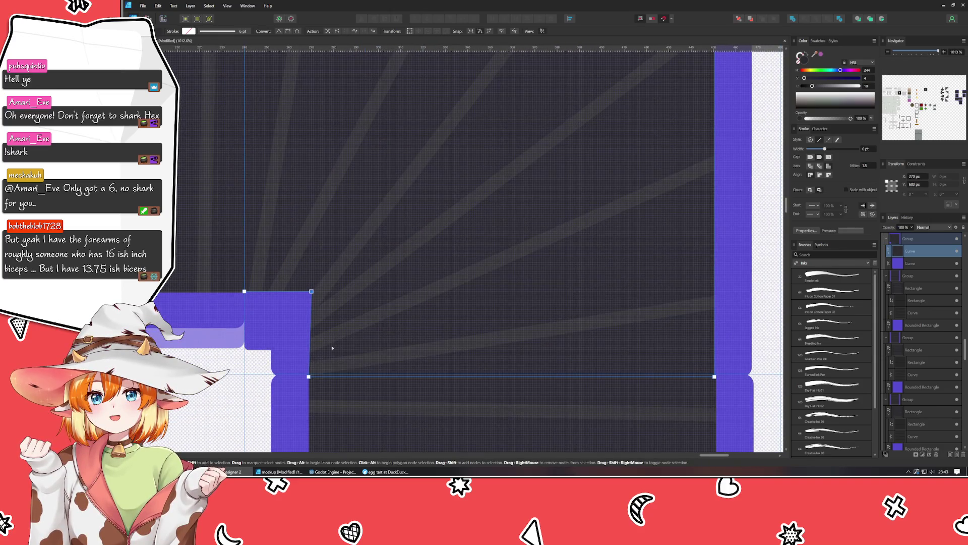
left_click(308, 376)
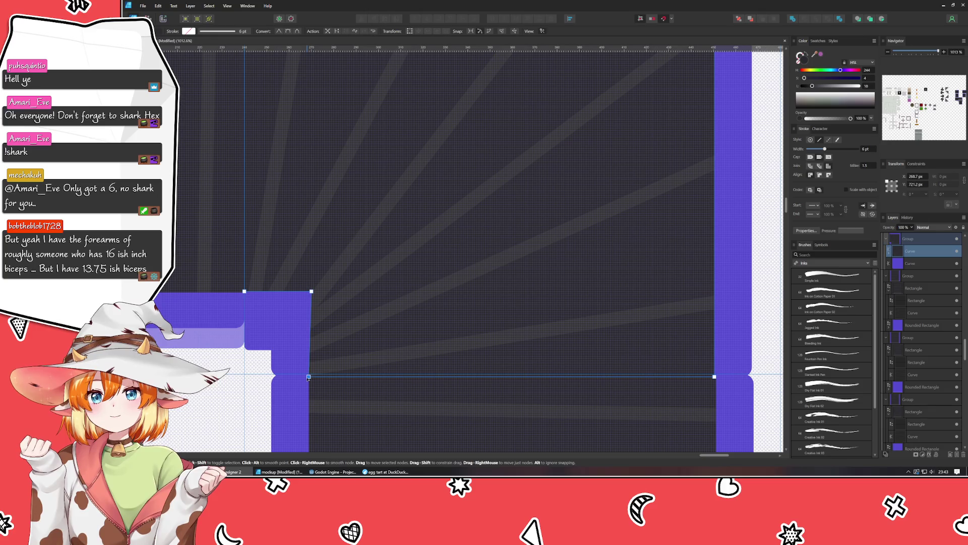
left_click(915, 184)
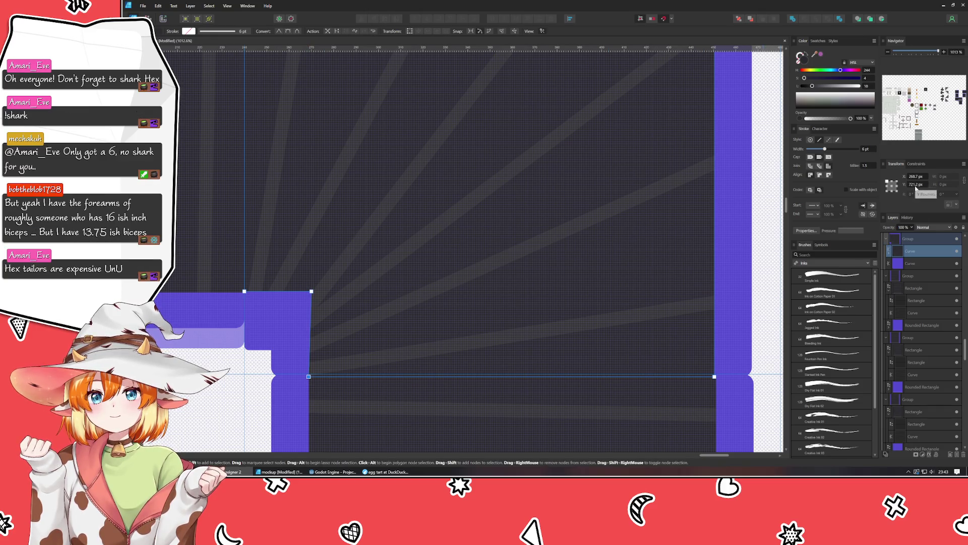
type("720")
key("Return")
left_click(920, 177)
type("269")
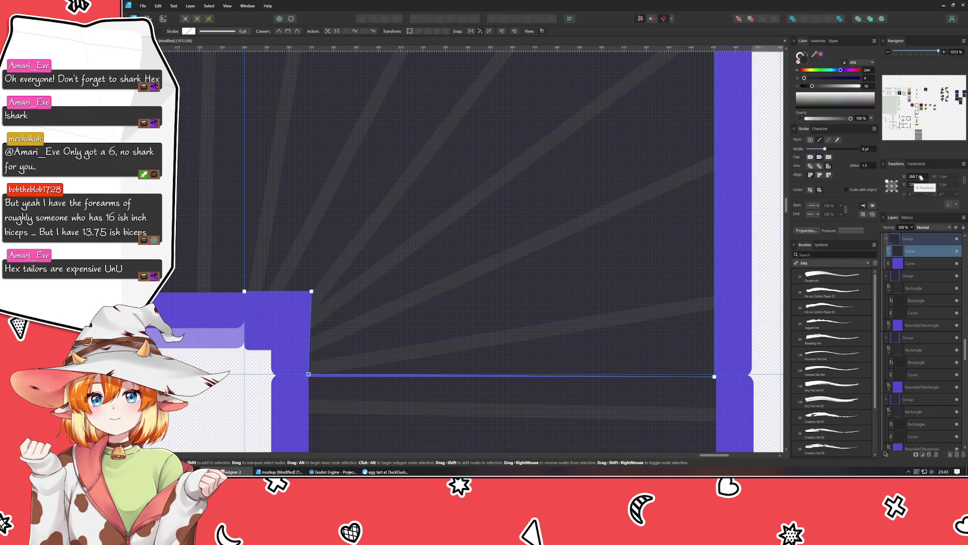
key("Return")
key("Up")
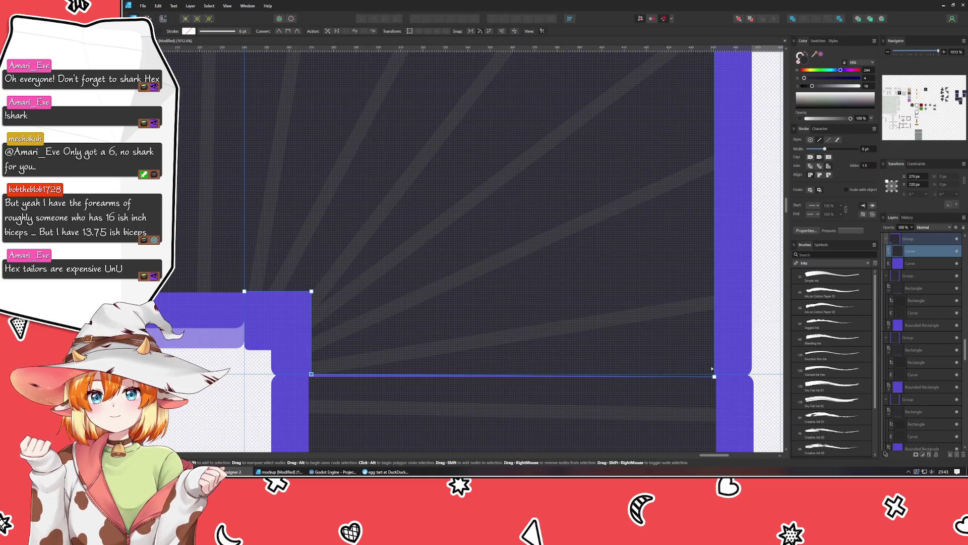
- Position the seam line's right end node at Y 720 px and X 450 px
left_click(714, 376)
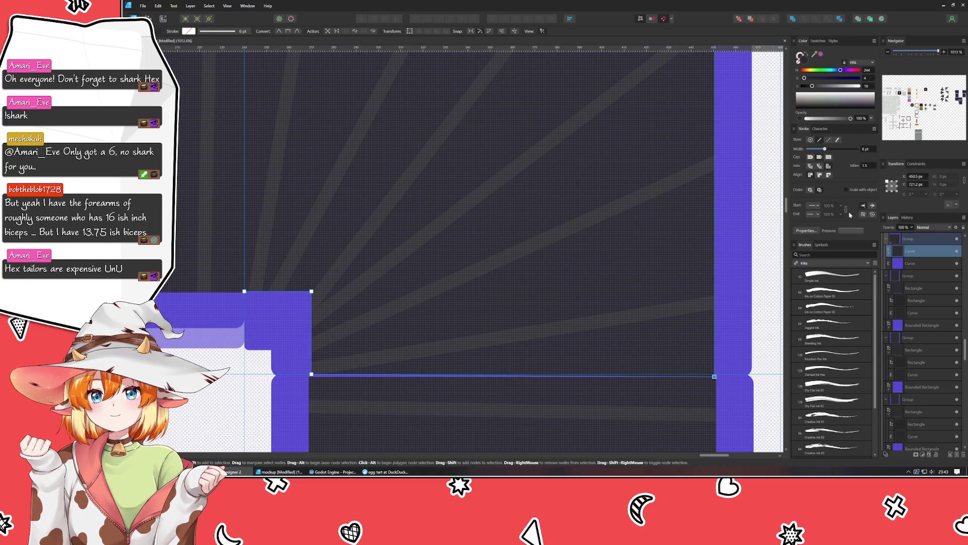
type("720")
key("Return")
left_click(916, 176)
type("450")
key("Return")
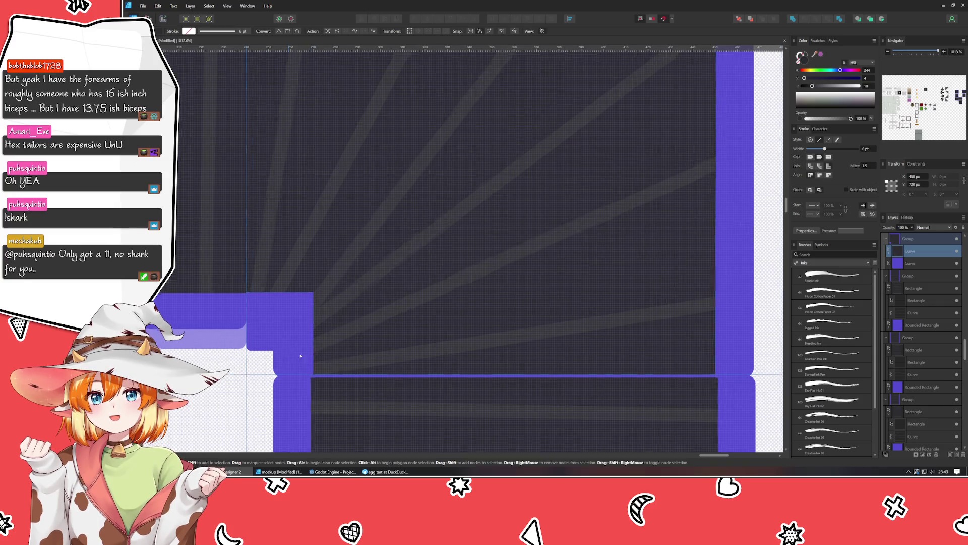
- Round both corner nodes of the other seam curve to Y 709 px
scroll(287, 351, "up", 3, "ctrl")
left_click(397, 379)
scroll(353, 363, "up", 2, "ctrl")
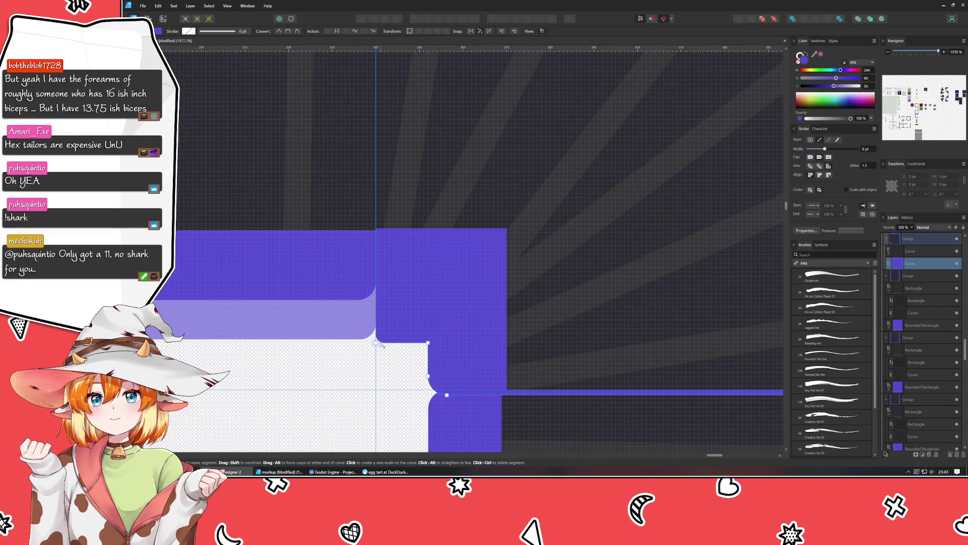
scroll(362, 341, "up", 3, "ctrl")
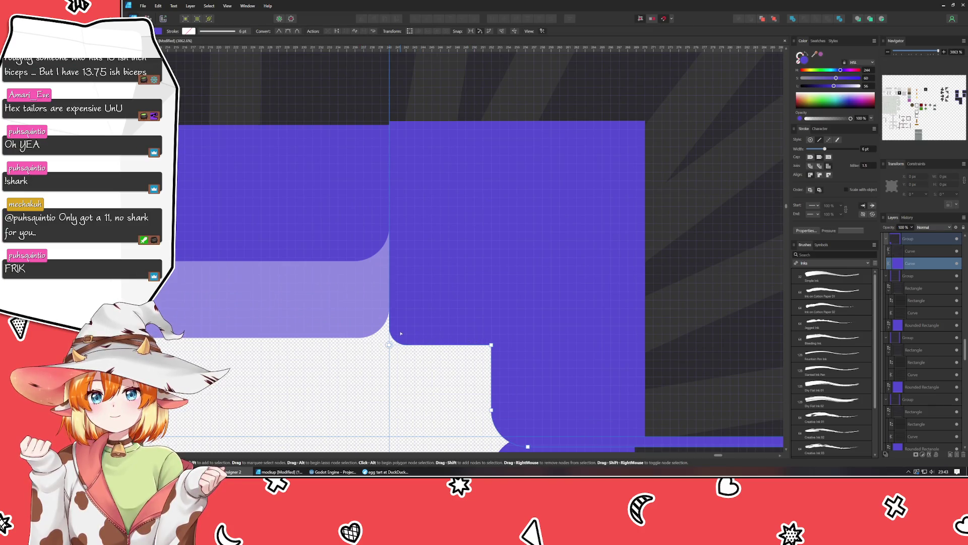
left_click(491, 345)
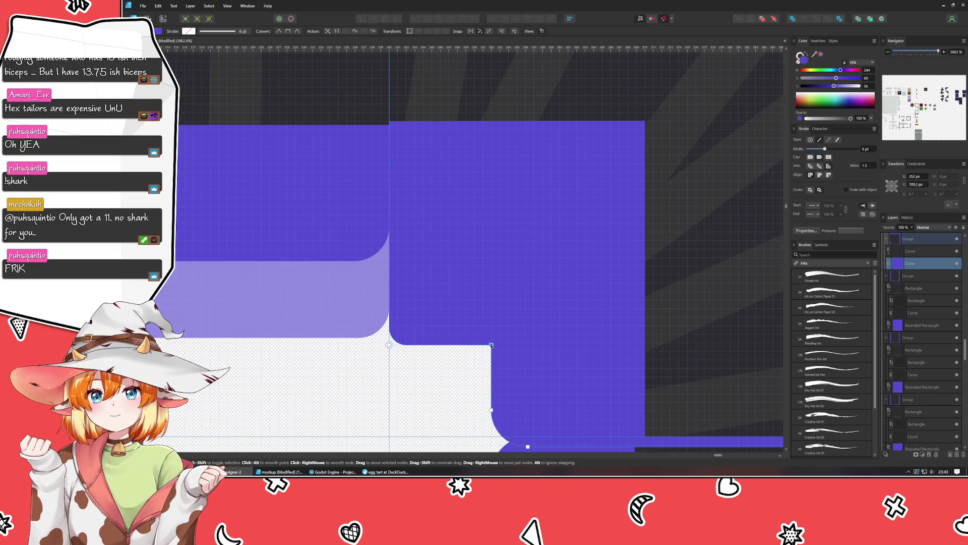
left_click(920, 184)
key("BackSpace")
key("BackSpace")
key("Return")
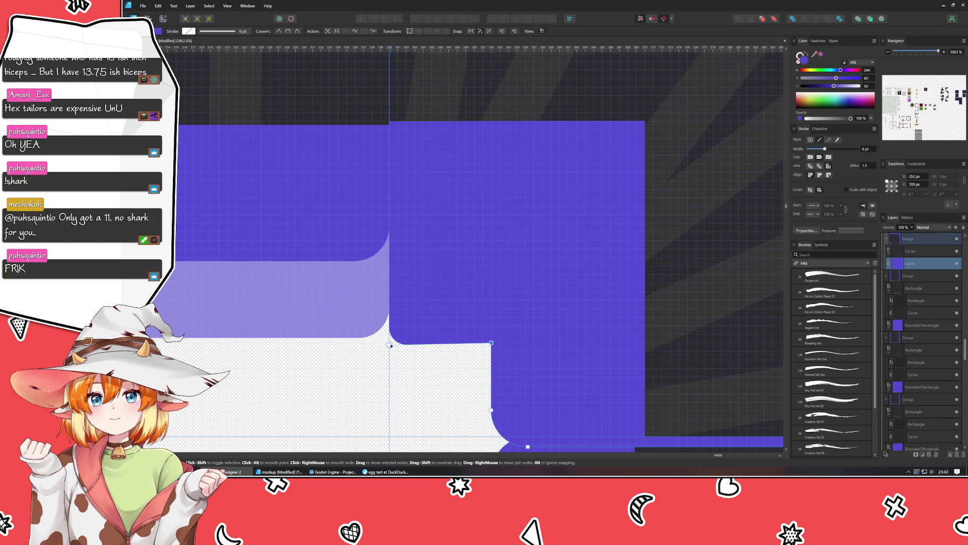
left_click(389, 345)
left_click(921, 184)
key("BackSpace")
key("BackSpace")
key("Return")
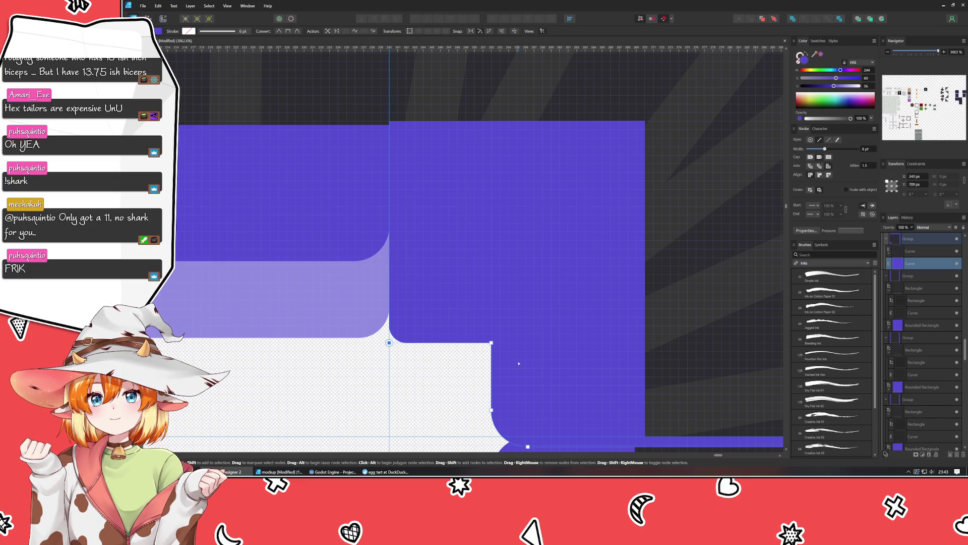
scroll(518, 364, "down", 5)
- Delete the thin purple seam curve
scroll(454, 368, "down", 3)
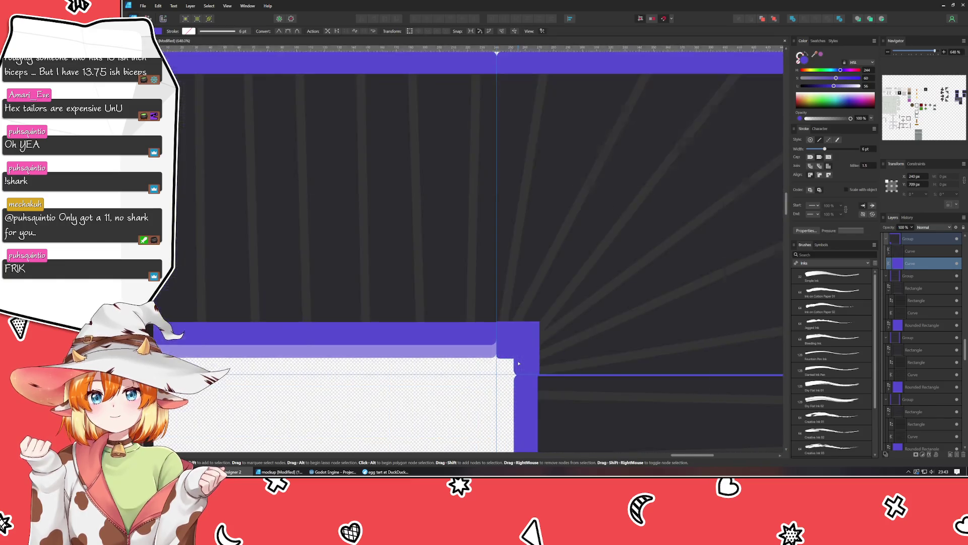
scroll(403, 375, "up", 2)
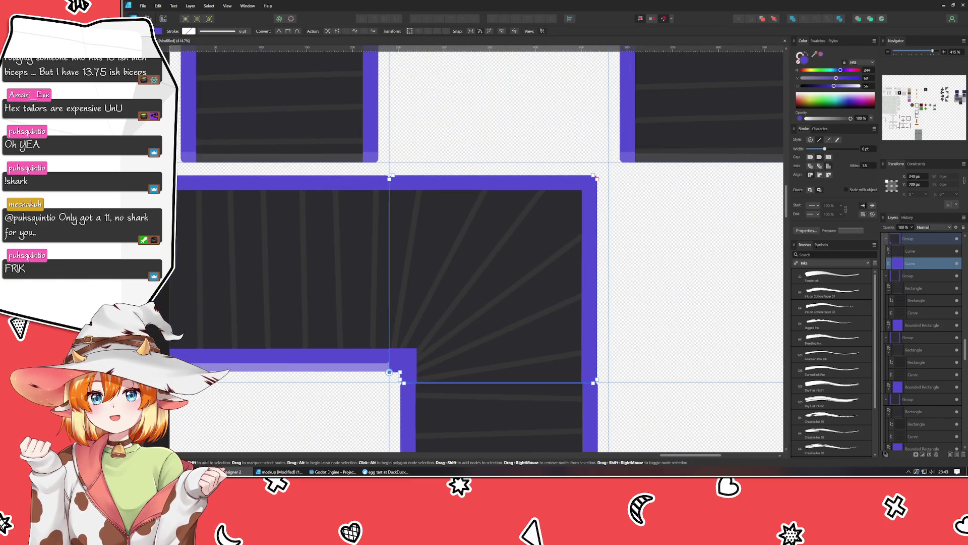
key("v")
key("Delete")
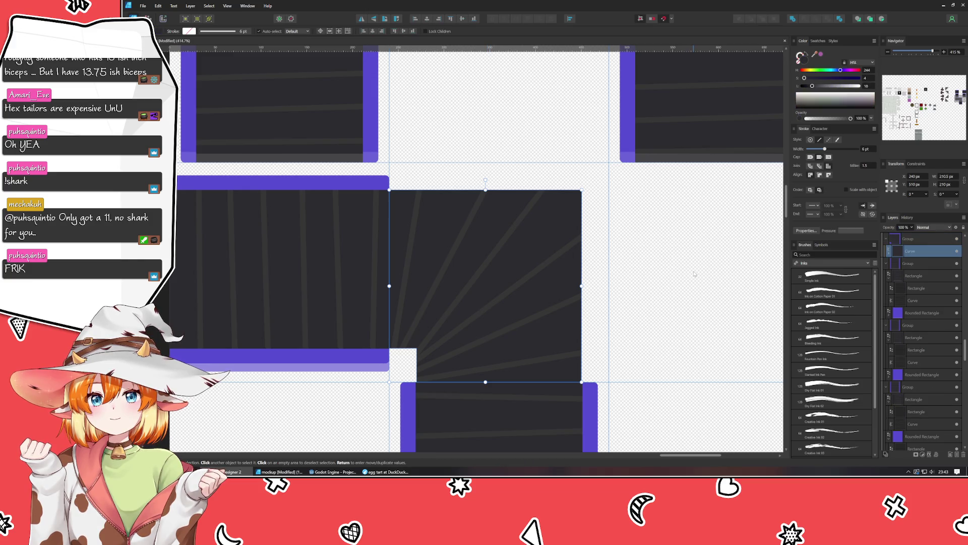
- Draw a rectangle from the purple bar's corner and paste the purple fill onto it
key("m")
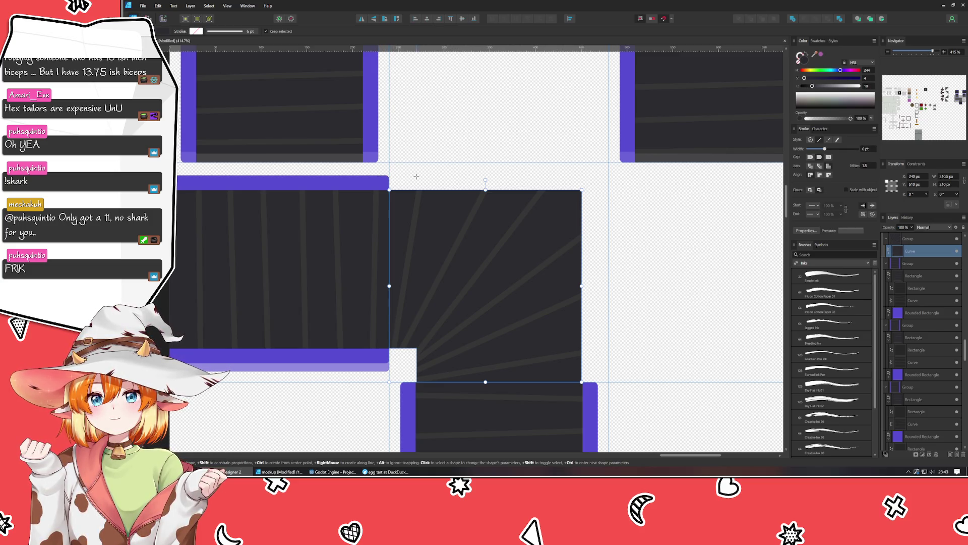
left_click(416, 176)
scroll(396, 178, "up", 3)
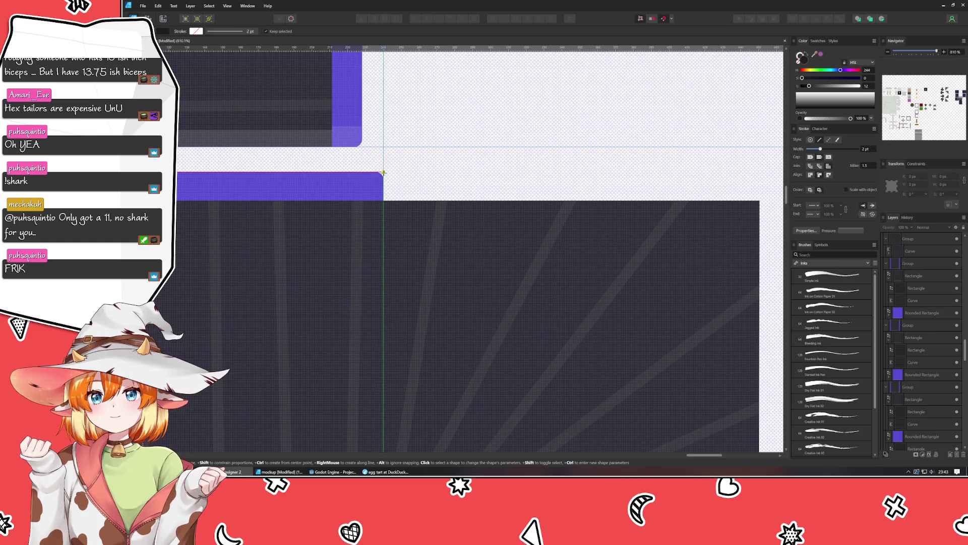
mouse_move(383, 172)
left_mouse_down()
mouse_move(782, 451)
mouse_move(603, 348)
left_mouse_up()
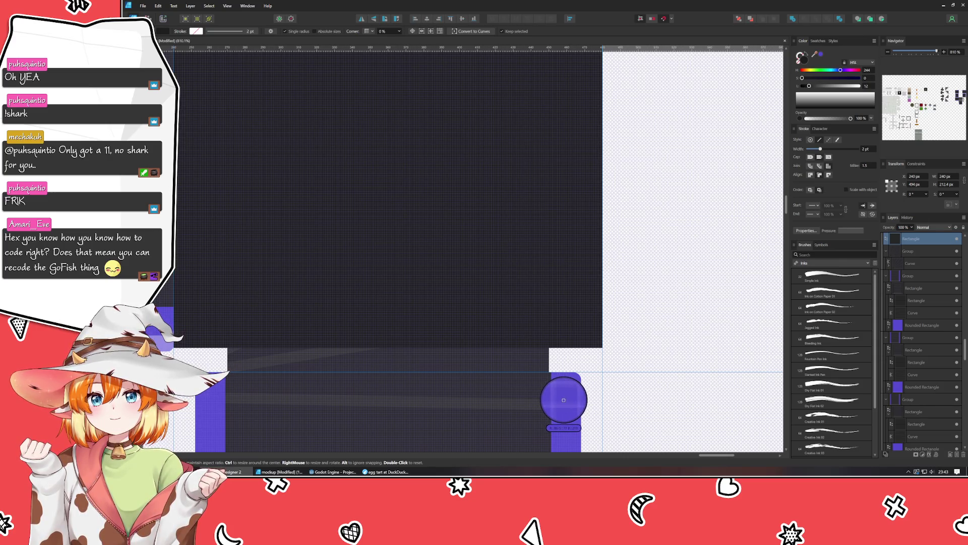
key("ctrl+shift+v")
scroll(539, 270, "down", 2)
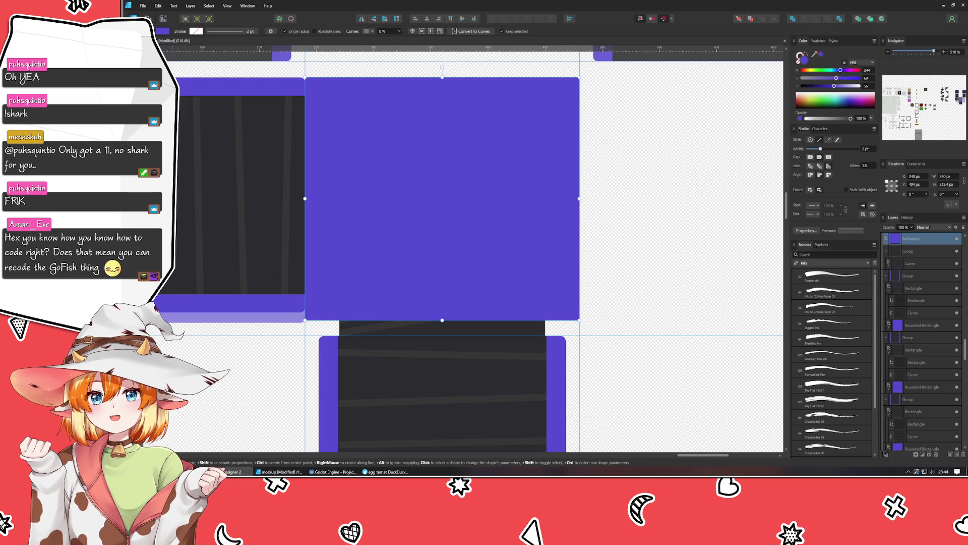
- Duplicate the purple square, rotate the copy a quarter turn and narrow it to 226.2 px
key("v")
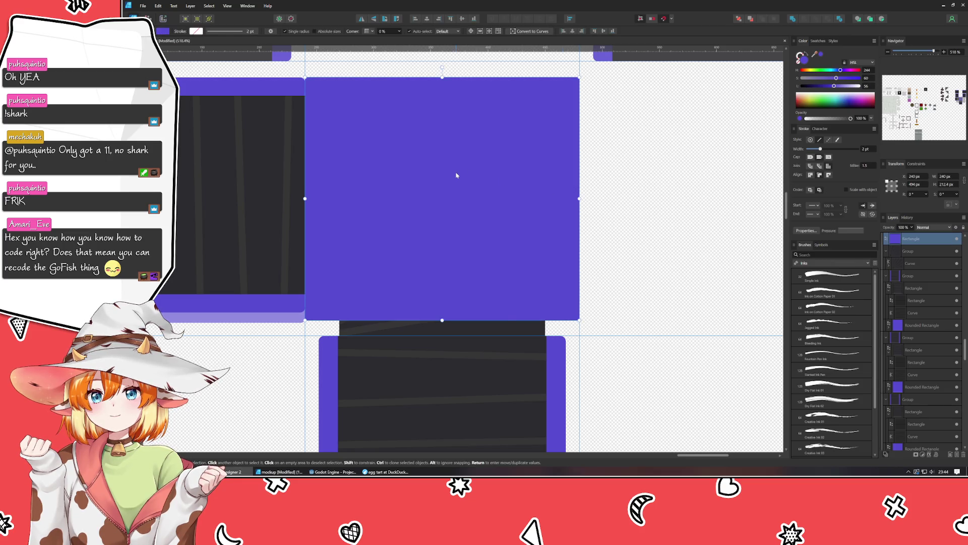
key("ctrl+j")
mouse_move(442, 67)
left_mouse_down()
mouse_move(536, 125)
mouse_move(602, 188)
left_mouse_up()
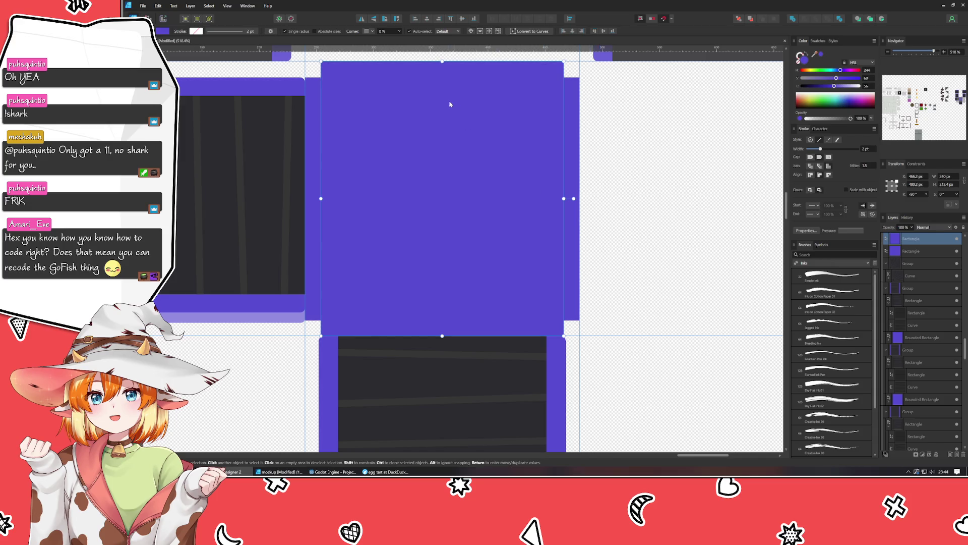
left_click_drag(445, 69, 575, 136)
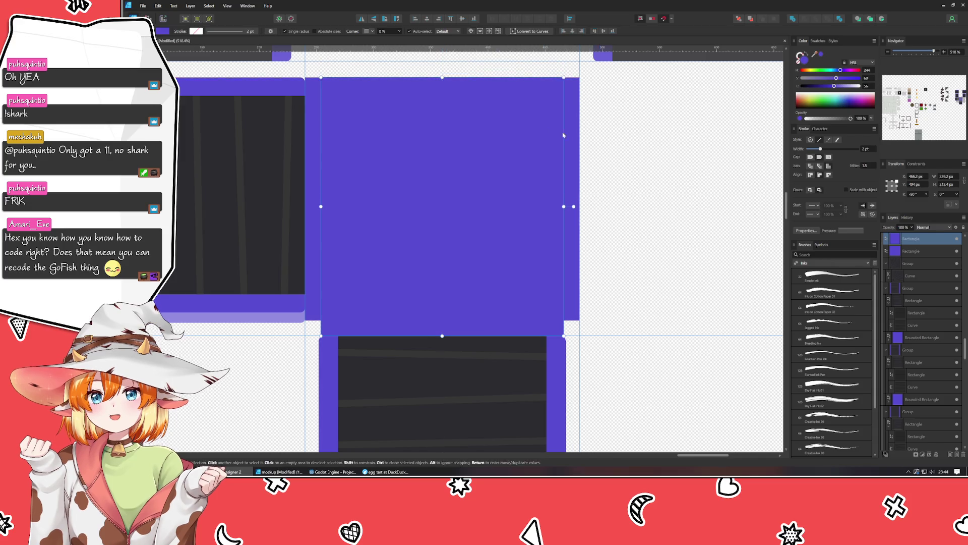
left_click_drag(578, 199, 564, 198)
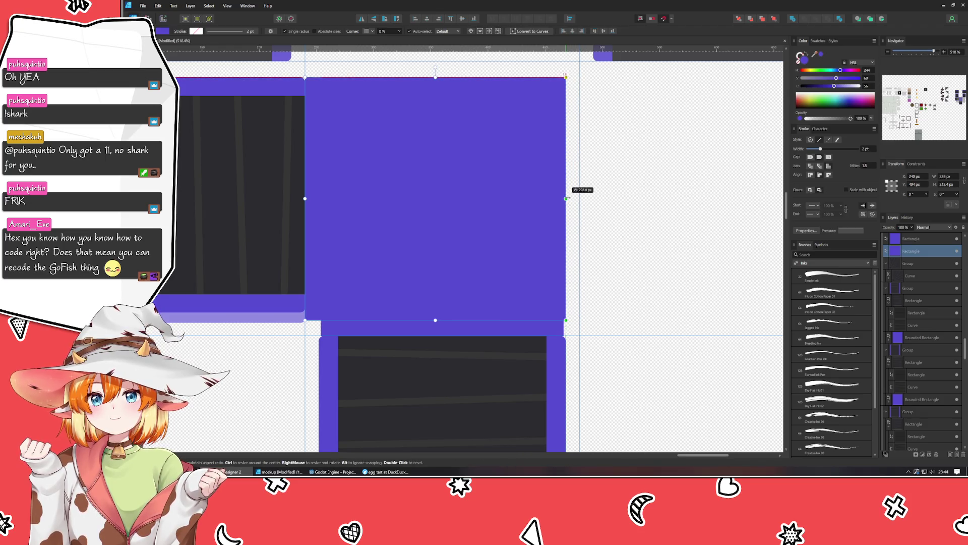
left_click(608, 214)
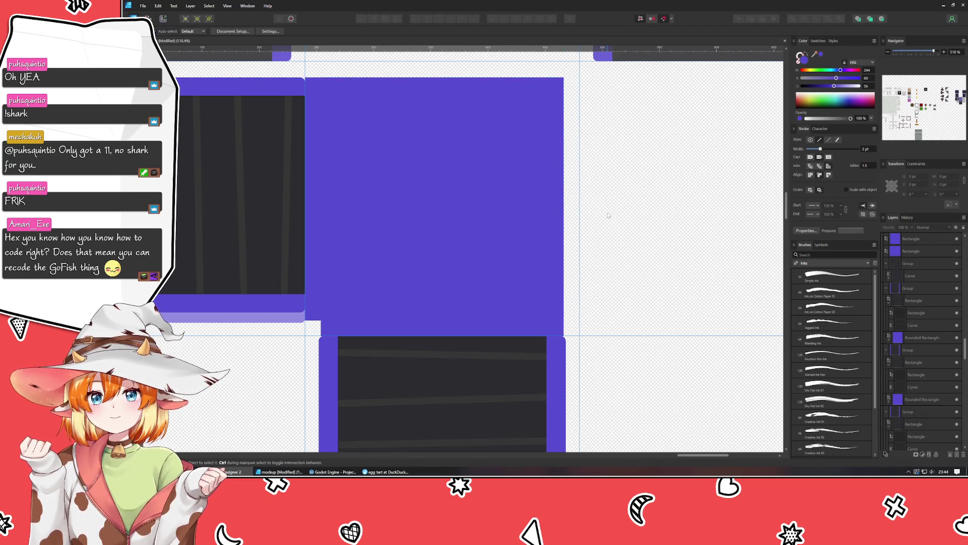
- Boolean Add both purple rectangles into one shape, then reselect it for node editing
left_click(440, 194)
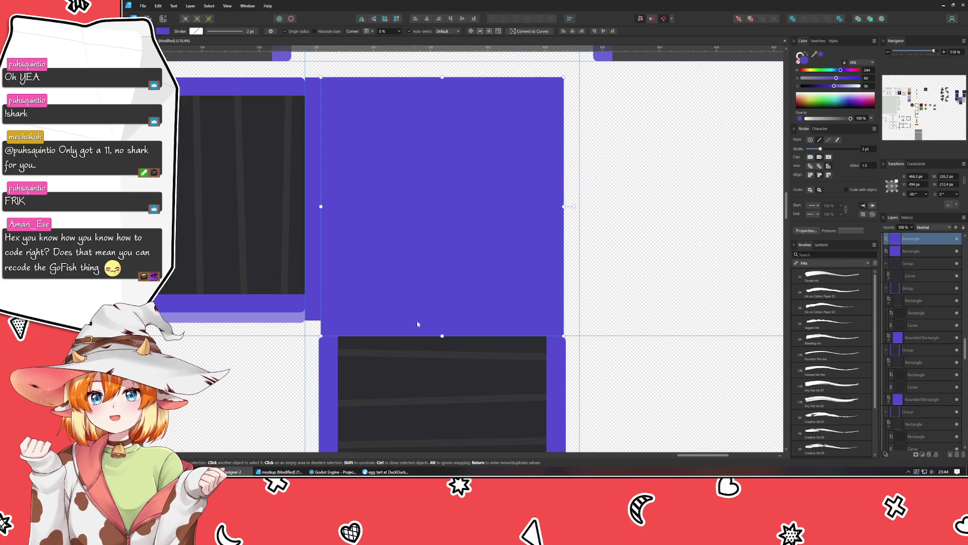
left_click(793, 18)
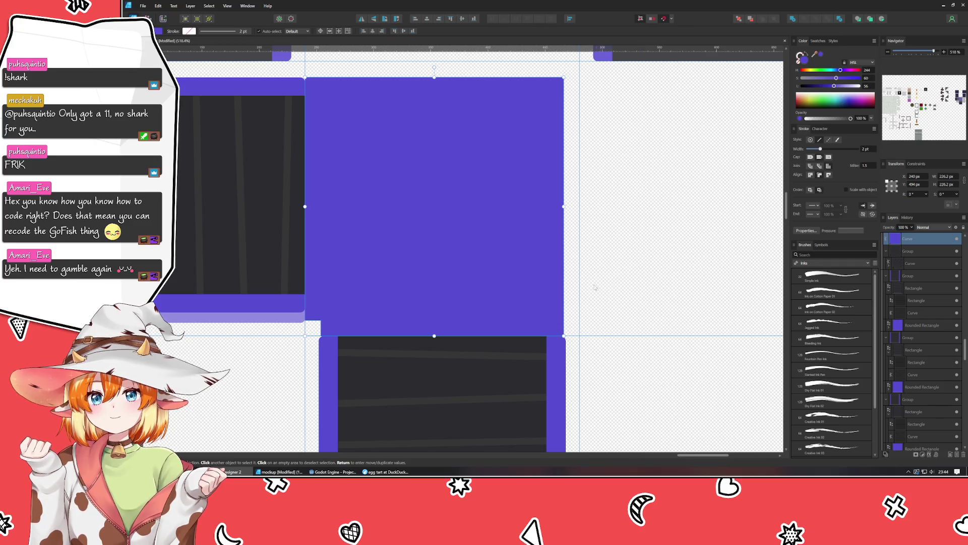
left_click(656, 281)
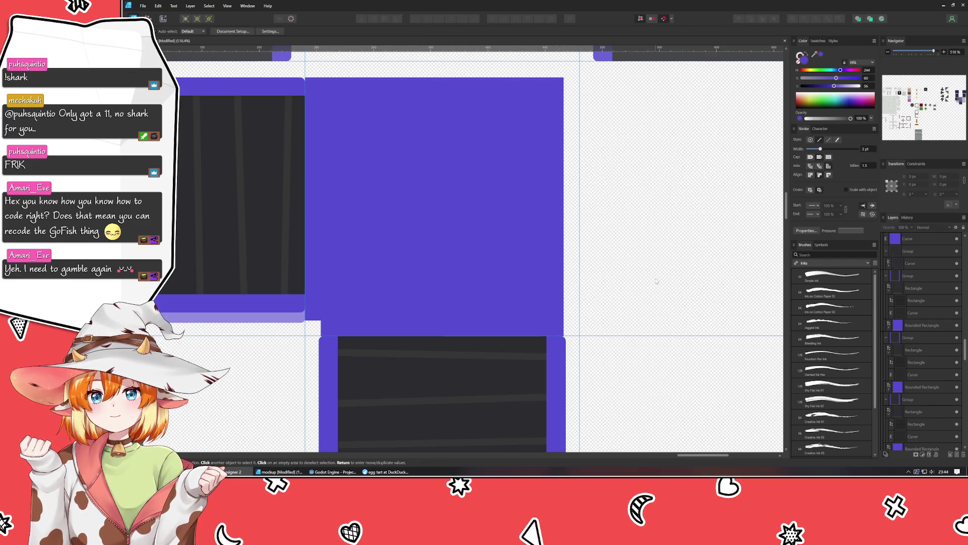
left_click(436, 226)
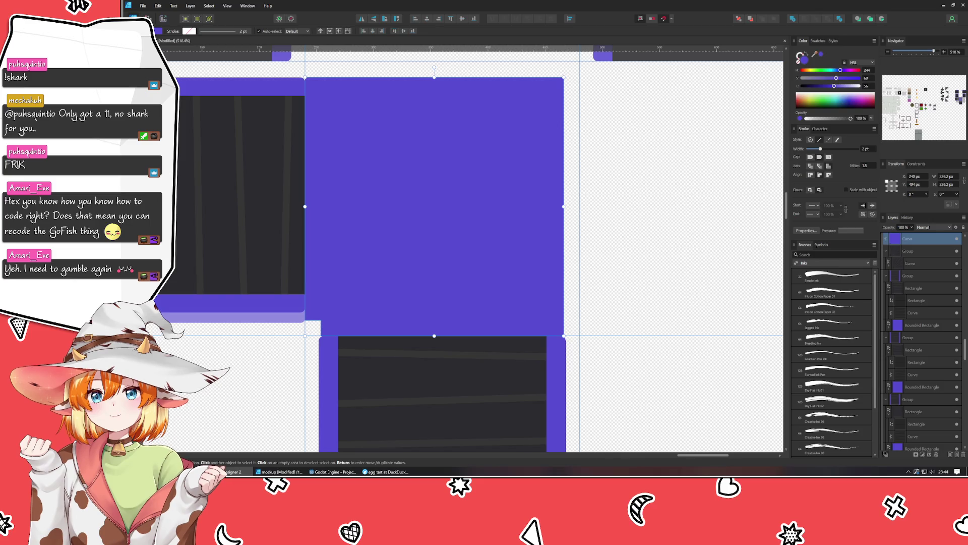
key("a")
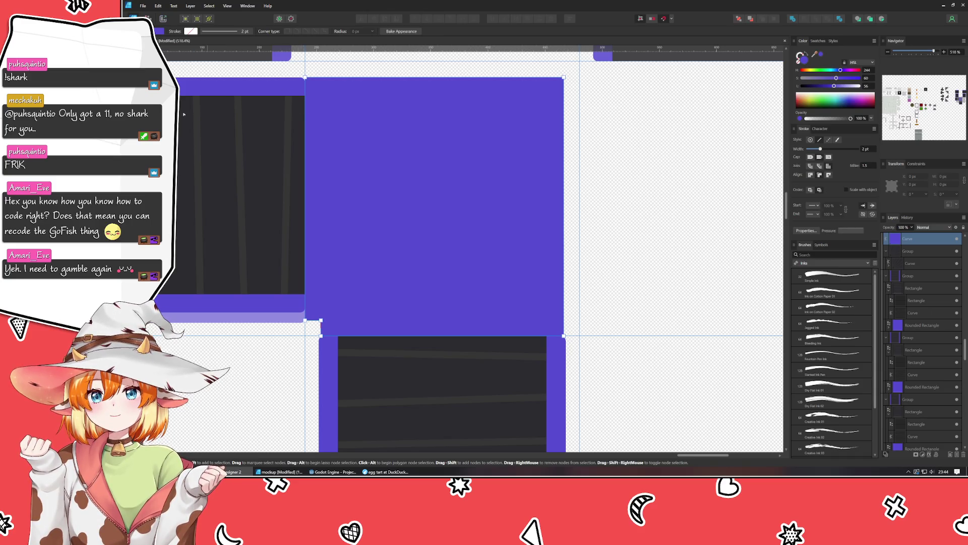
- Examine the merged purple shape's nodes with the Node tool
left_click_drag(298, 70, 571, 338)
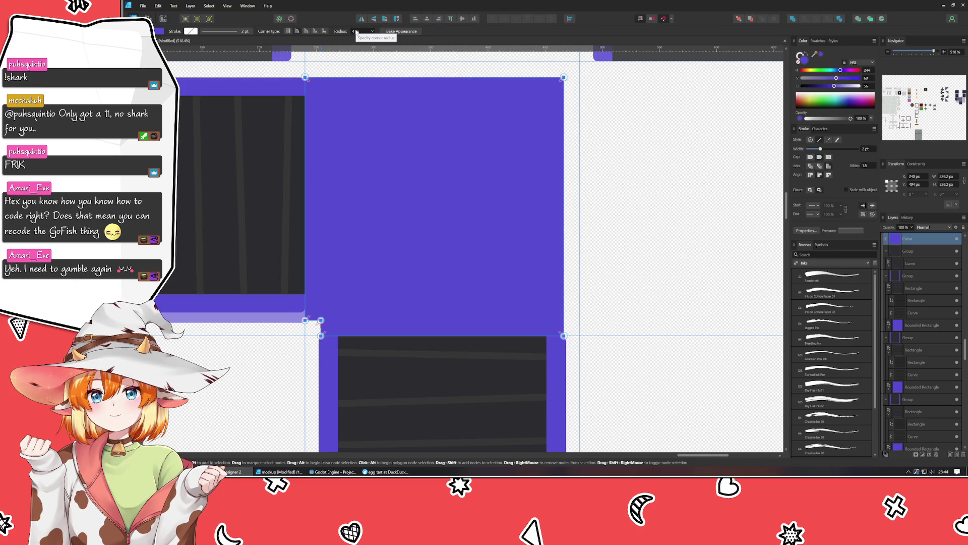
left_click(608, 130)
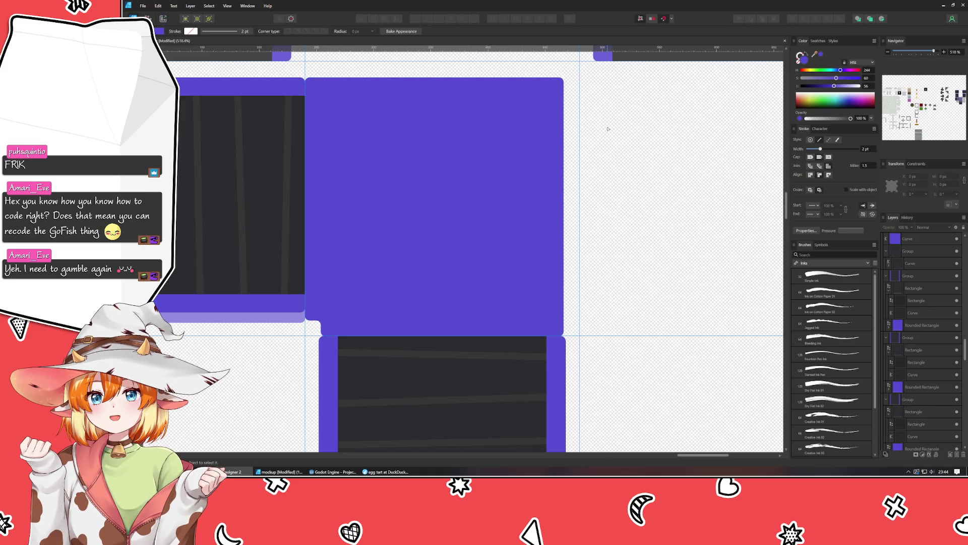
left_click(403, 135)
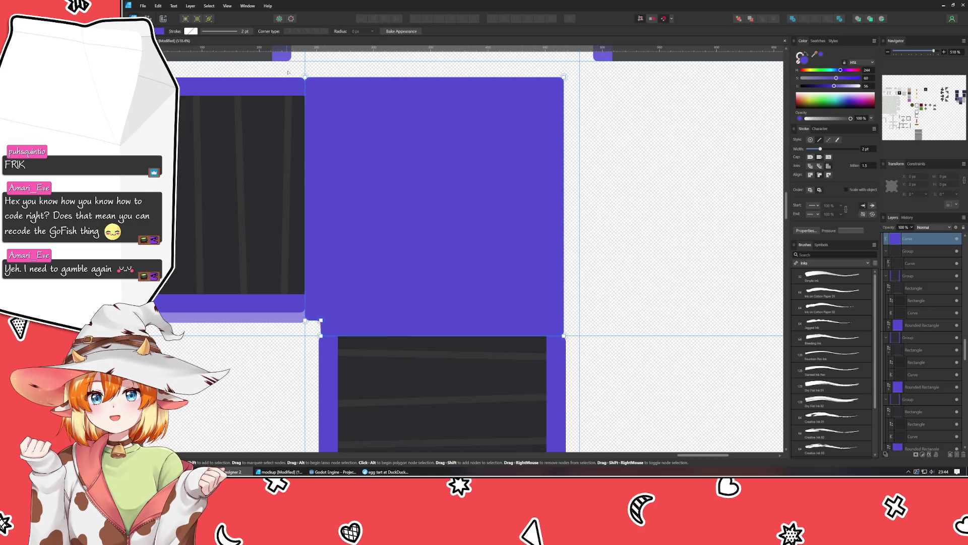
left_click_drag(288, 72, 587, 353)
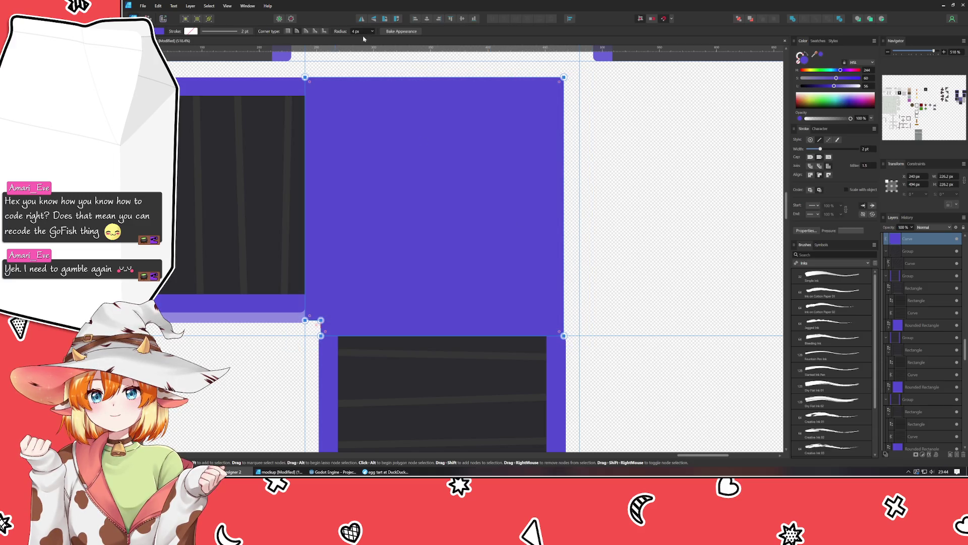
left_click(653, 196)
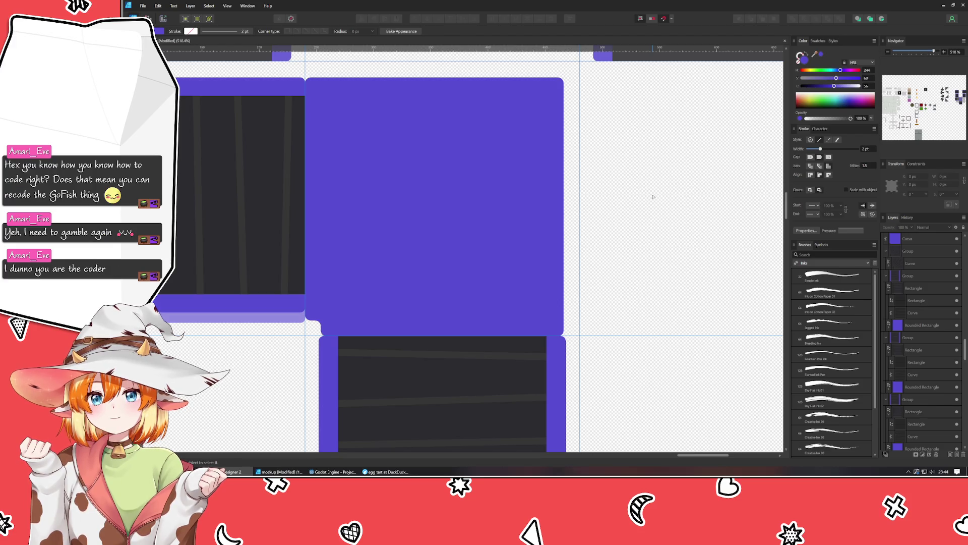
left_click(397, 198)
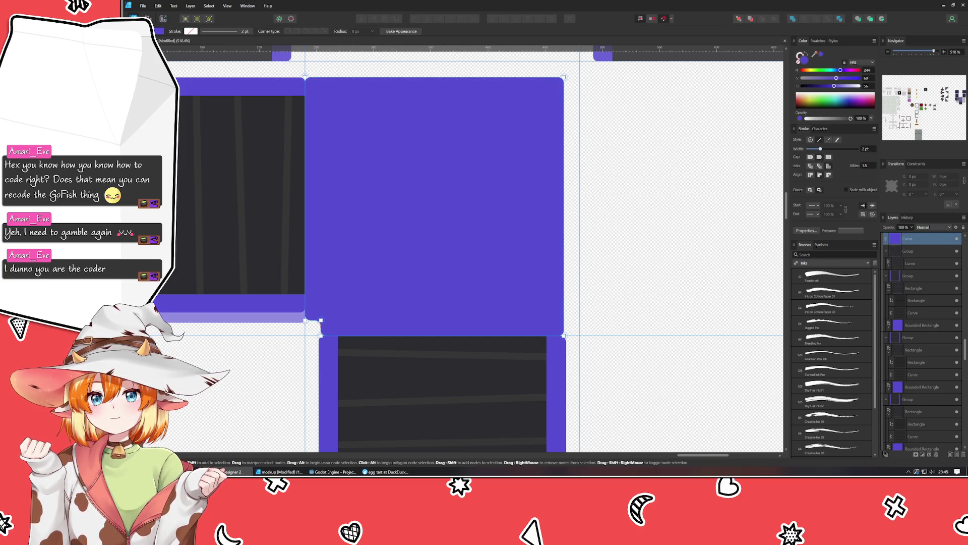
key("v")
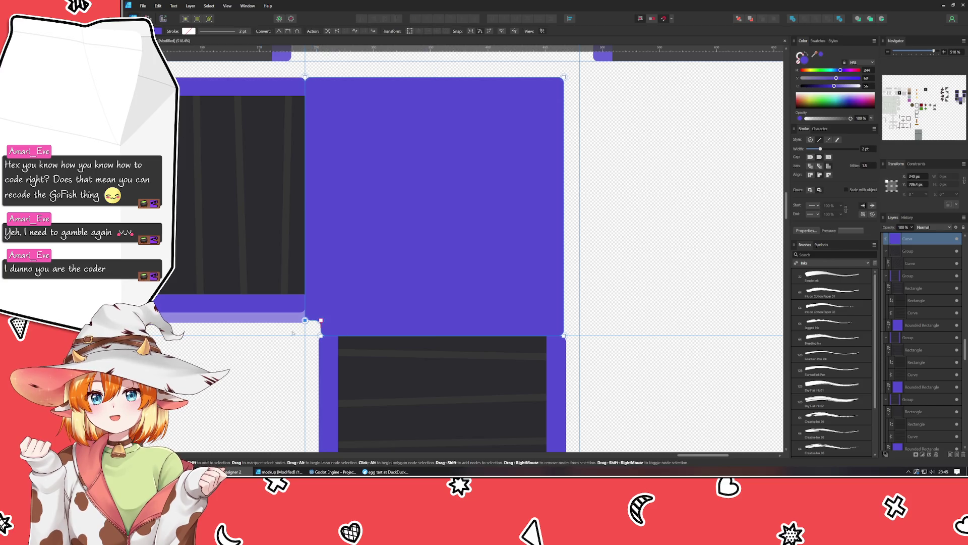
left_click(294, 333)
key("a")
- Marquee-select the two lower-left seam corner nodes and nudge them up with the arrow keys
left_click(313, 317)
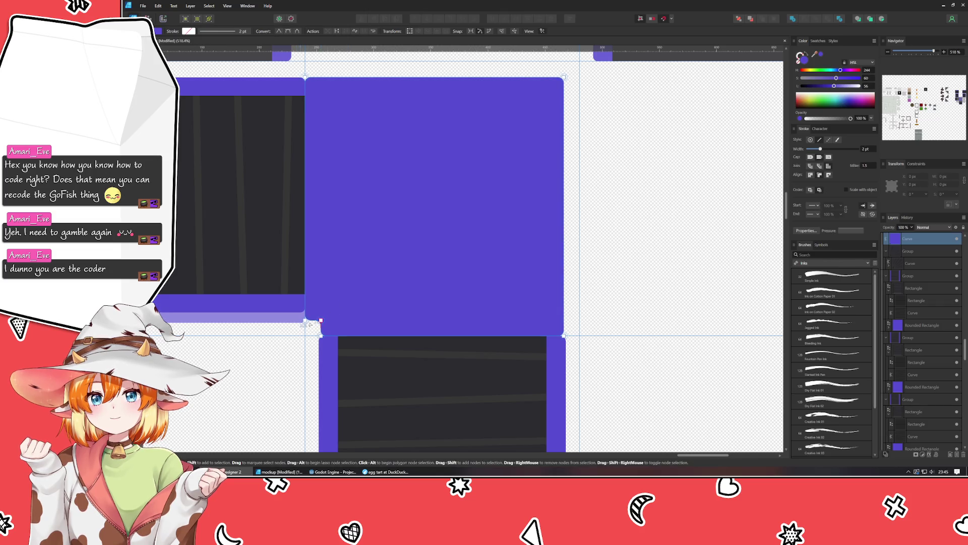
left_click_drag(326, 329, 301, 317)
key("Up")
key("Up")
key("Up")
key("Up")
key("Up")
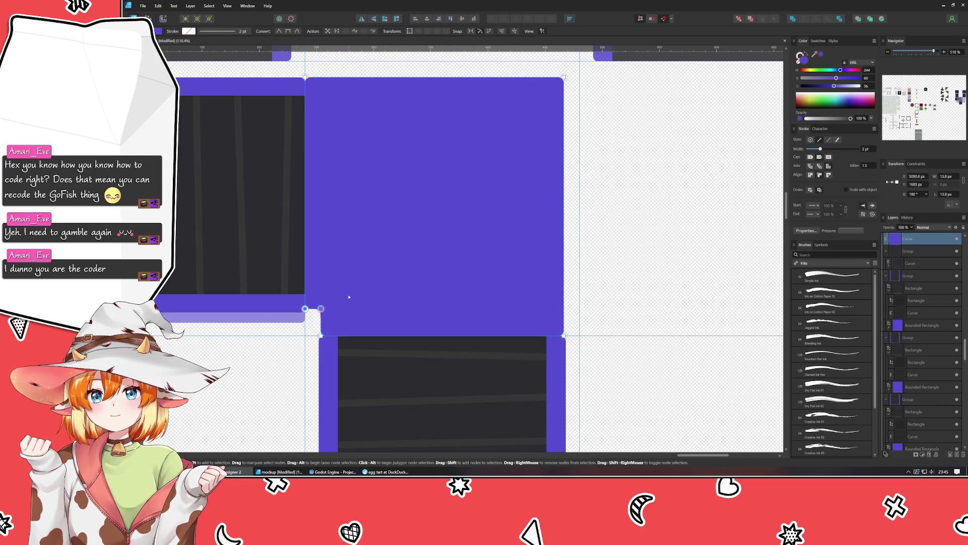
key("Down")
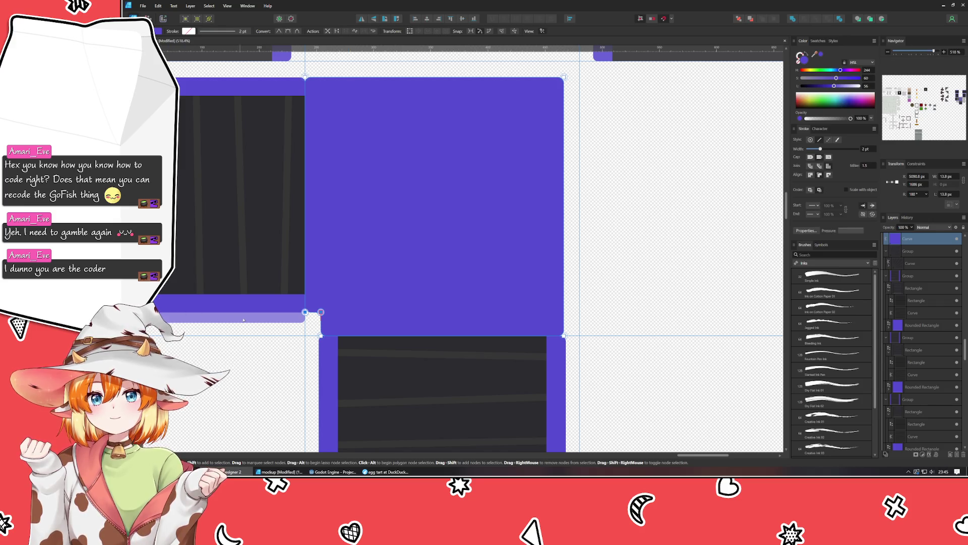
scroll(244, 320, "up", 5)
scroll(272, 318, "up", 3)
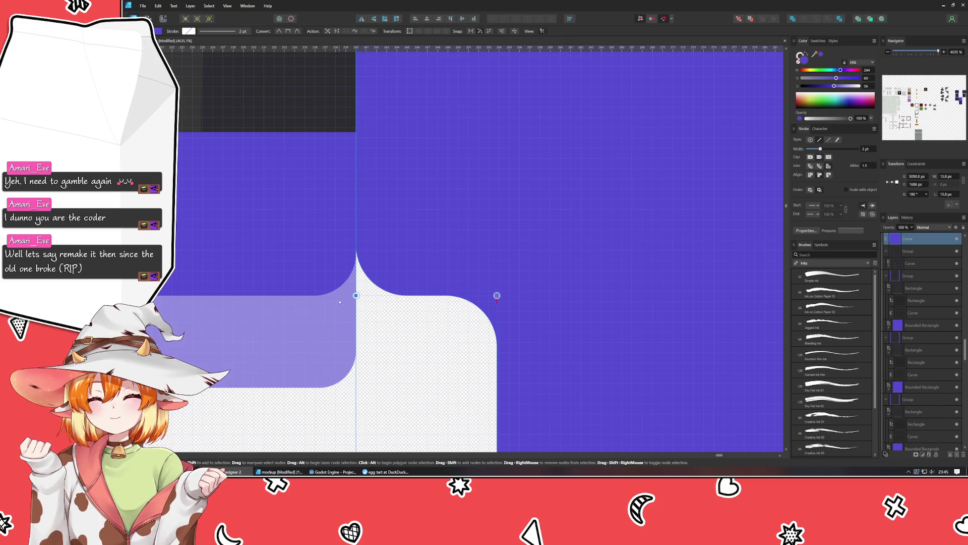
- Set the rounded corner's top node to Y 700, and its bottom node to Y 720, X 254
left_click(497, 295)
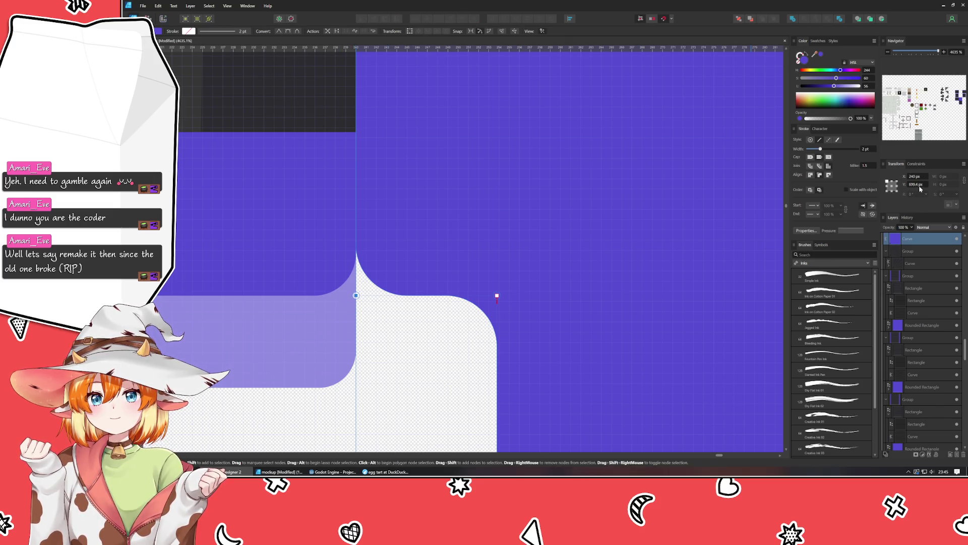
left_click(497, 296)
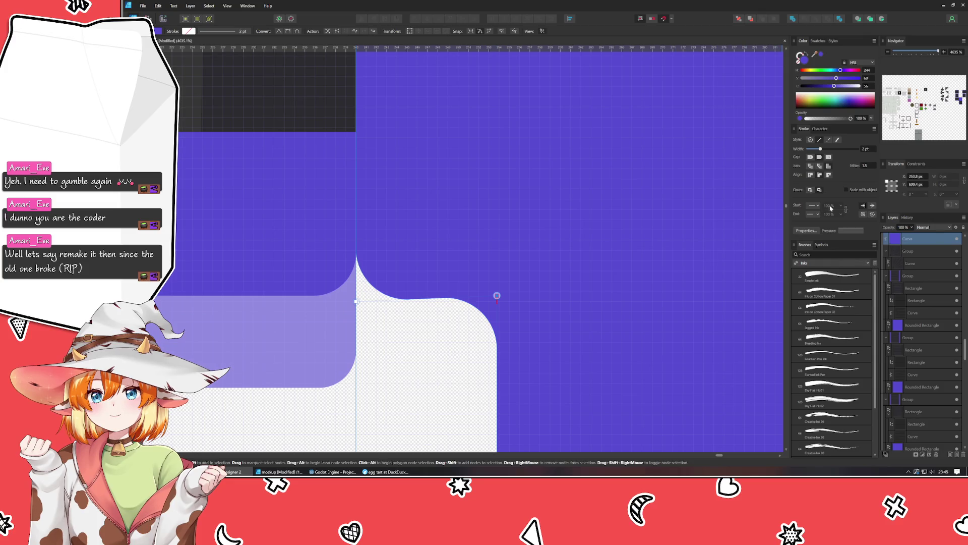
type("700")
key("Return")
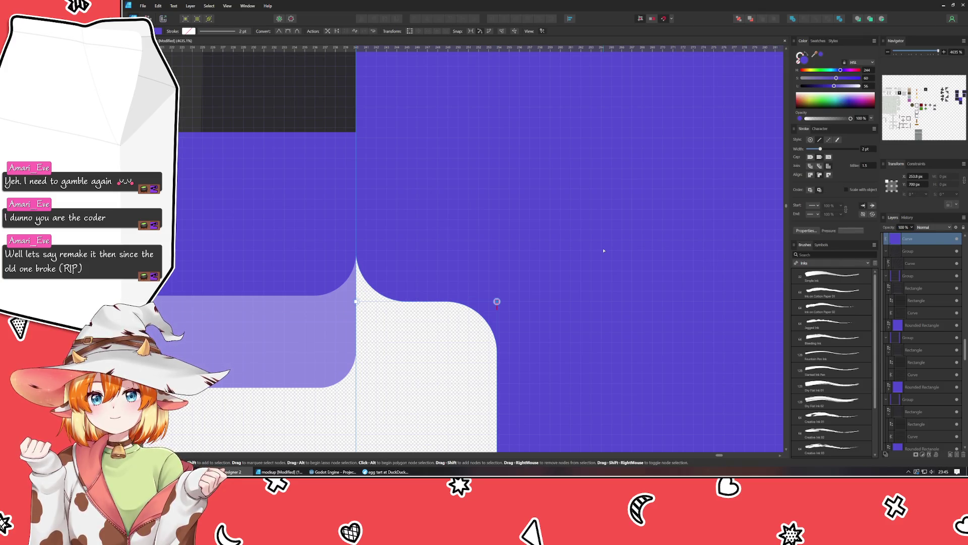
scroll(604, 250, "down", 2)
scroll(603, 250, "down", 1)
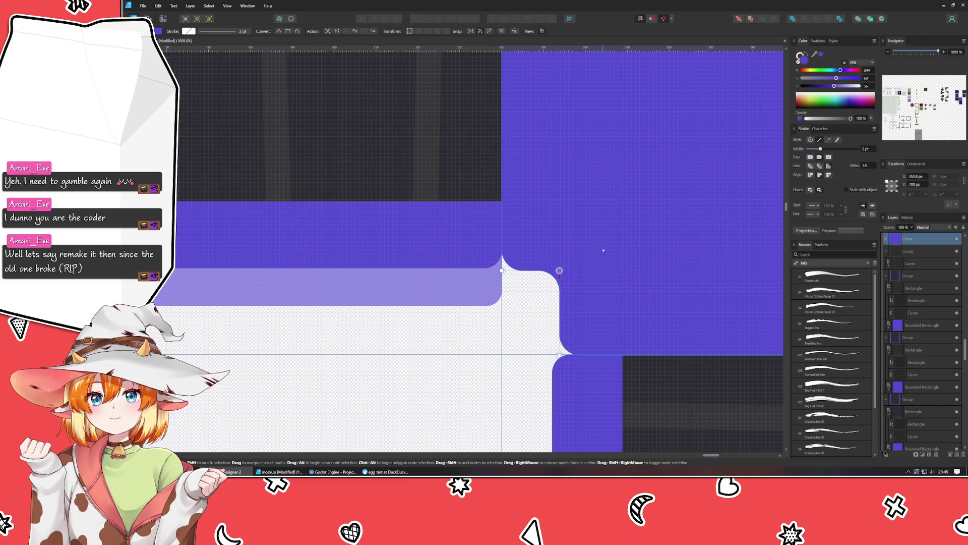
mouse_move(616, 271)
left_mouse_down()
mouse_move(428, 255)
mouse_move(389, 266)
left_mouse_up()
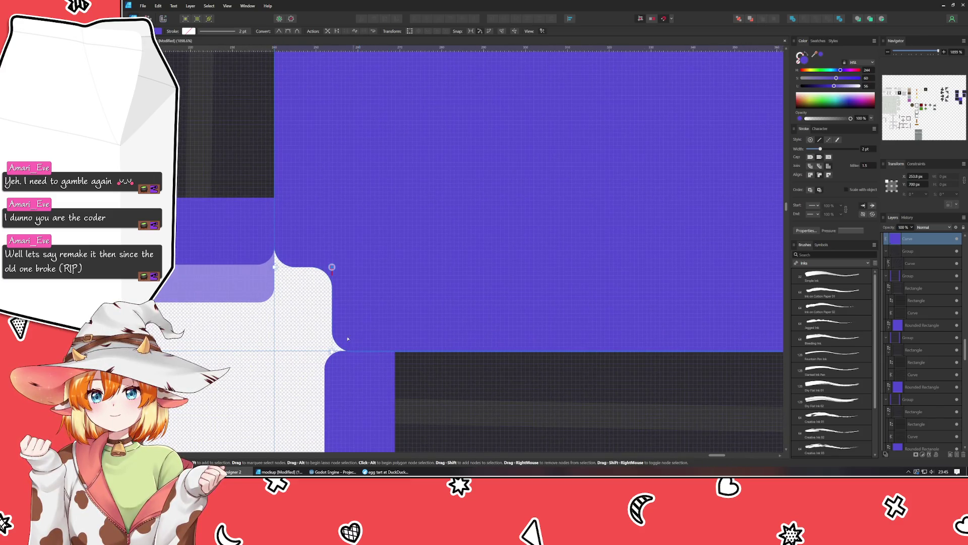
left_click(331, 352)
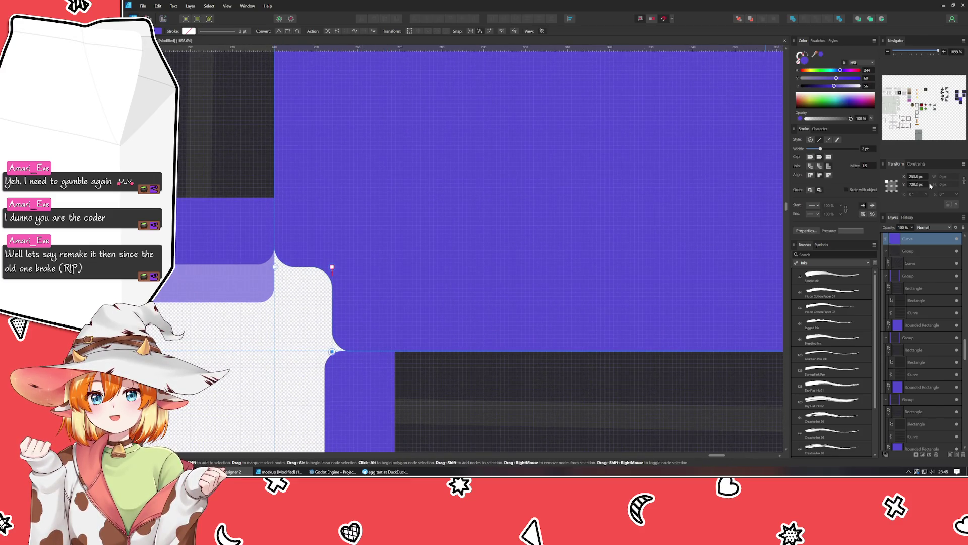
type("720")
key("Return")
left_click(916, 176)
type("254")
key("Return")
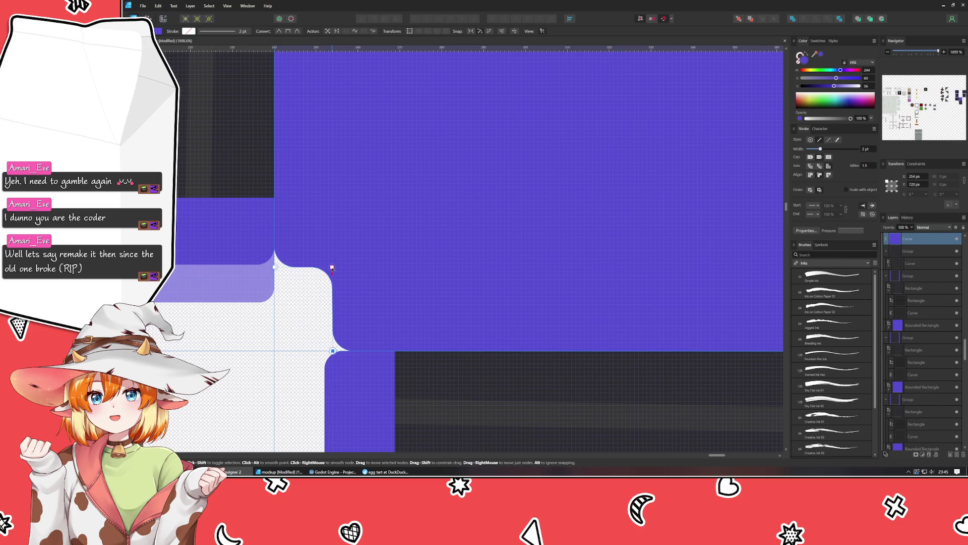
- Snap the corner node at the lower seam to Y 720 px
left_click(333, 267)
scroll(665, 258, "down", 1)
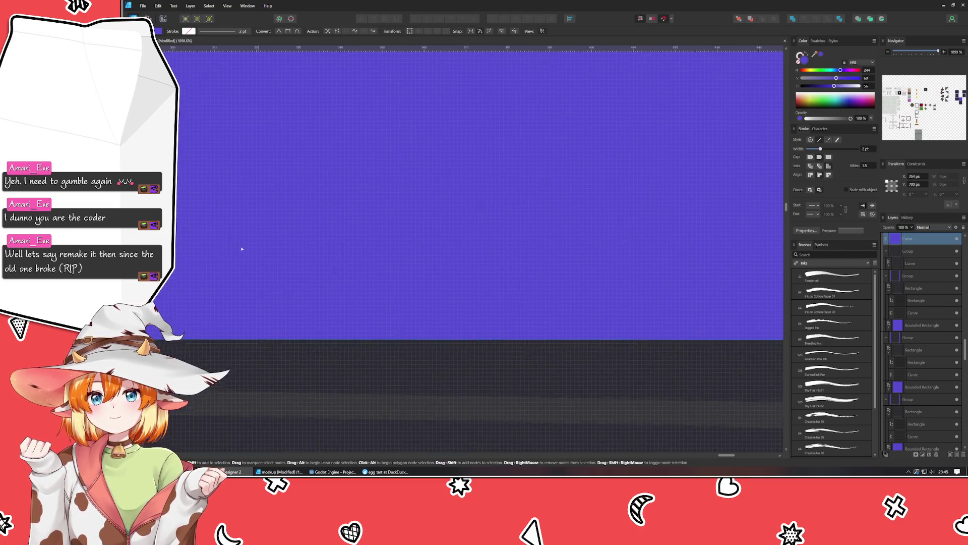
scroll(524, 283, "right", 5)
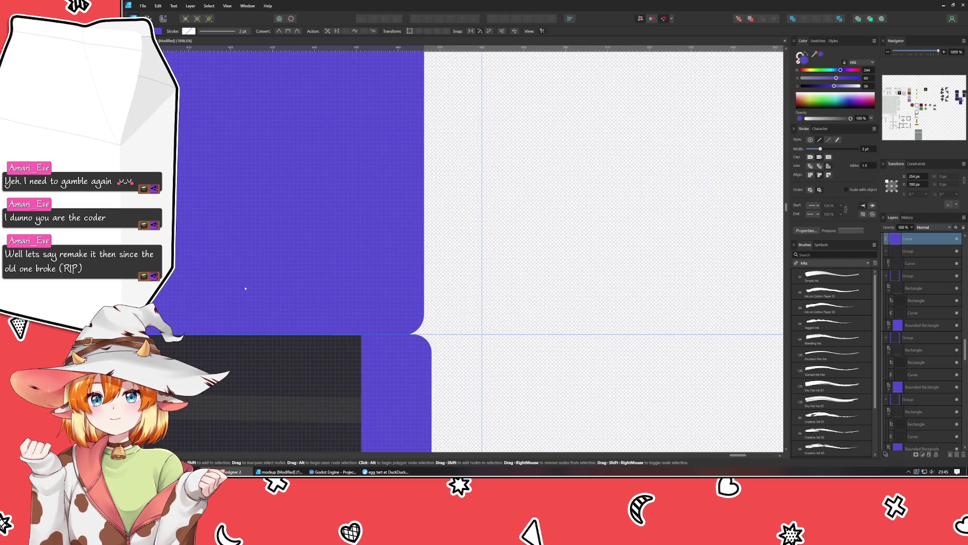
left_click(424, 335)
type("720")
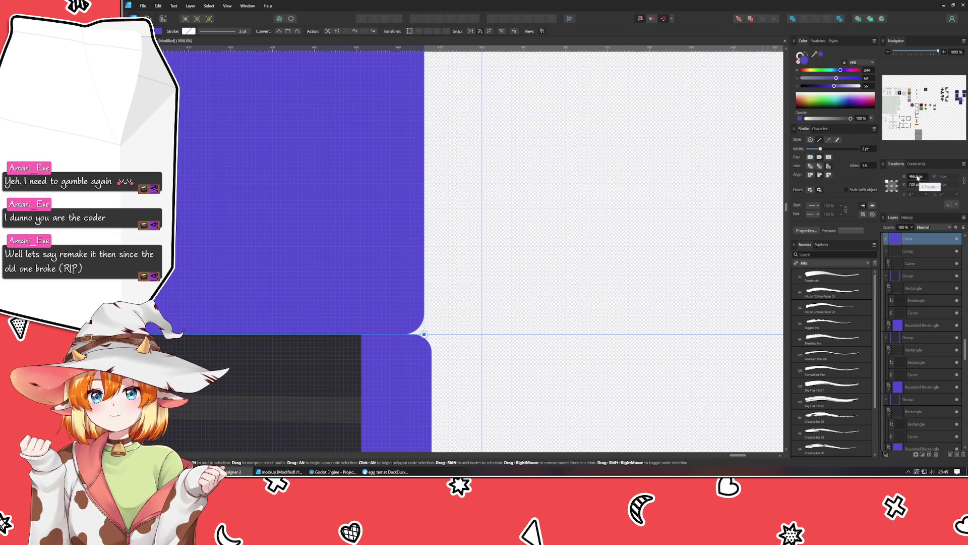
key("Return")
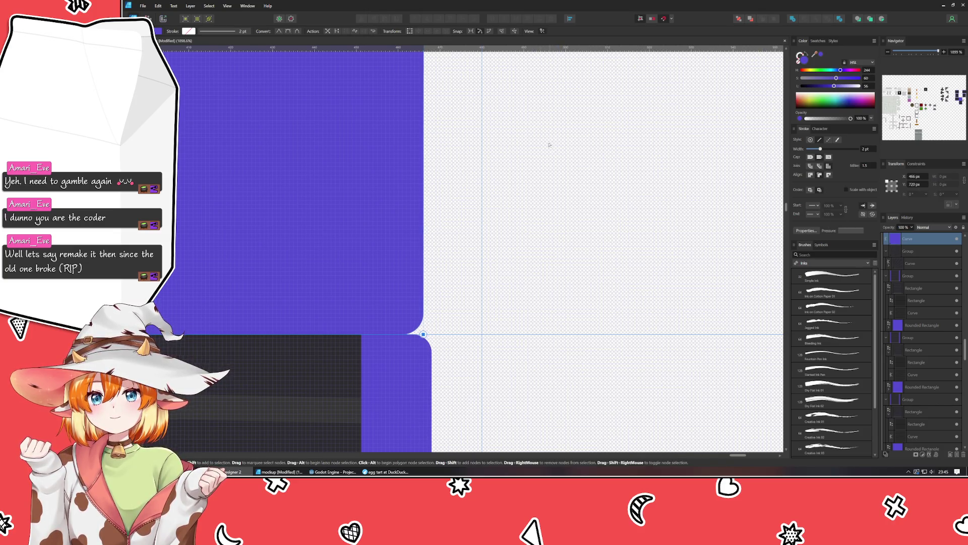
- Set the upper seam's rounded corner node to X 466 px and check the notch node
mouse_move(549, 144)
left_mouse_down()
mouse_move(504, 424)
mouse_move(527, 259)
mouse_move(579, 175)
left_mouse_up()
scroll(500, 300, "down", 3)
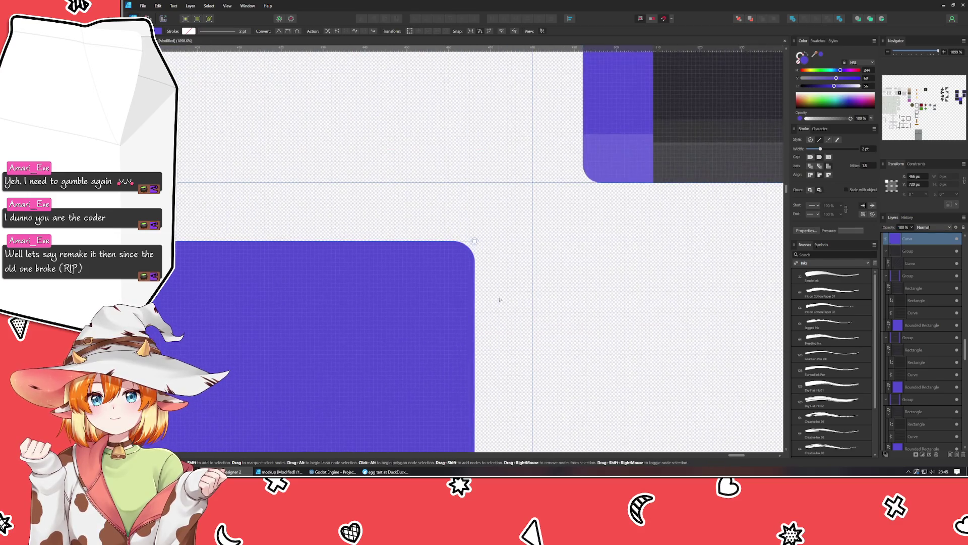
left_click(474, 240)
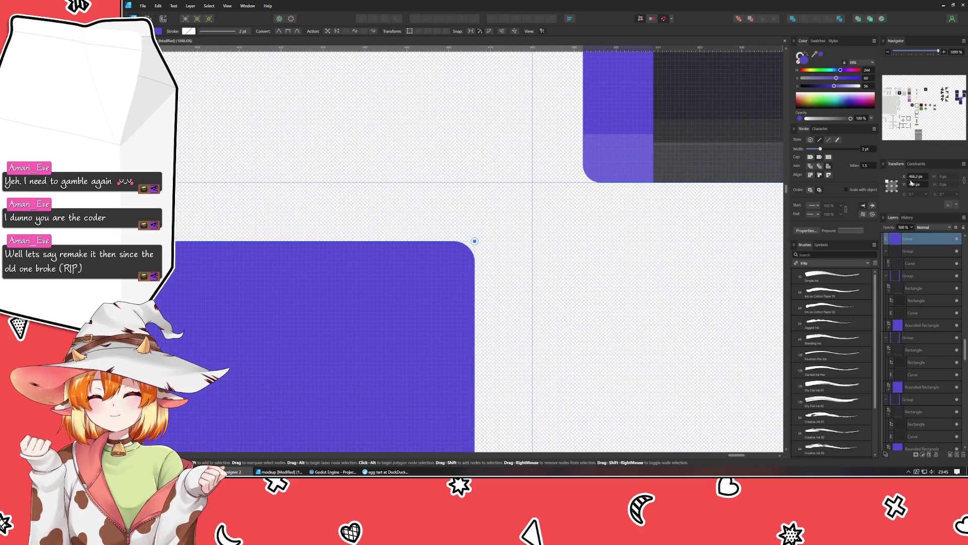
type("466")
key("Return")
scroll(292, 314, "left", 5)
scroll(293, 314, "left", 5)
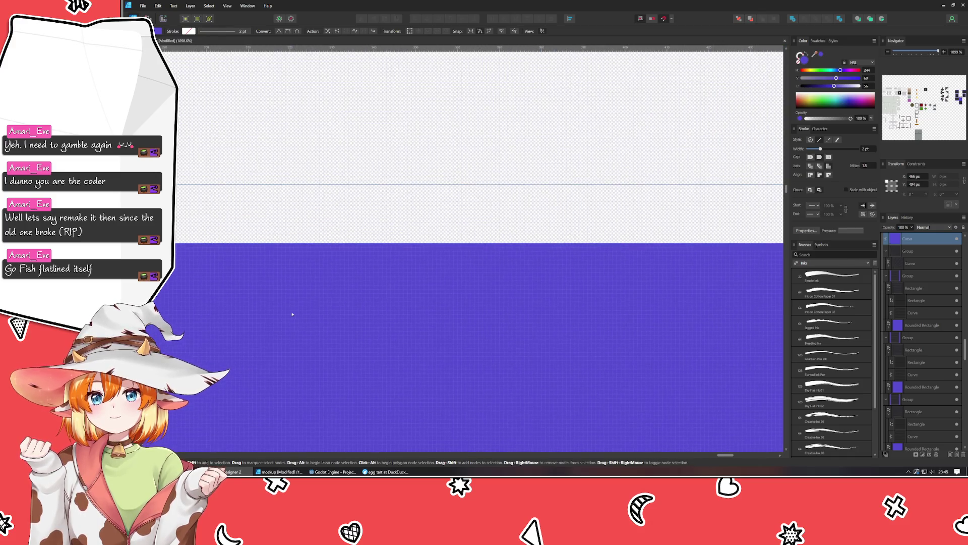
scroll(293, 315, "left", 8)
scroll(706, 278, "left", 2)
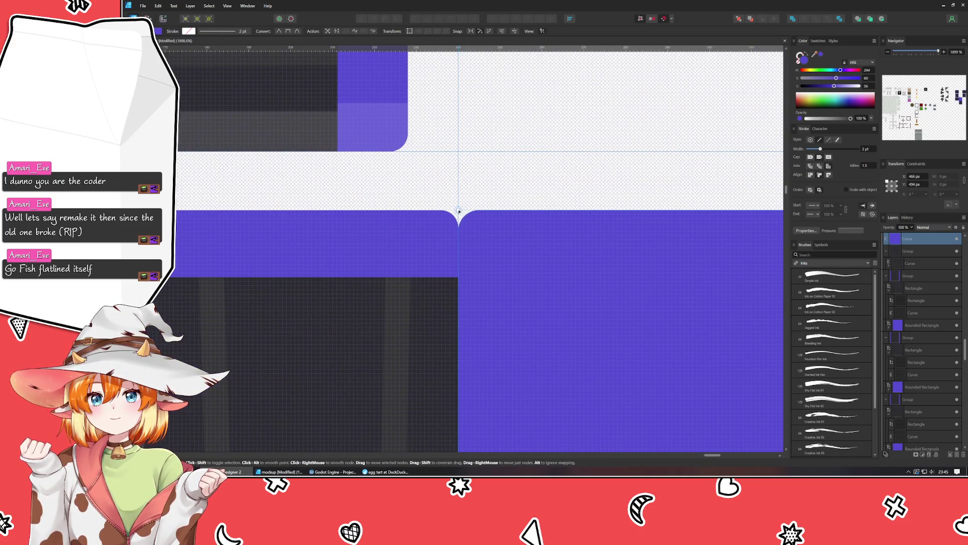
left_click(459, 210)
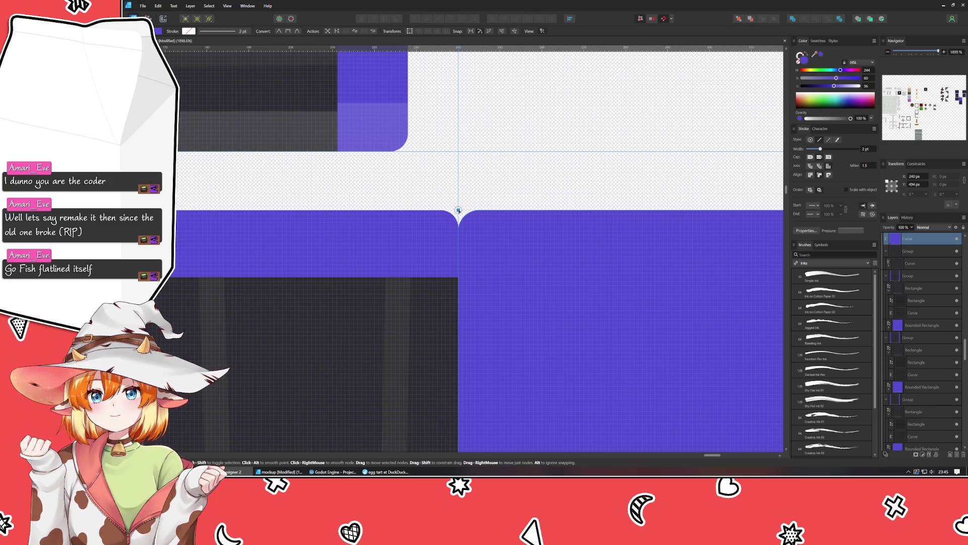
left_click(532, 190)
scroll(531, 190, "down", 5)
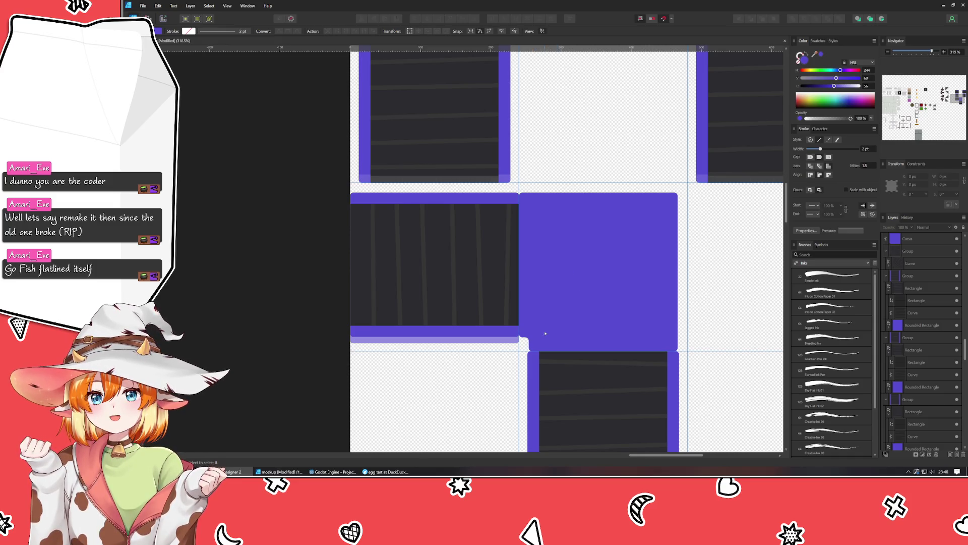
scroll(587, 349, "up", 1)
scroll(587, 348, "up", 1)
scroll(586, 349, "up", 1)
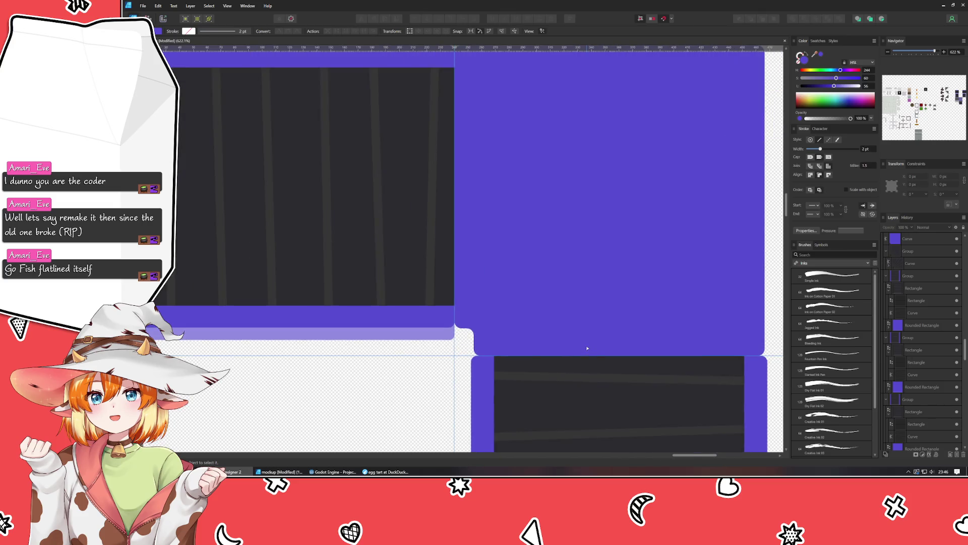
scroll(587, 348, "up", 2)
scroll(452, 310, "right", 3)
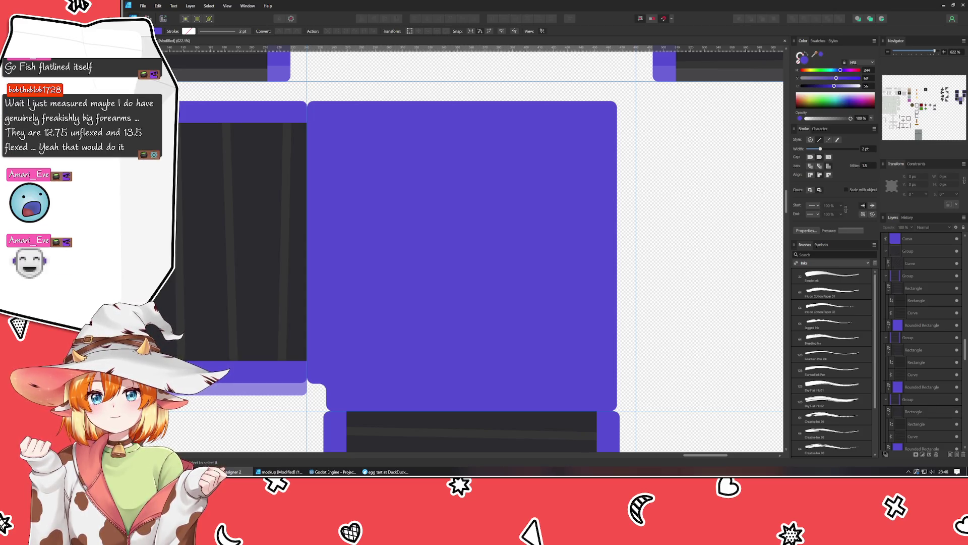
key("v")
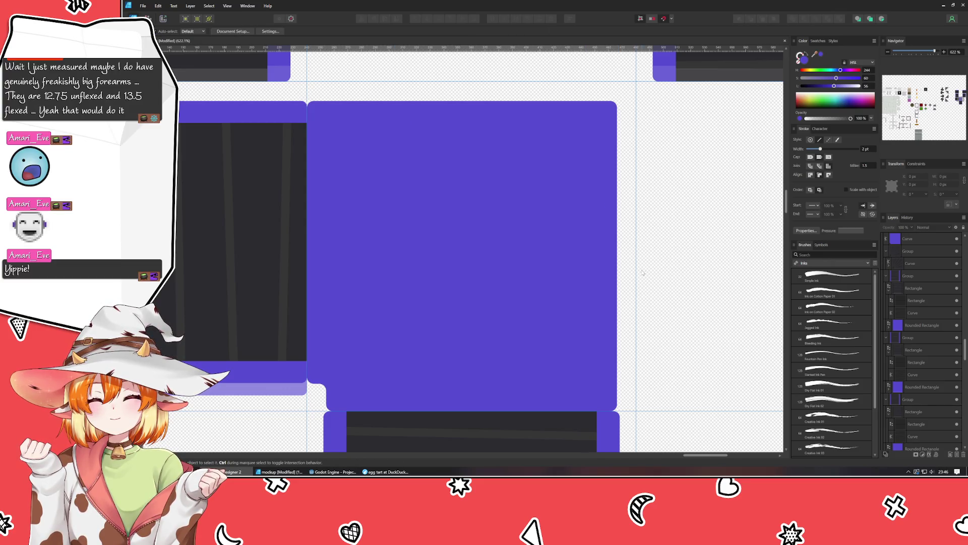
left_click(510, 303)
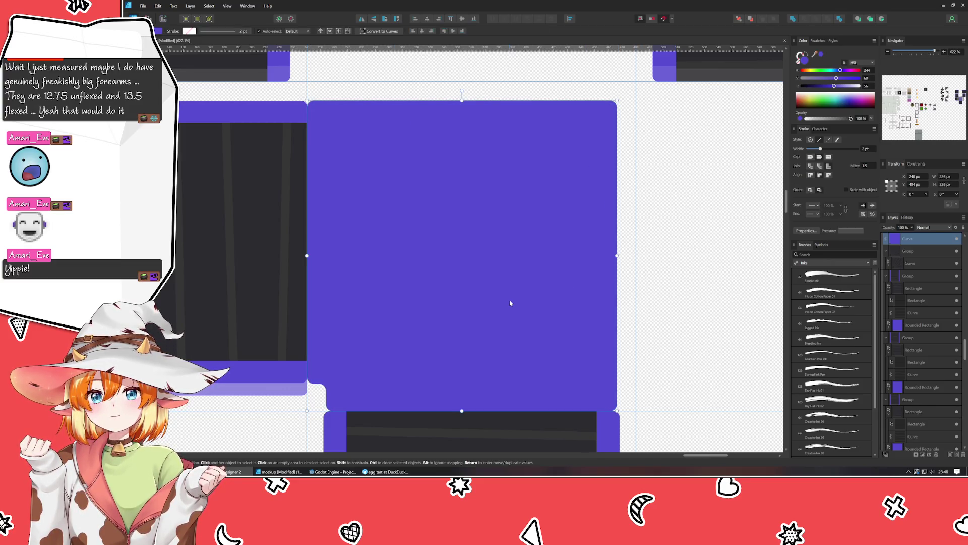
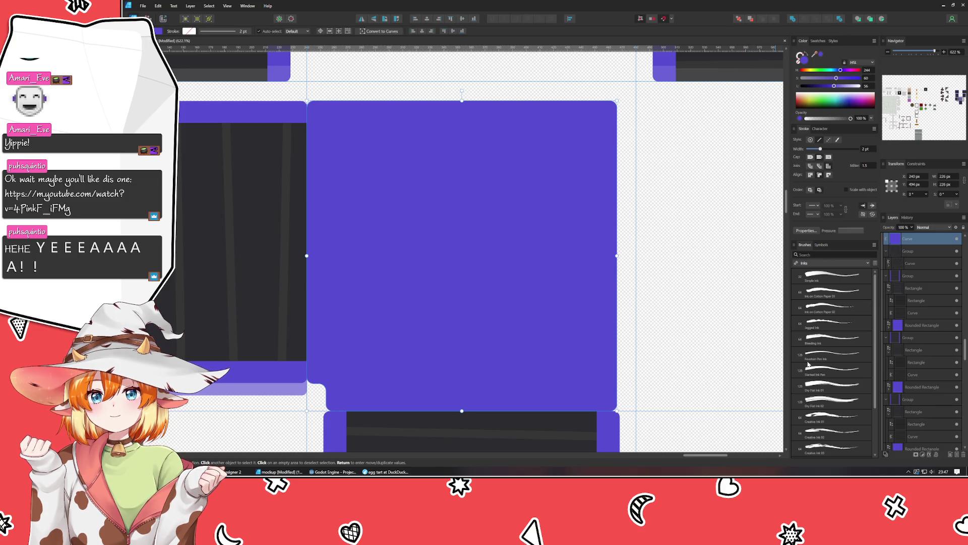
- Draw a 240×174 px rectangle inside the purple tile's border
left_click(654, 310)
left_click_drag(340, 328, 413, 331)
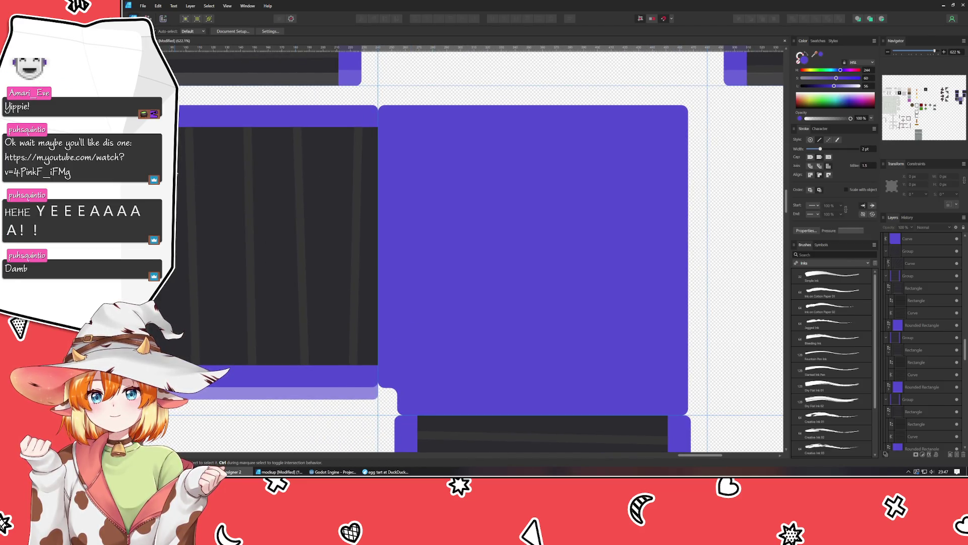
key("m")
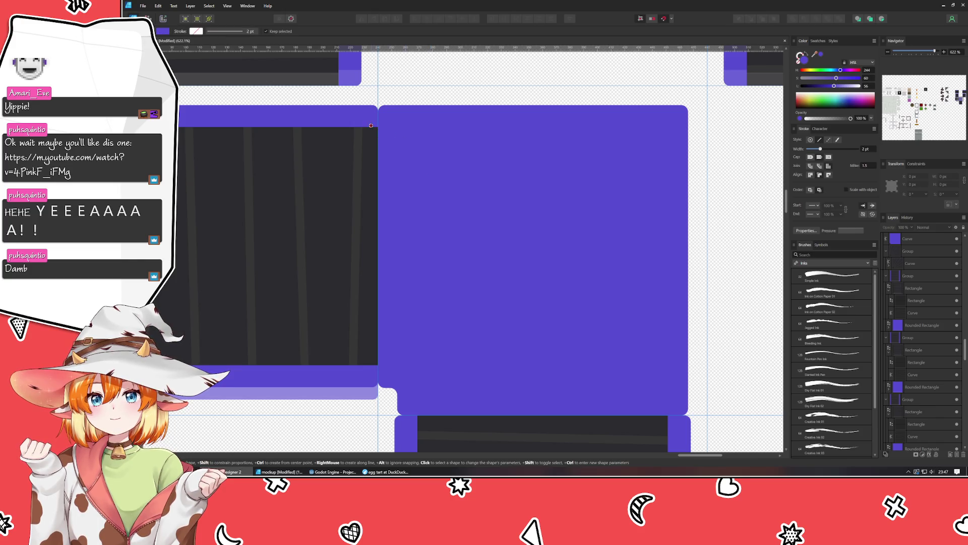
mouse_move(372, 125)
left_mouse_down()
mouse_move(660, 320)
mouse_move(671, 363)
left_mouse_up()
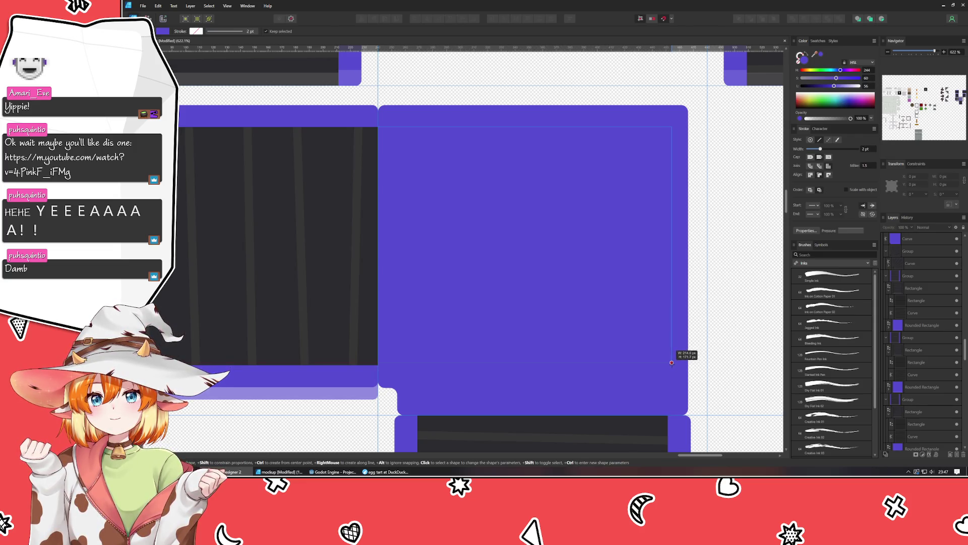
left_click_drag(672, 363, 672, 363)
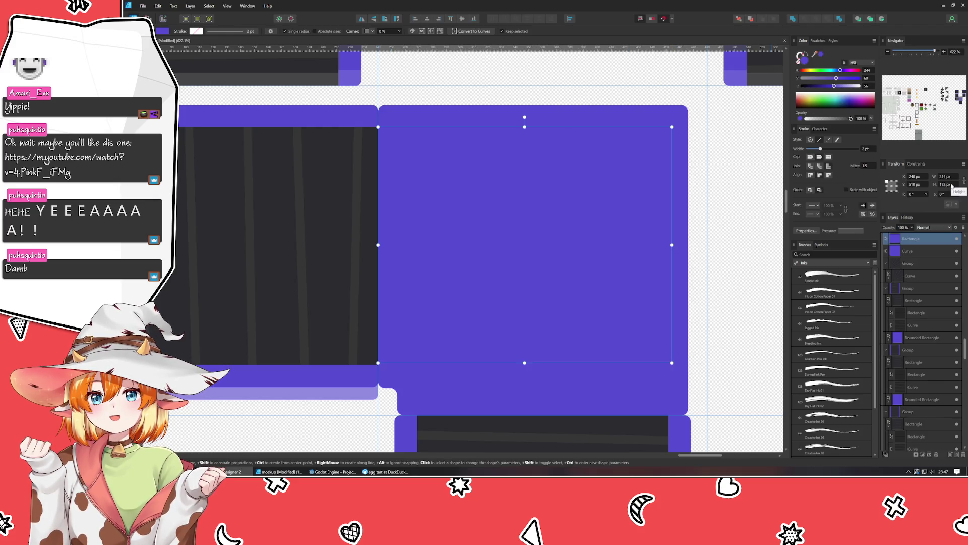
- Fill the rectangle with the dark tile colour sampled from the artwork, then duplicate it
scroll(952, 184, "up", 1)
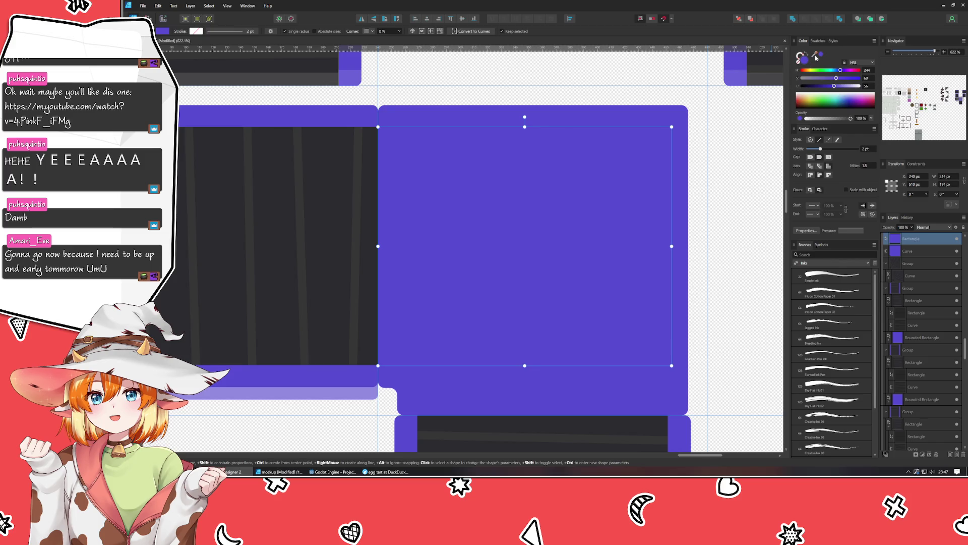
key("ctrl+d")
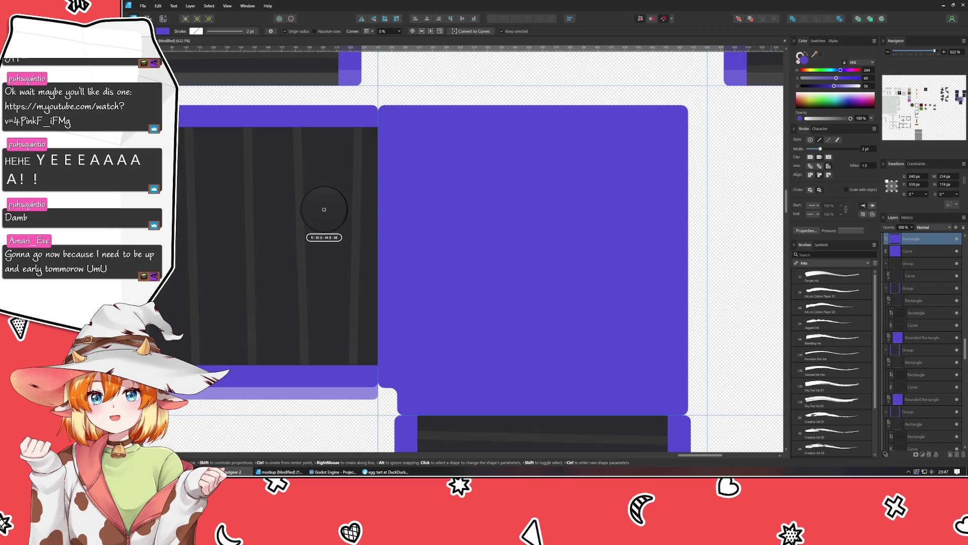
left_click_drag(439, 197, 324, 205)
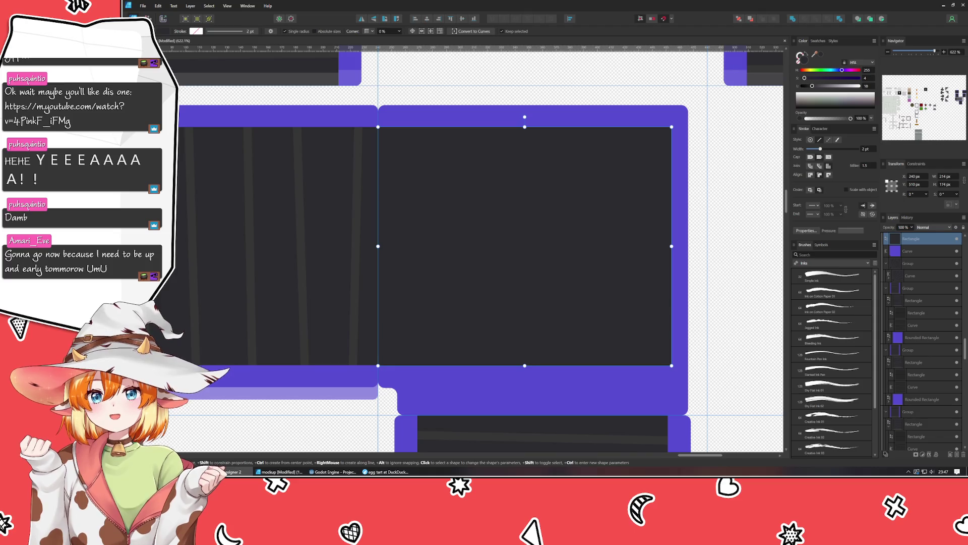
key("v")
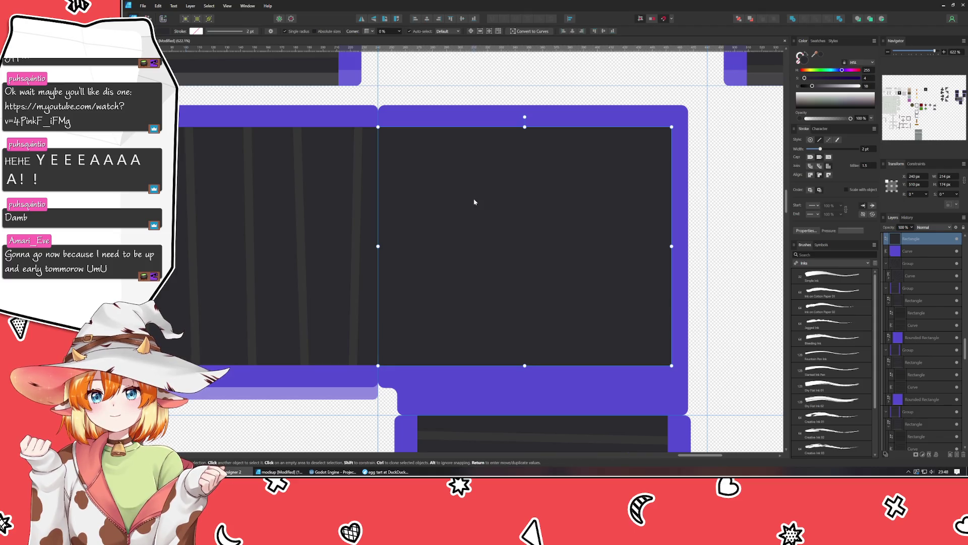
key("ctrl+j")
- Rotate the copy -90°, move it down, and trim its top and side to the purple border
left_click_drag(525, 117, 683, 231)
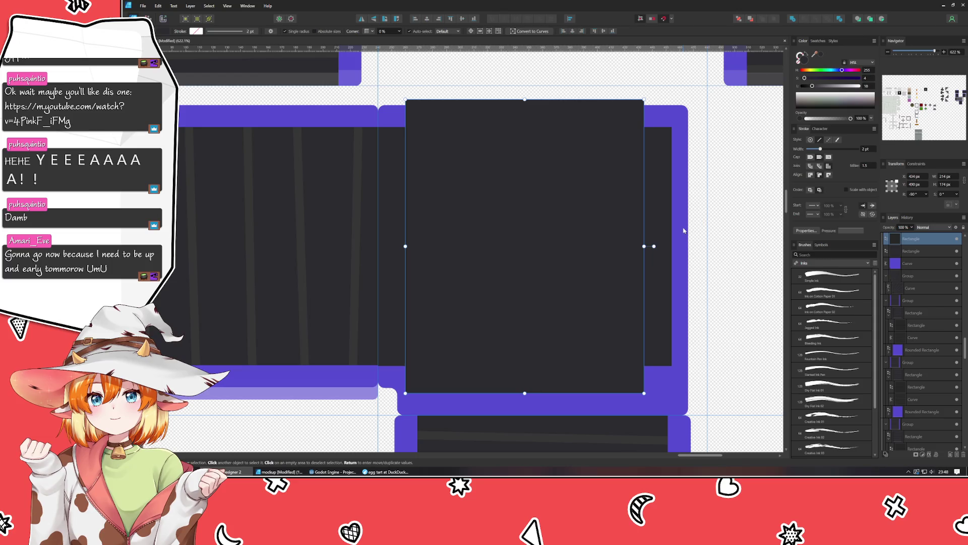
mouse_move(536, 252)
left_mouse_down()
mouse_move(565, 275)
mouse_move(550, 275)
left_mouse_up()
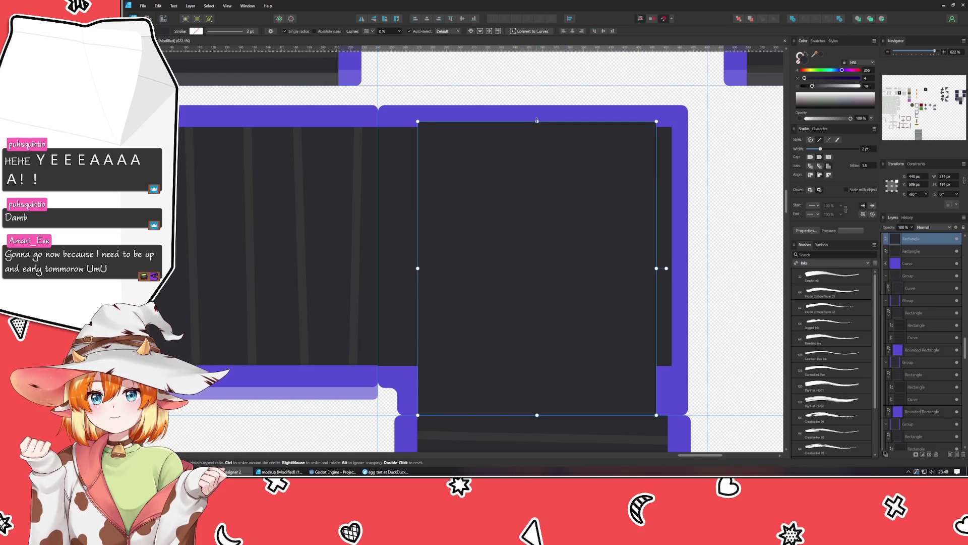
left_click_drag(537, 121, 537, 127)
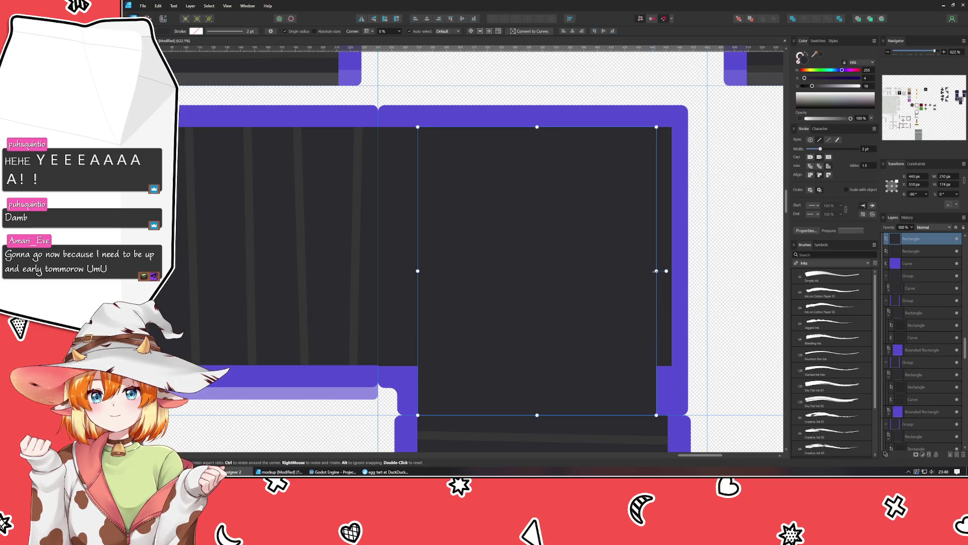
left_click_drag(656, 271, 667, 271)
left_click(692, 188)
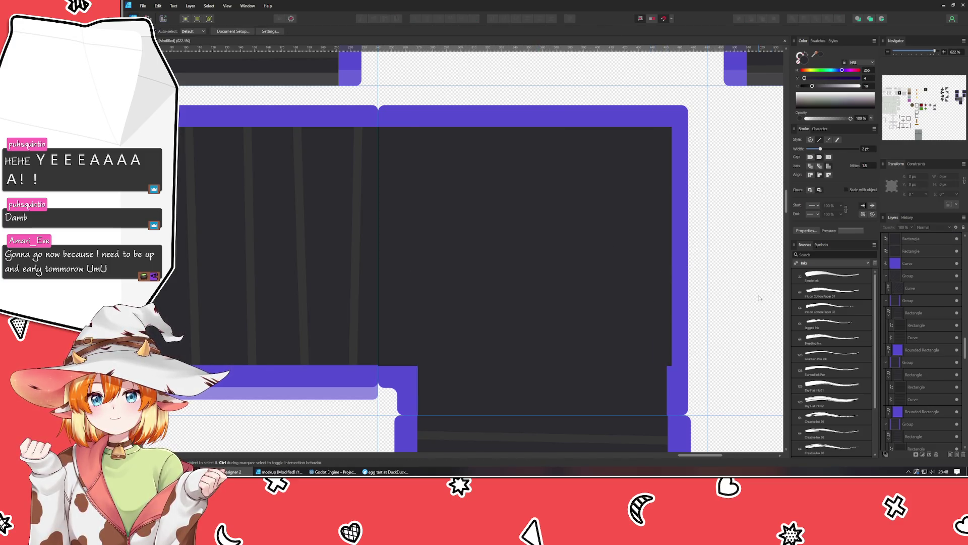
- Extend the rotated dark rectangle's edge out to the purple border
scroll(692, 188, "down", 2)
scroll(650, 214, "up", 1)
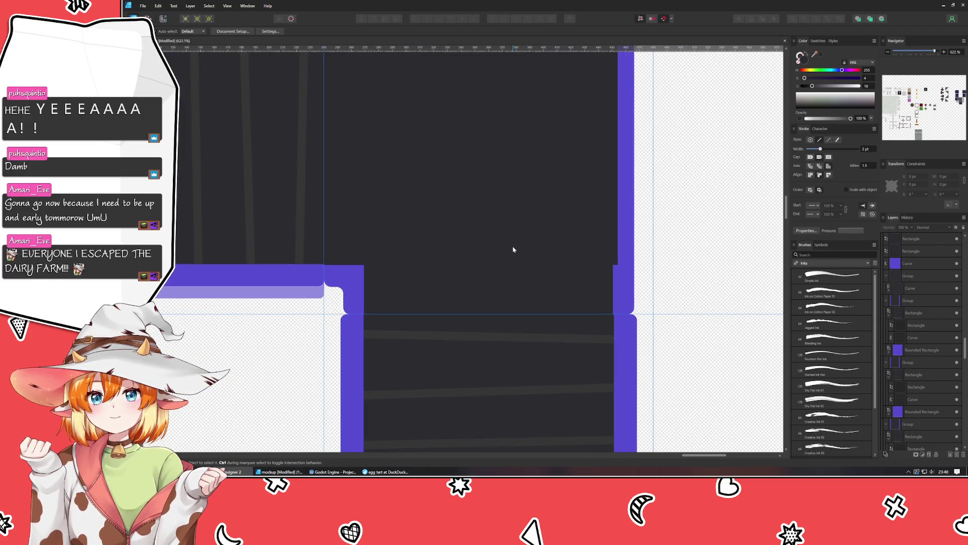
scroll(512, 251, "down", 1)
scroll(504, 255, "down", 1)
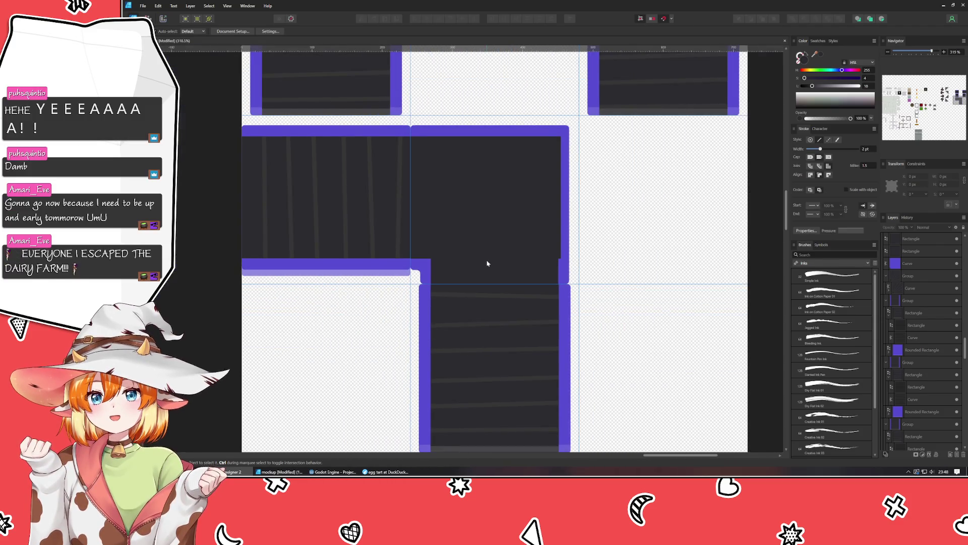
scroll(487, 263, "up", 1)
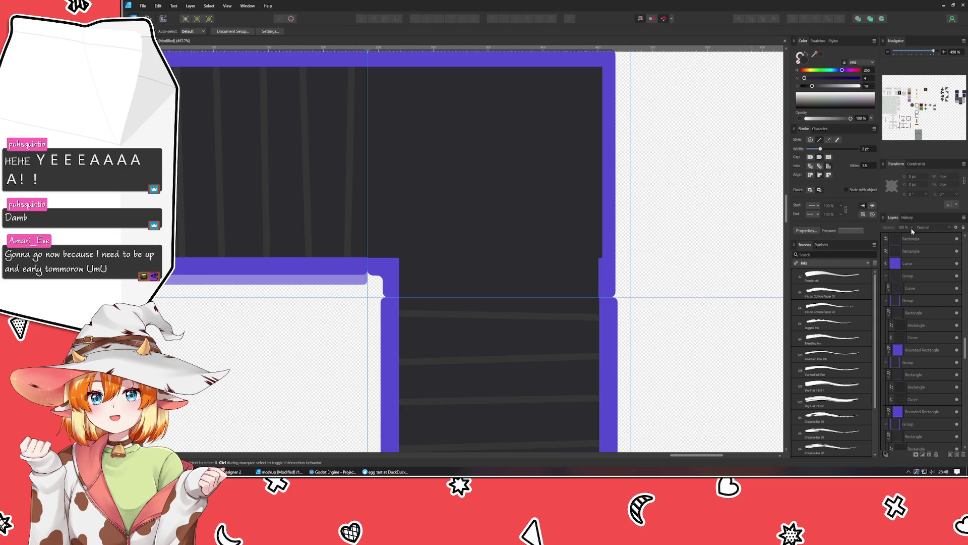
left_click(480, 278)
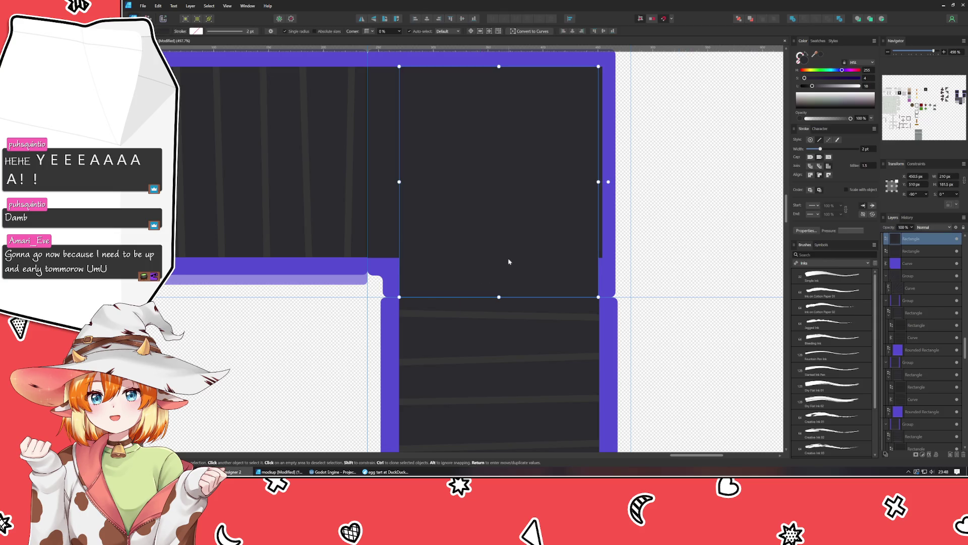
left_click_drag(508, 264, 478, 325)
left_click_drag(570, 244, 574, 243)
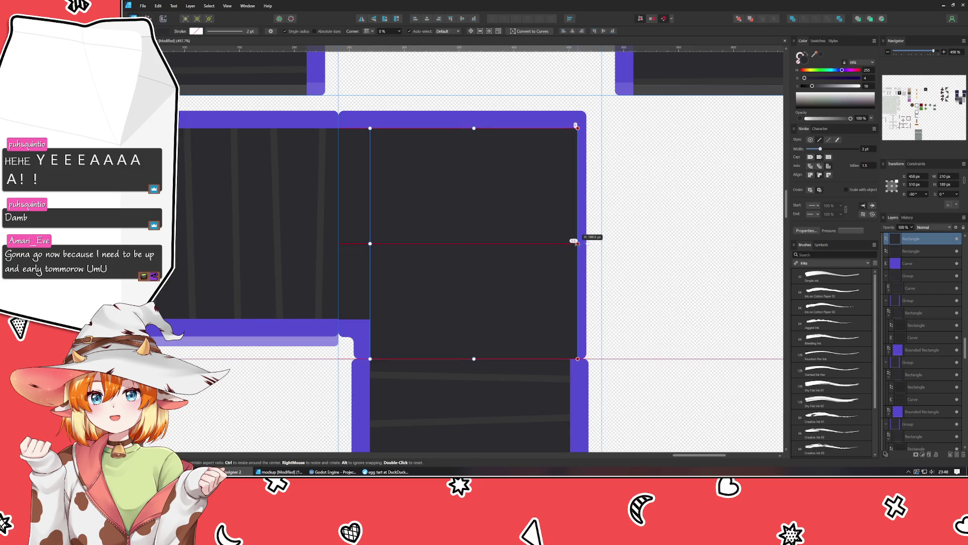
left_click(632, 251)
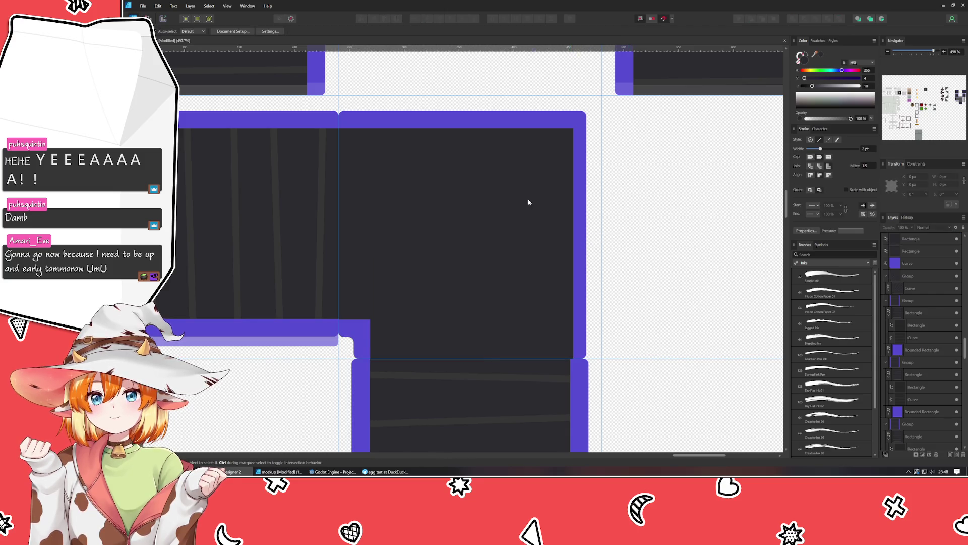
- Narrow the other dark rectangle so it sits inside the purple border
left_click(493, 188)
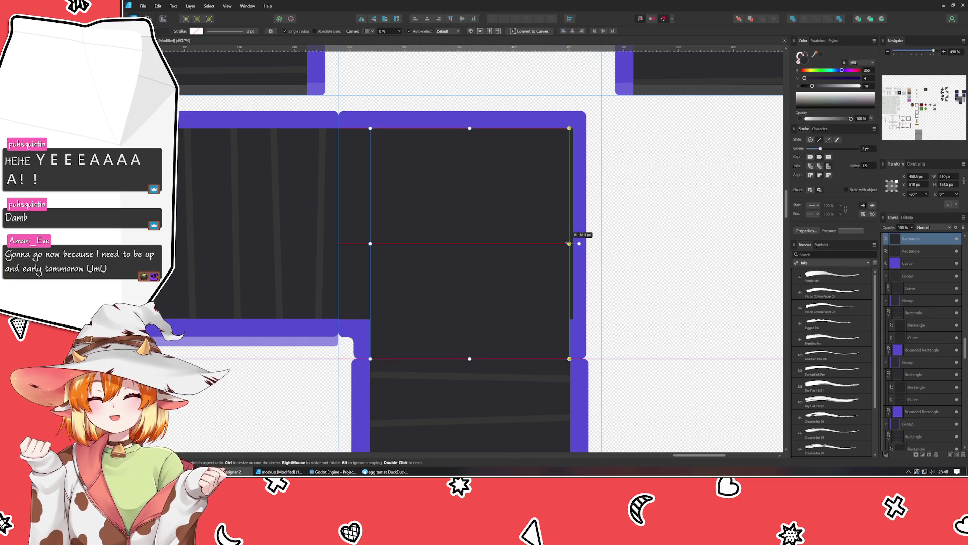
left_click(365, 215)
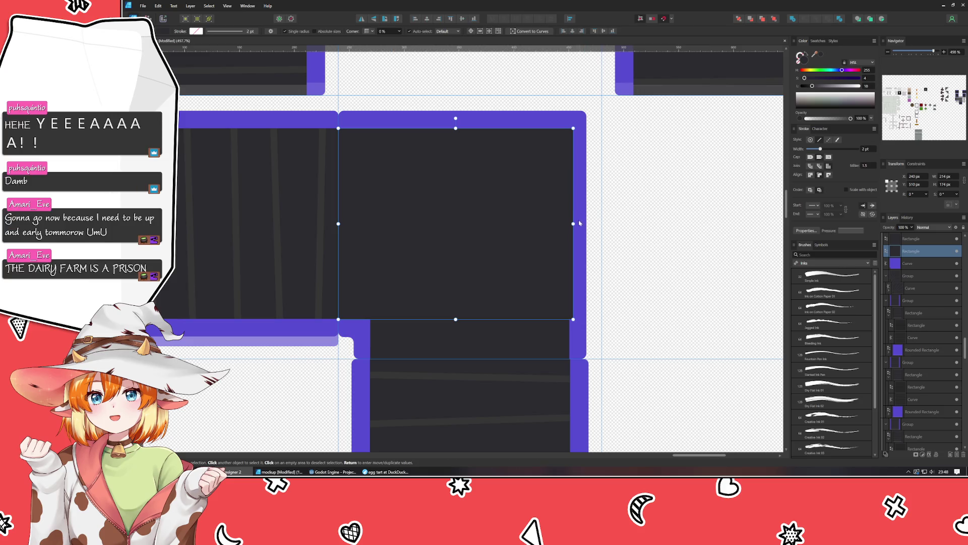
left_click_drag(574, 224, 569, 223)
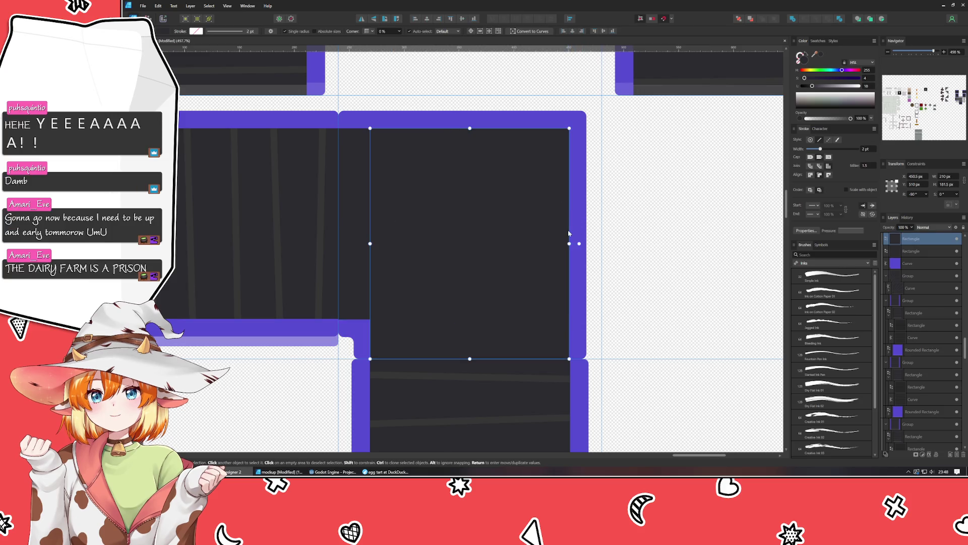
left_click(642, 230)
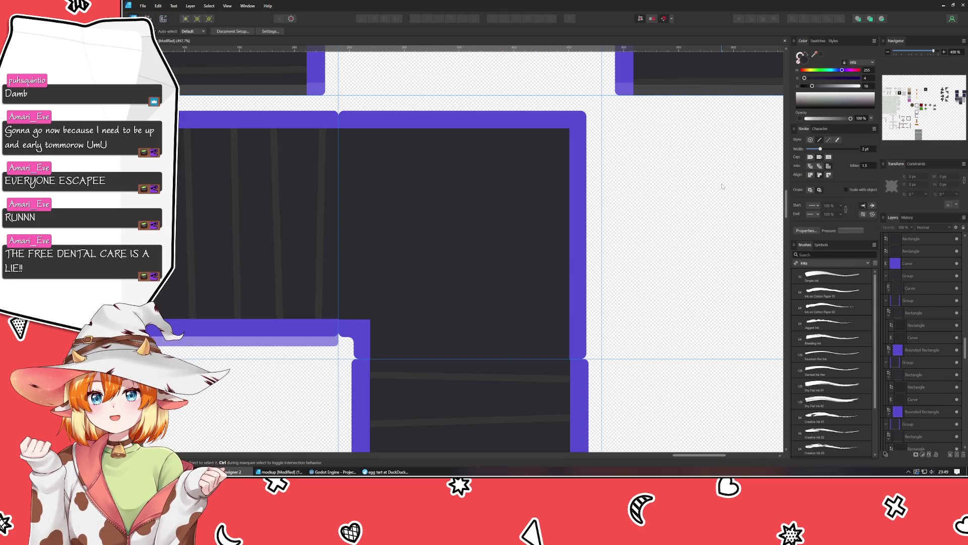
left_click(437, 189)
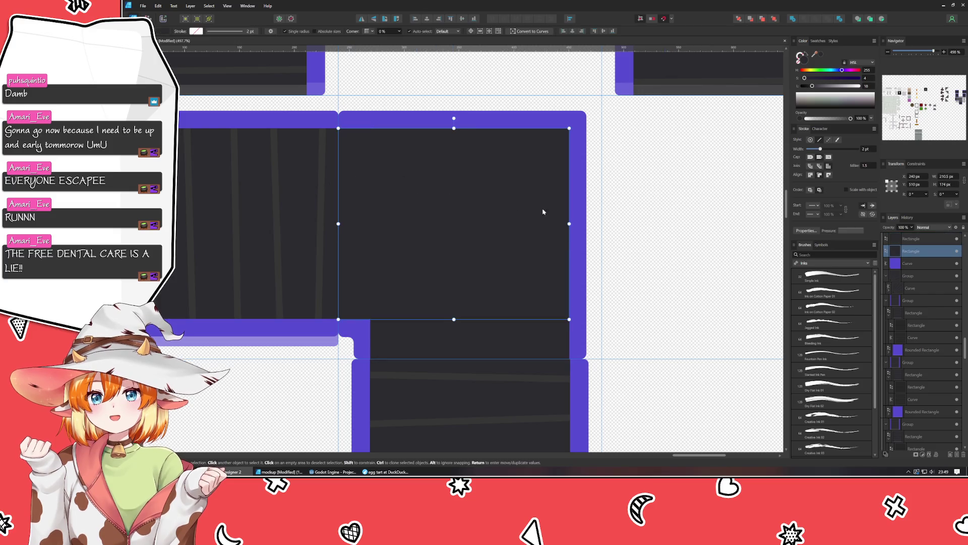
left_click(603, 327)
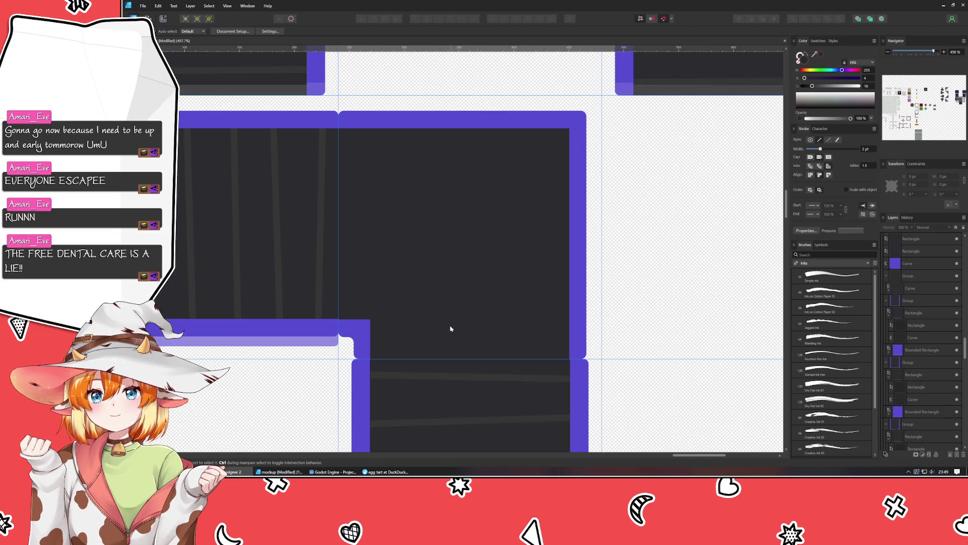
scroll(449, 328, "down", 3)
scroll(450, 328, "up", 2)
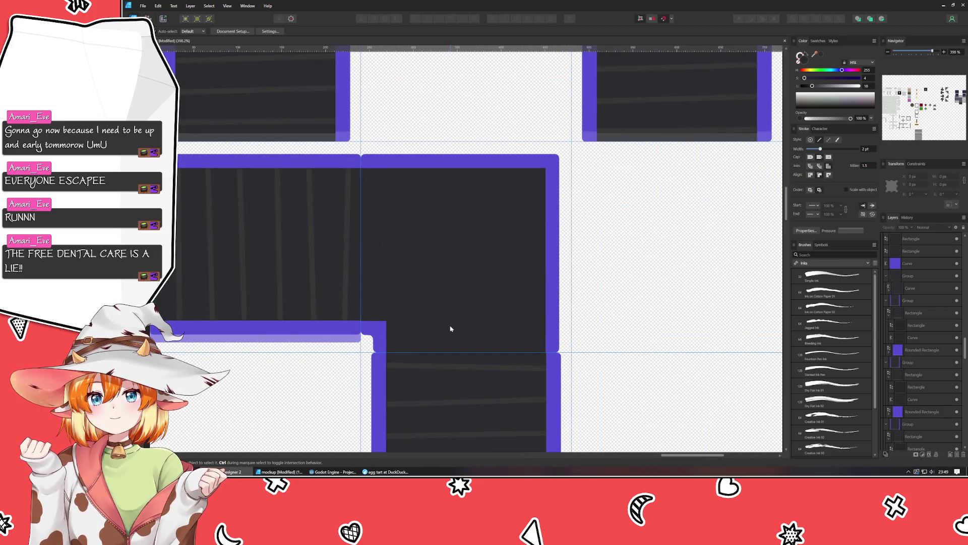
mouse_move(443, 328)
left_mouse_down()
mouse_move(571, 248)
mouse_move(488, 118)
mouse_move(469, 311)
left_mouse_up()
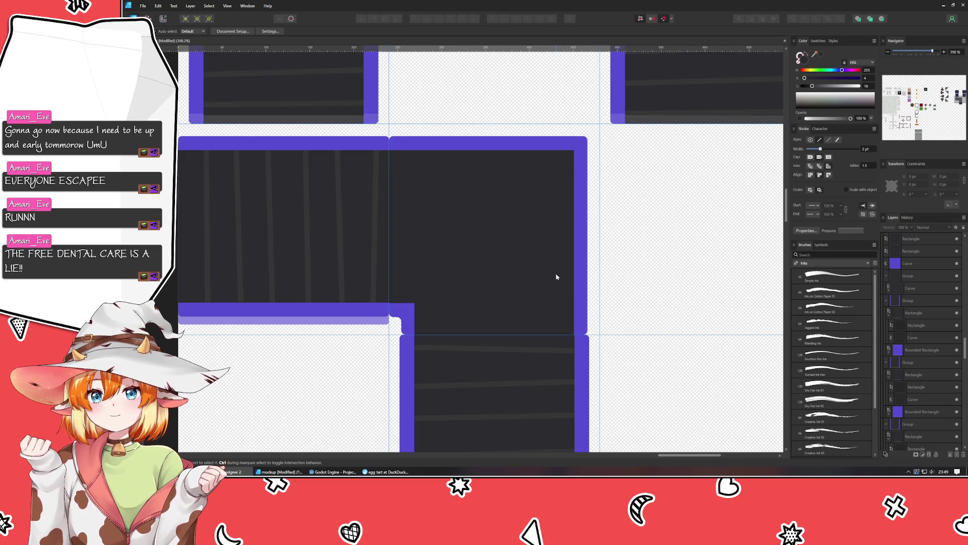
left_click_drag(556, 275, 511, 279)
scroll(494, 237, "up", 2)
scroll(479, 192, "up", 2)
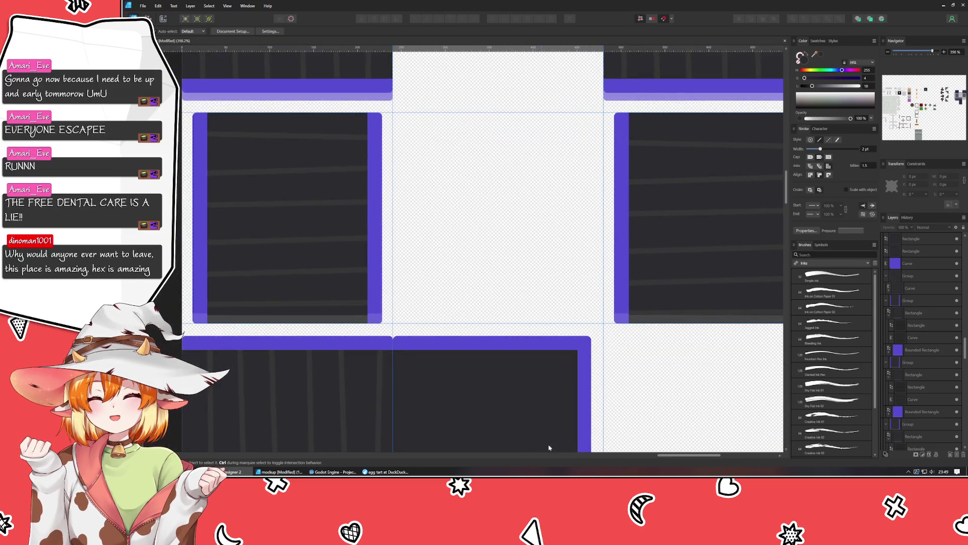
scroll(464, 147, "up", 2)
scroll(448, 102, "up", 1)
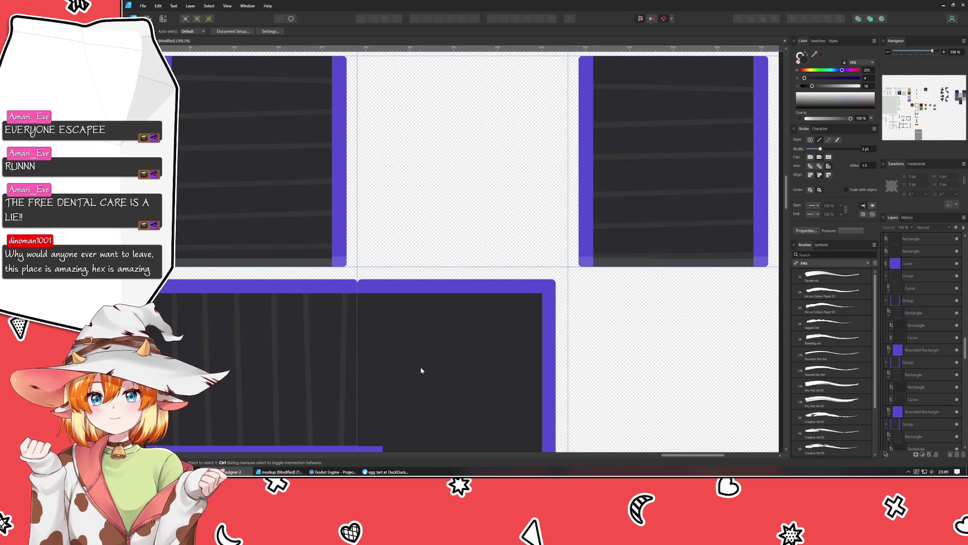
scroll(428, 278, "down", 8)
left_click(431, 183)
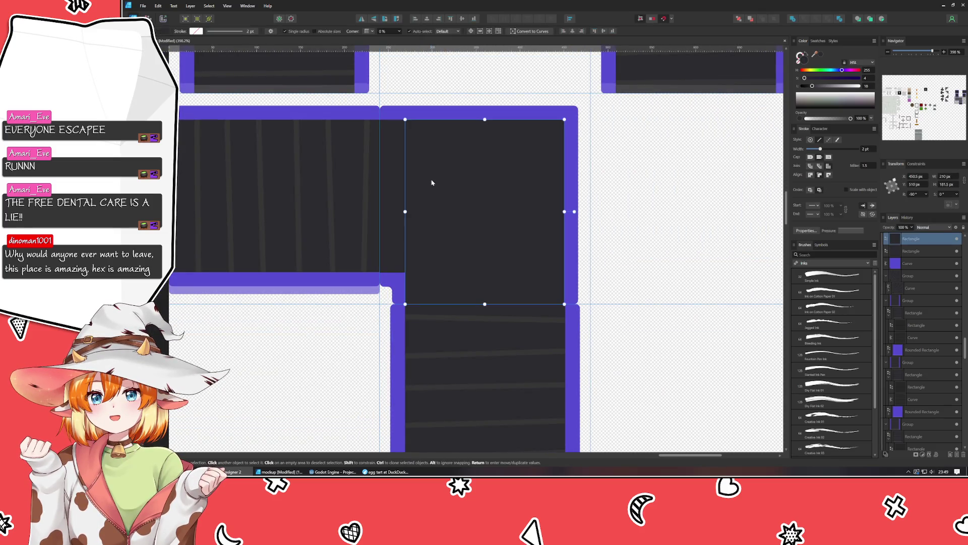
left_click(396, 207, "shift")
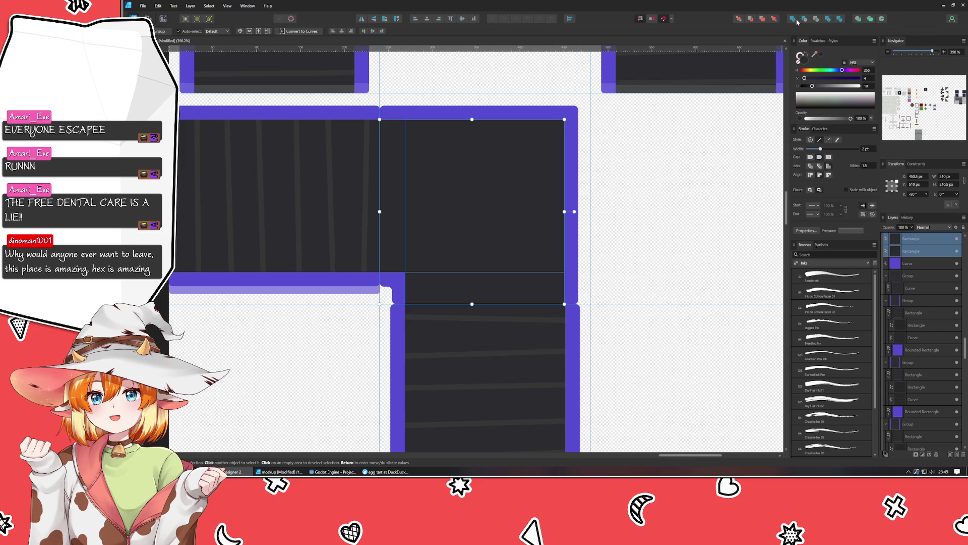
key("Delete")
left_click(529, 202)
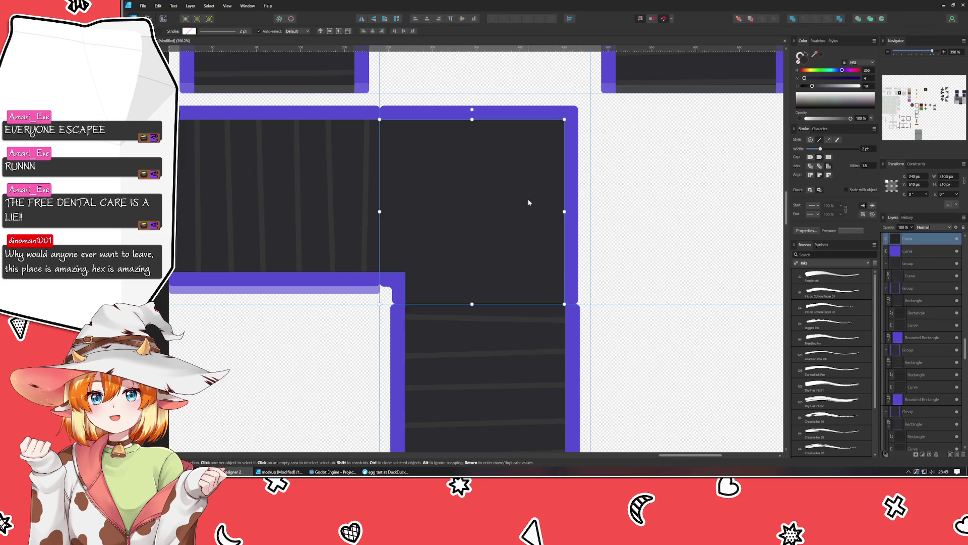
key("Escape")
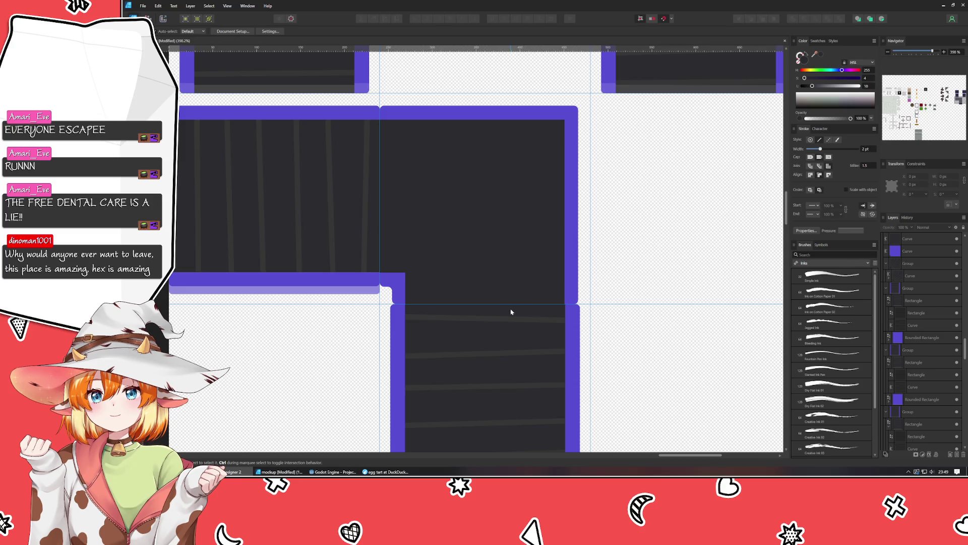
scroll(449, 309, "up", 2)
scroll(449, 309, "right", 1)
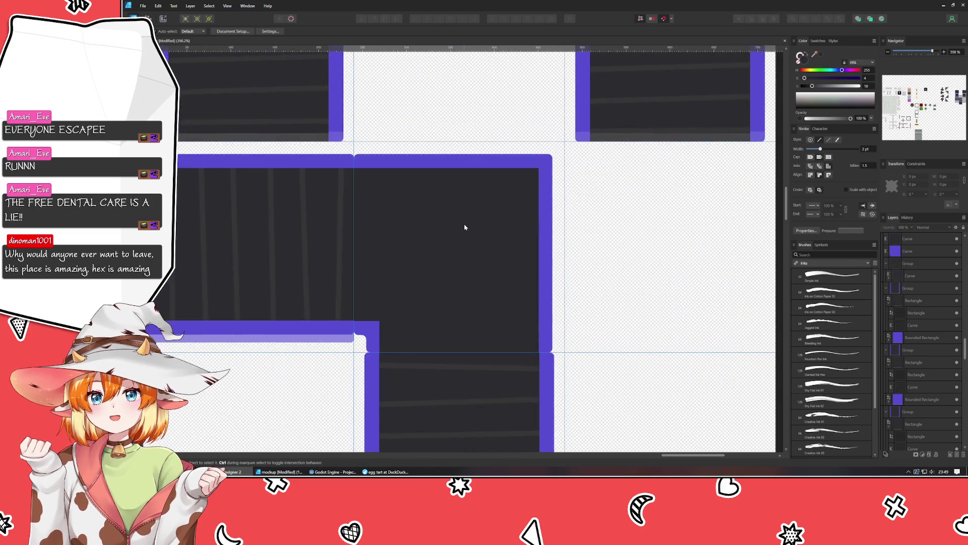
scroll(465, 227, "down", 2)
scroll(465, 227, "left", 1)
scroll(500, 207, "up", 1)
scroll(474, 282, "up", 1)
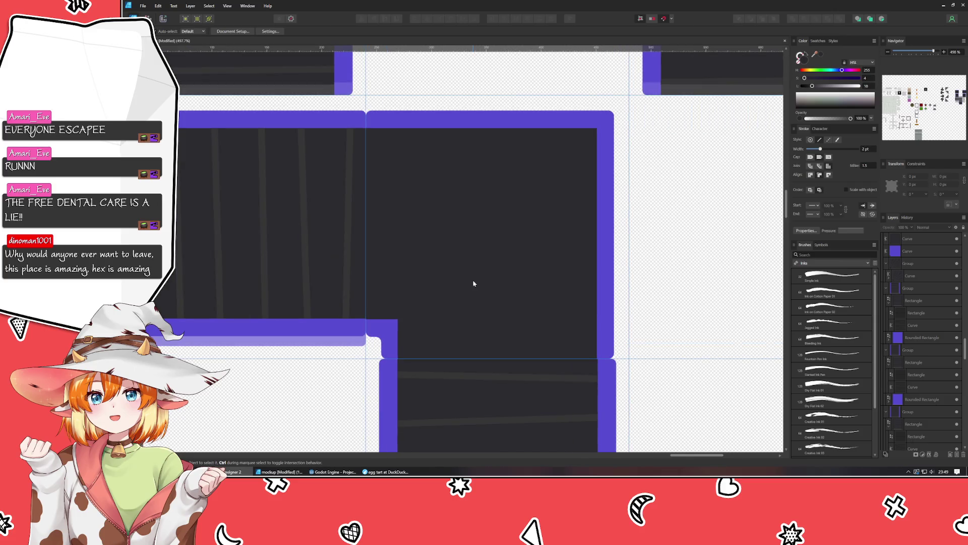
left_click(536, 233)
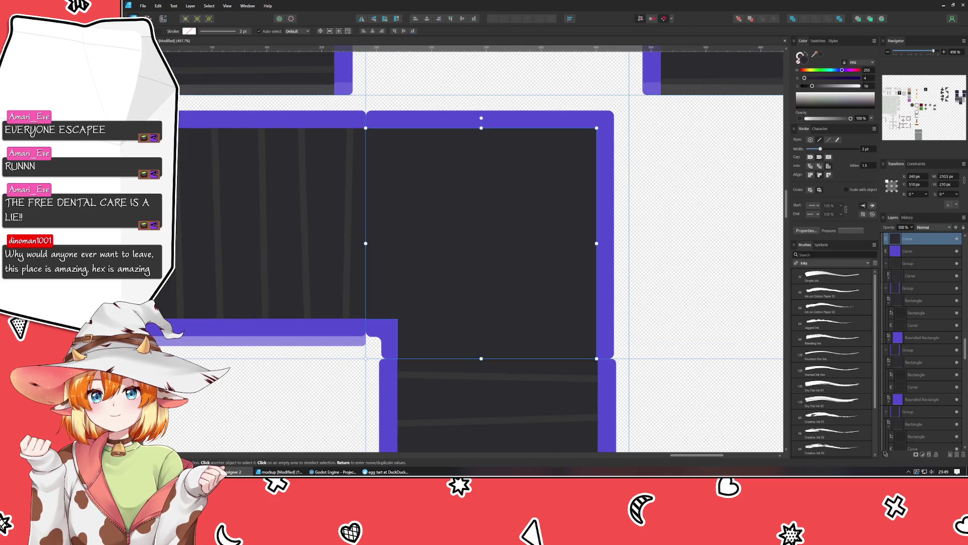
- Round the inner notch corner node to an 8 px radius
key("a")
left_click(397, 318)
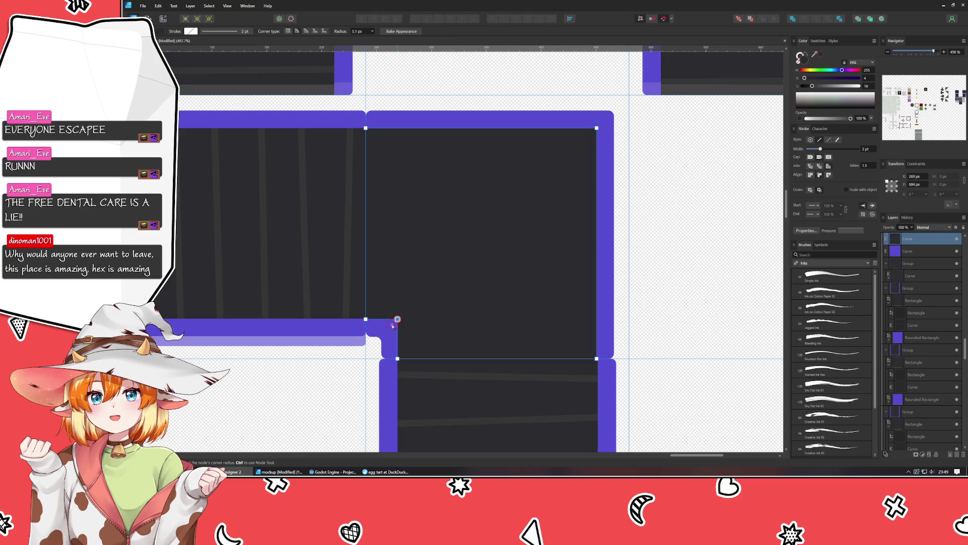
left_click_drag(392, 327, 391, 329)
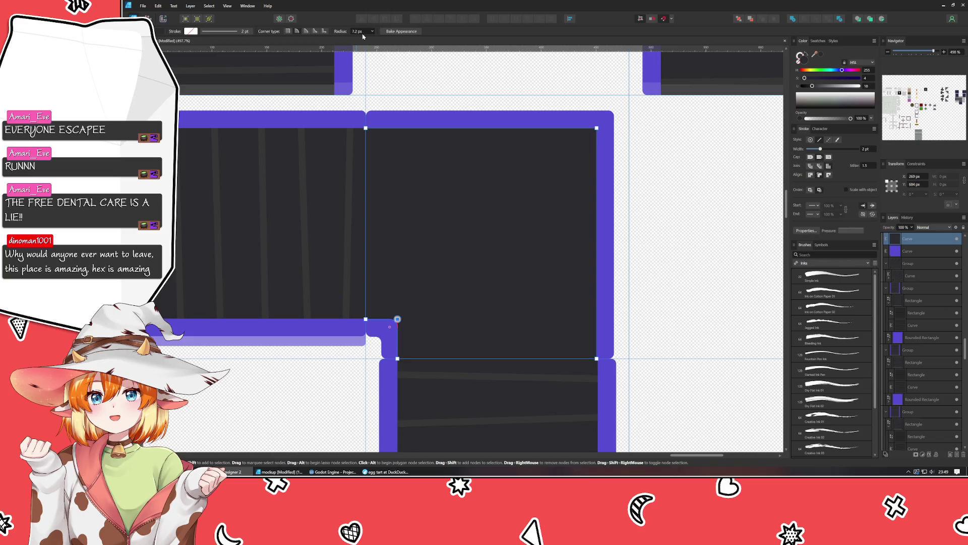
type("8")
key("Return")
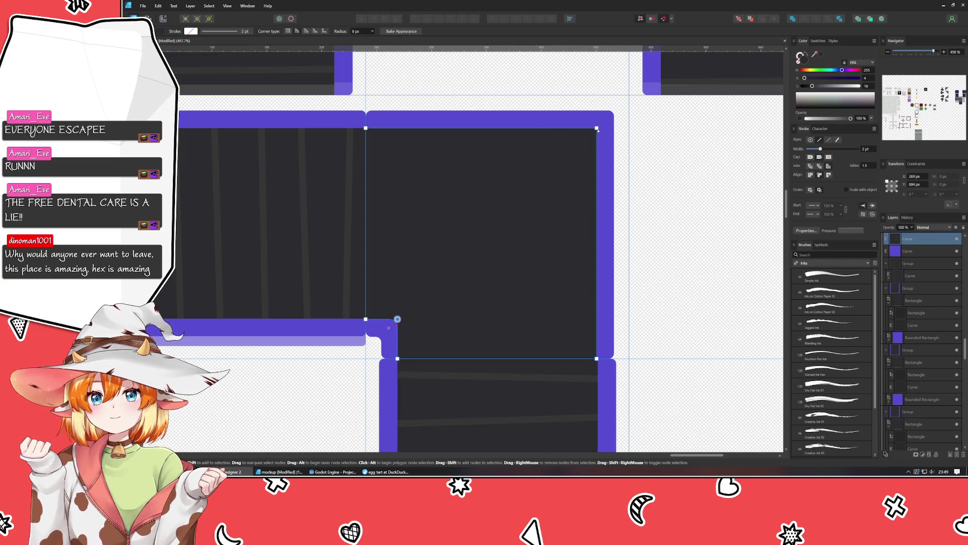
- Round the panel's top-right corner to an 8 px radius as well
left_click(597, 129)
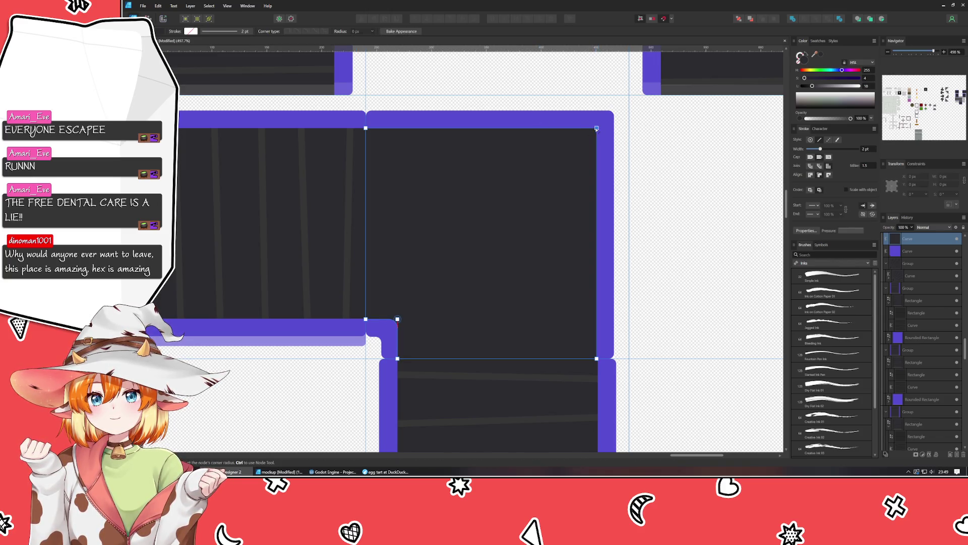
left_click_drag(597, 128, 589, 135)
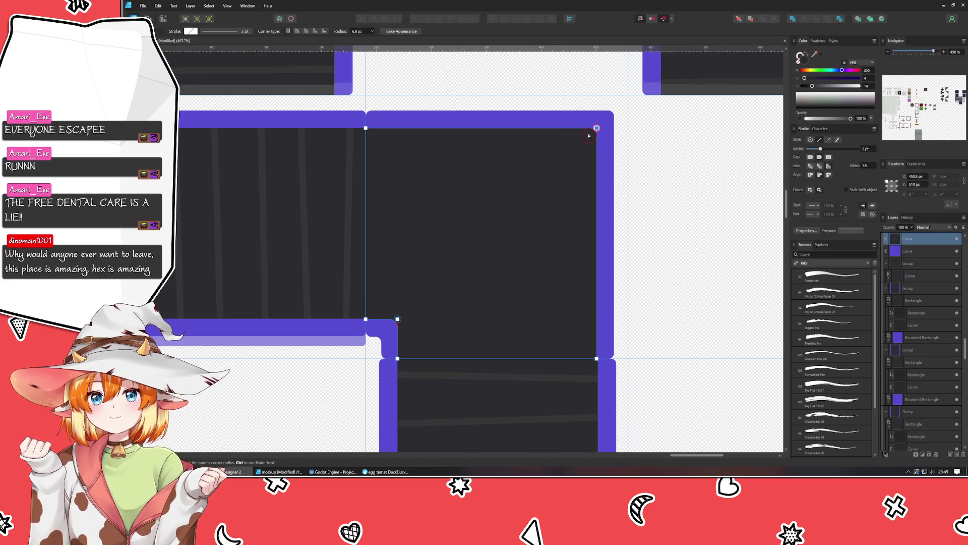
scroll(358, 32, "up", 1)
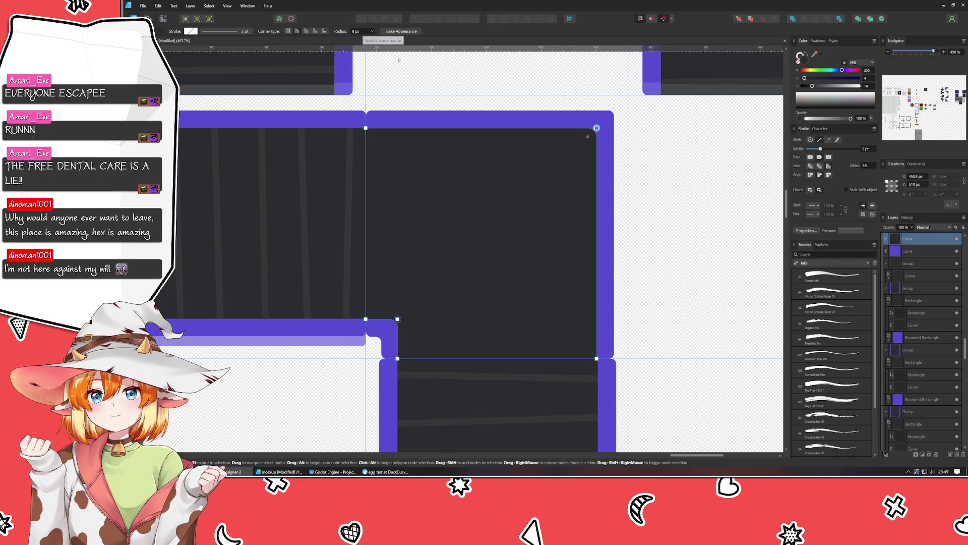
left_click(679, 229)
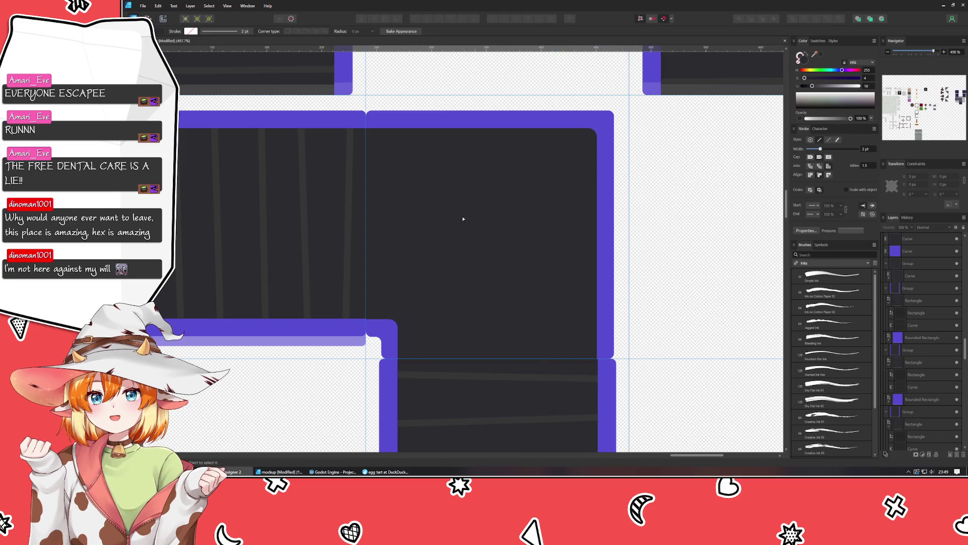
scroll(451, 257, "down", 3)
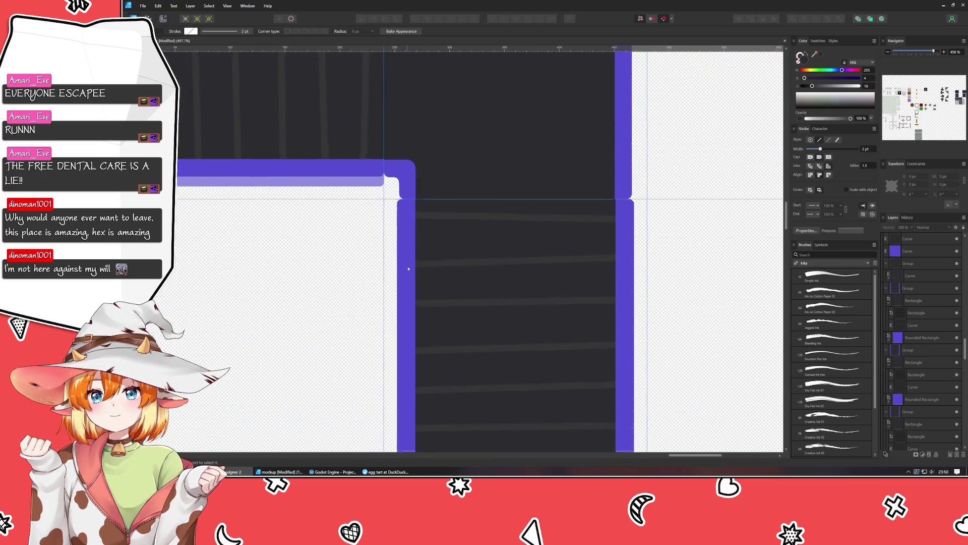
scroll(370, 450, "up", 4)
scroll(370, 450, "down", 3)
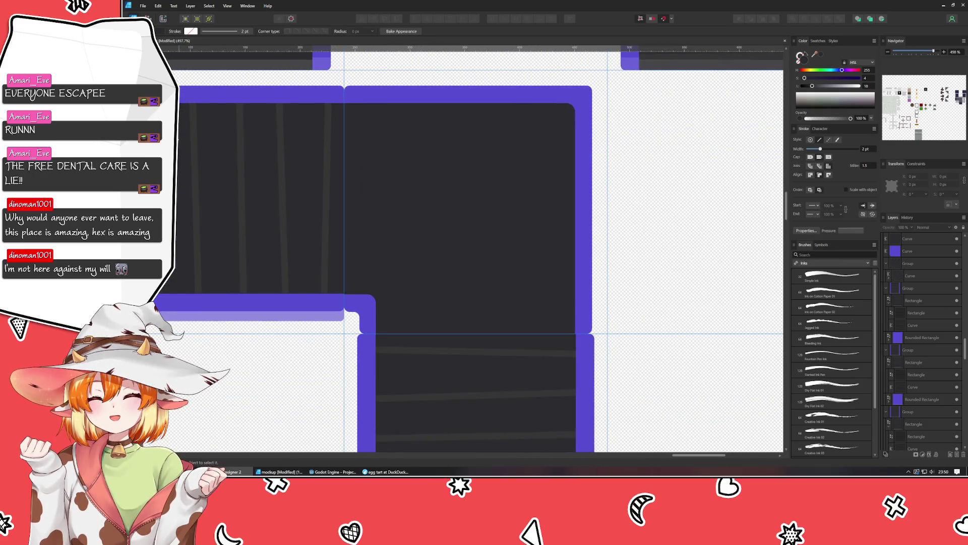
key("p")
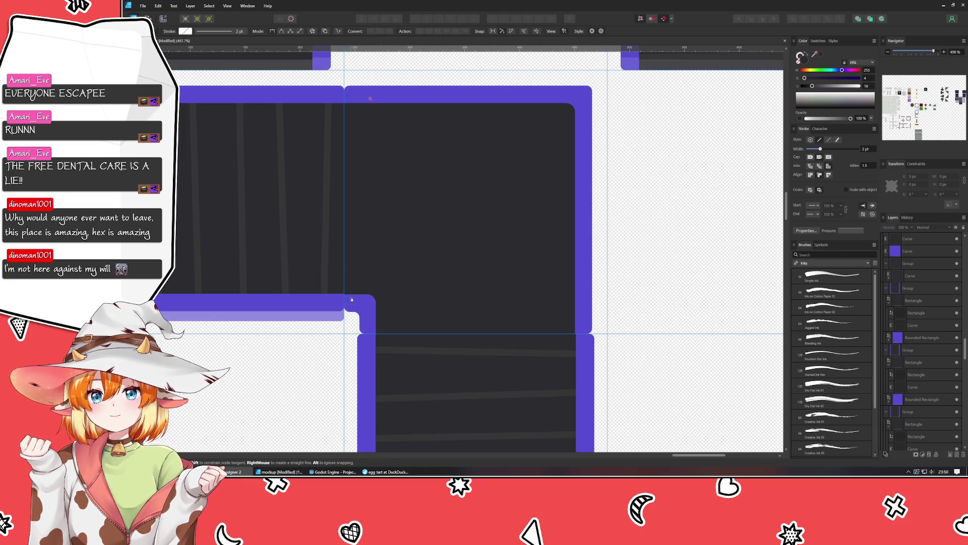
- Draw the first wedge-shaped rays from the inner corner out to the tile's top edge
left_click(352, 298)
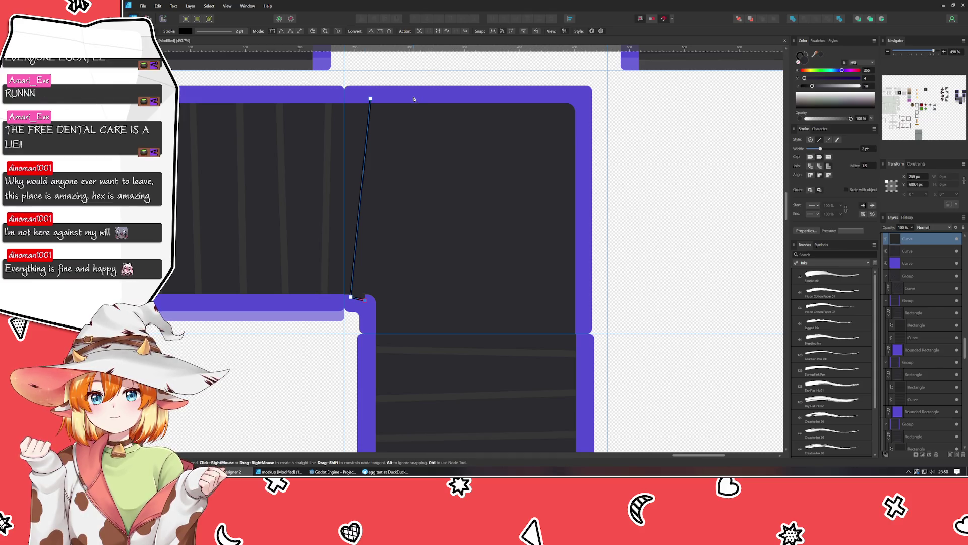
left_click(409, 96)
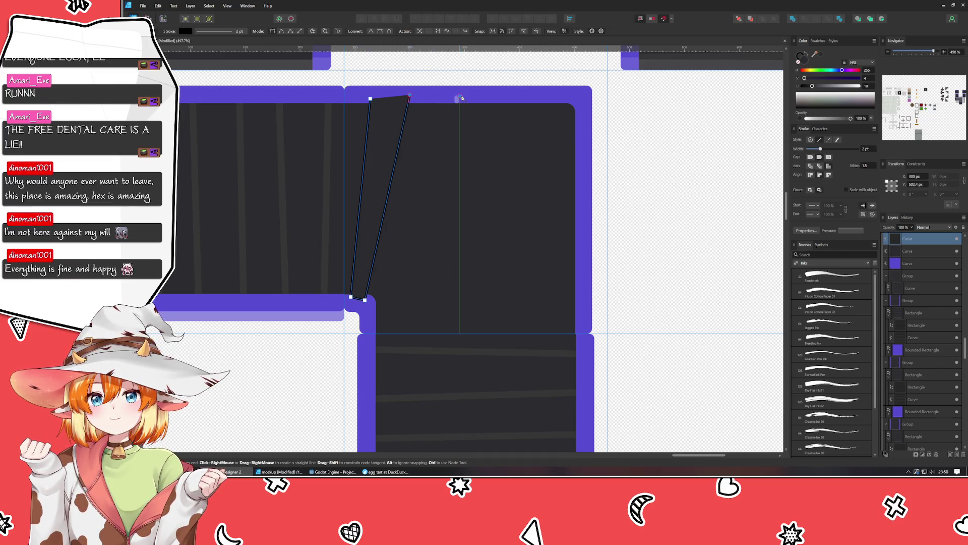
left_click(459, 96)
left_click(370, 301)
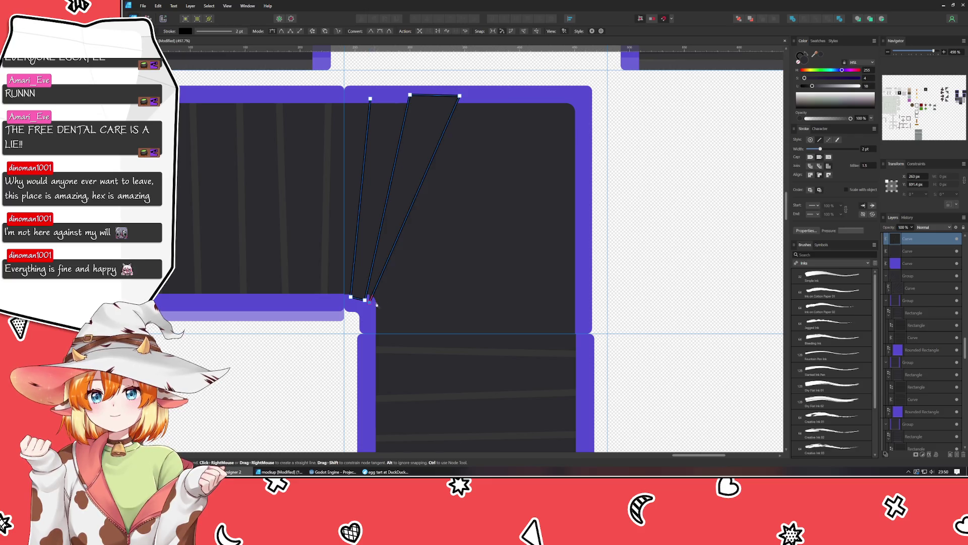
left_click(511, 96)
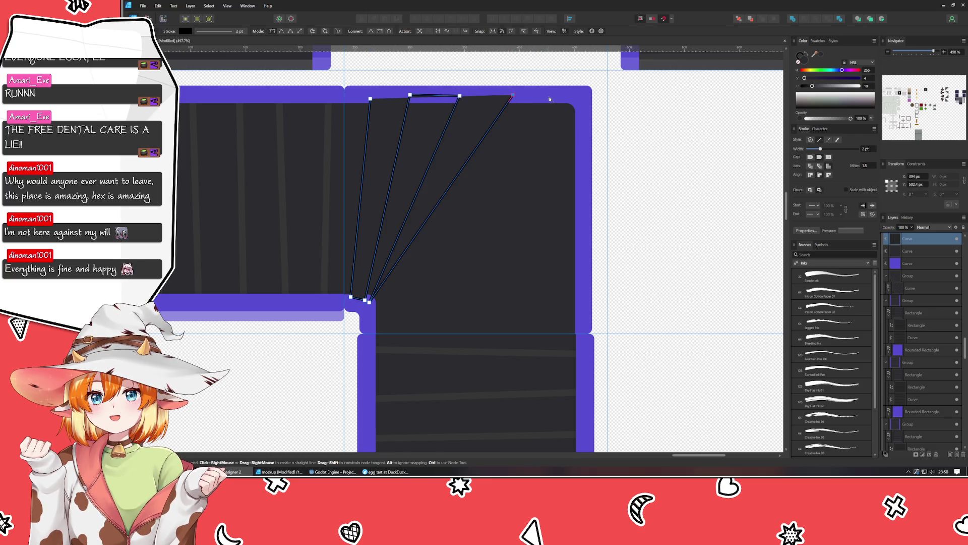
left_click(550, 97)
left_click(382, 305)
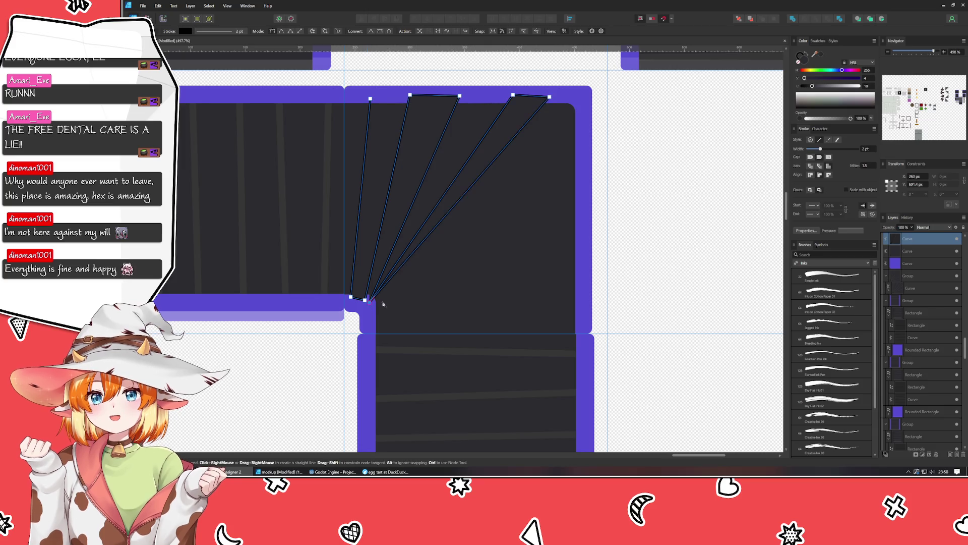
- Add rays fanning from the inner corner out to the right edge, completing the path
left_click(581, 119)
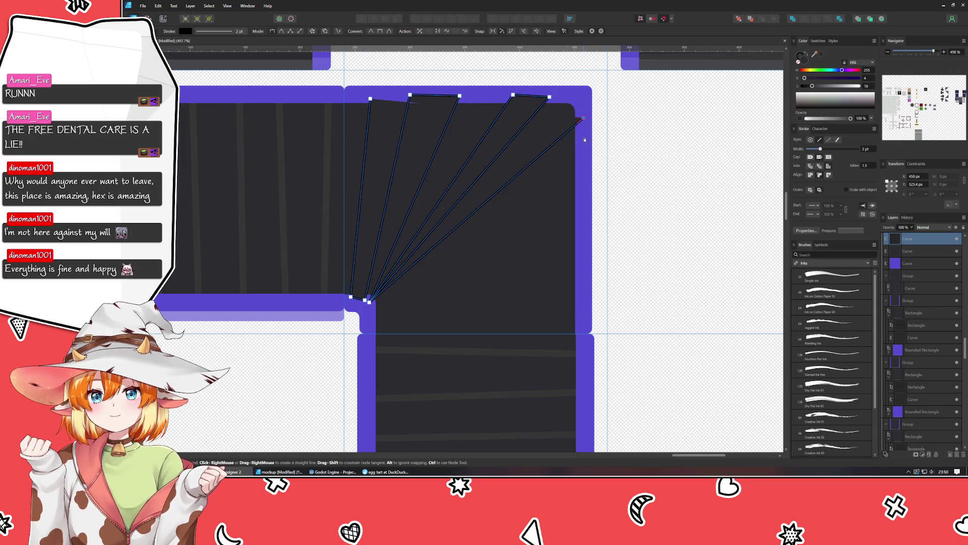
left_click(584, 158)
left_click(380, 301)
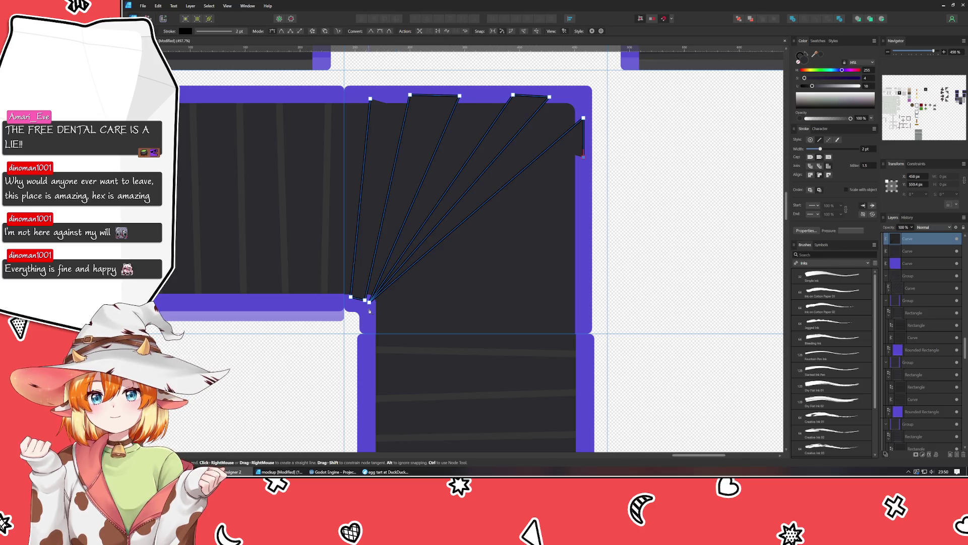
left_click(584, 196)
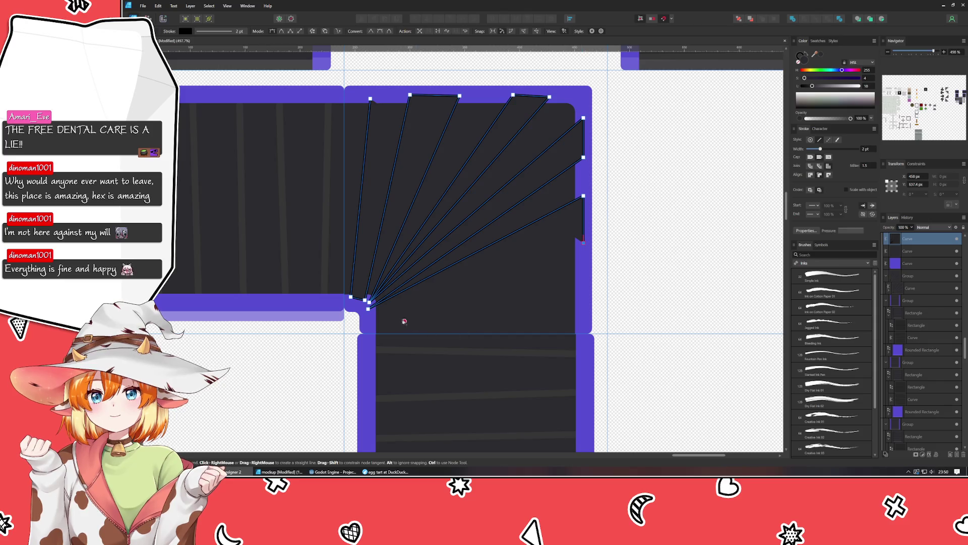
left_click(367, 314)
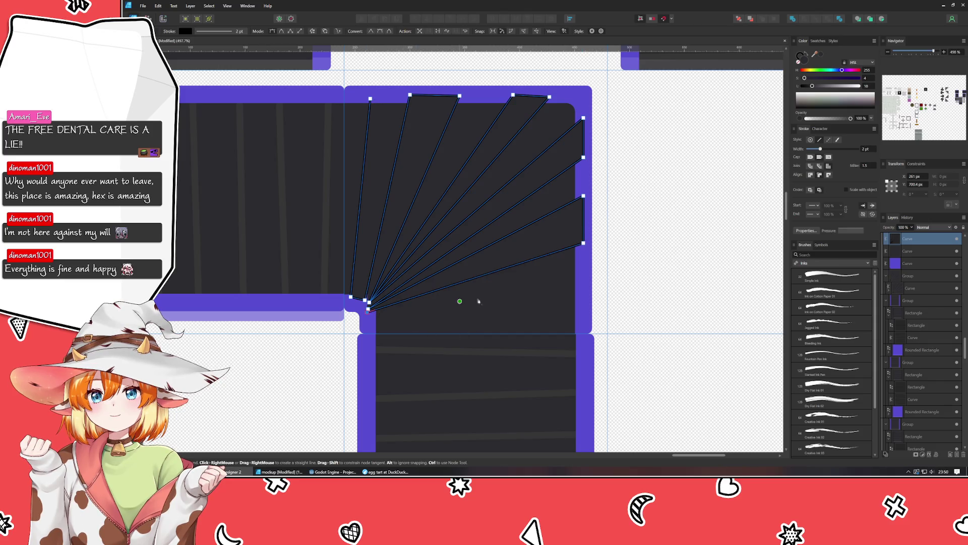
left_click(586, 300)
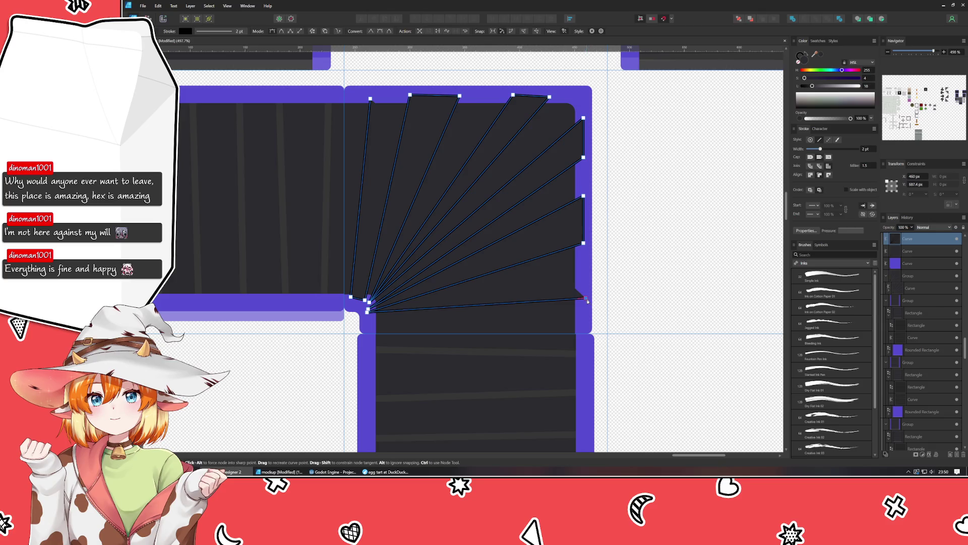
left_click(366, 307)
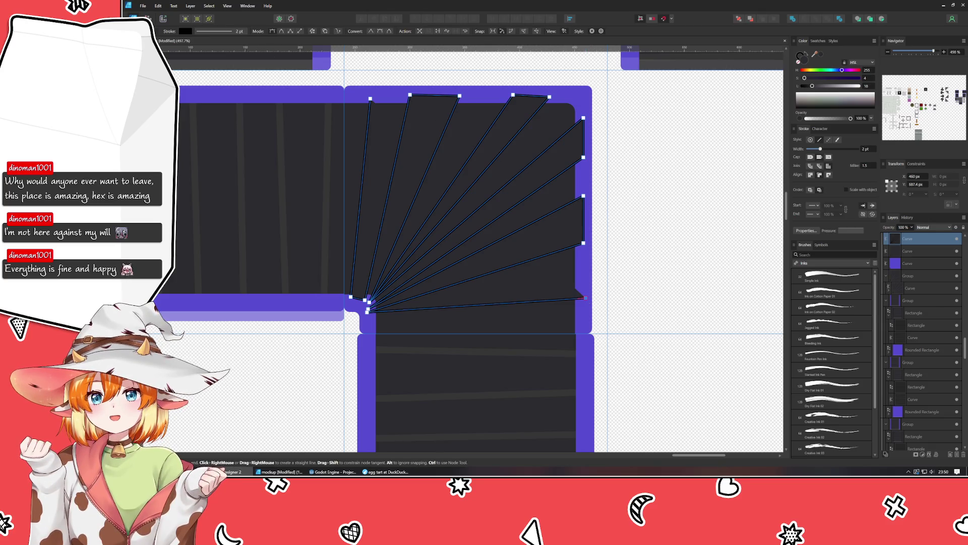
key("v")
- Give the rays the existing line colour and 6 pt stroke, and move them into the Conveyor group
mouse_move(814, 55)
left_mouse_down()
mouse_move(672, 317)
mouse_move(502, 346)
left_mouse_up()
scroll(865, 150, "up", 3)
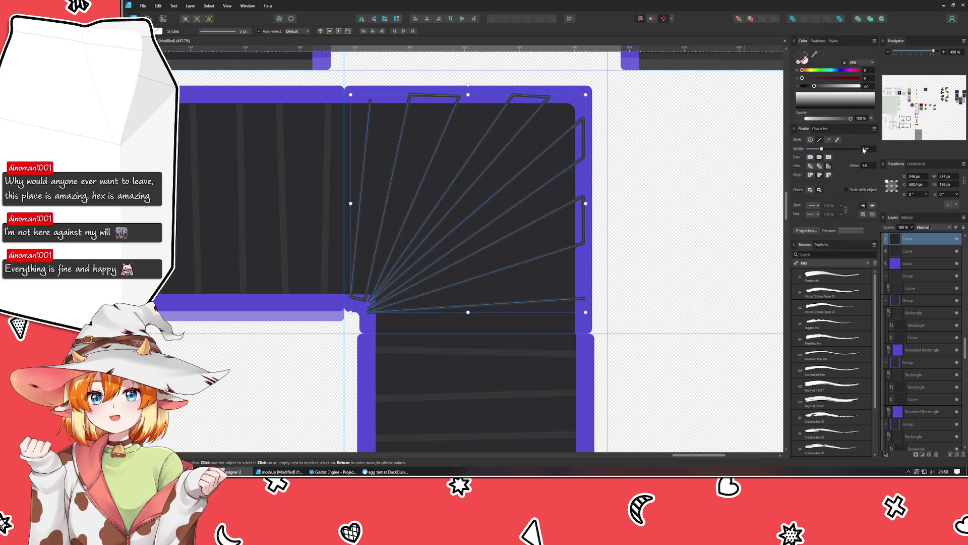
left_click(483, 353)
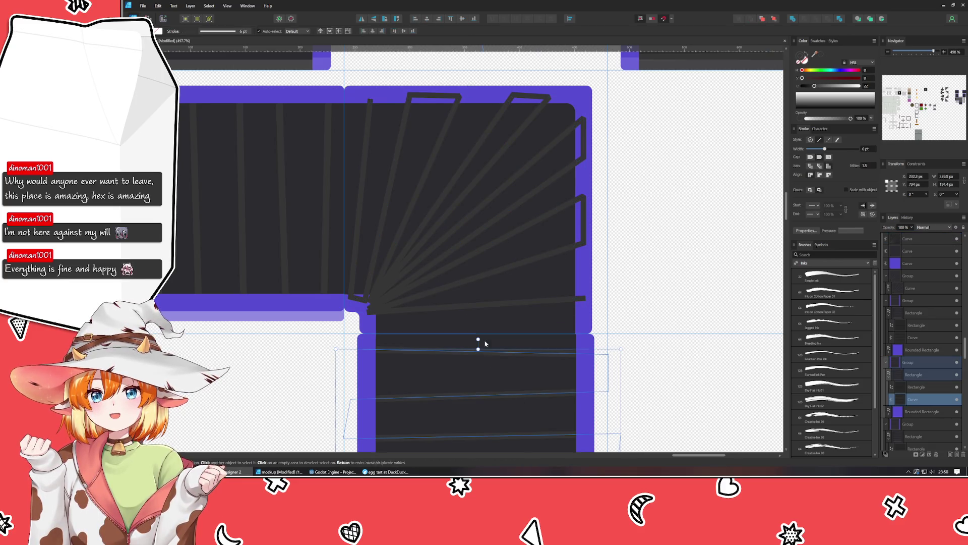
left_click(477, 281)
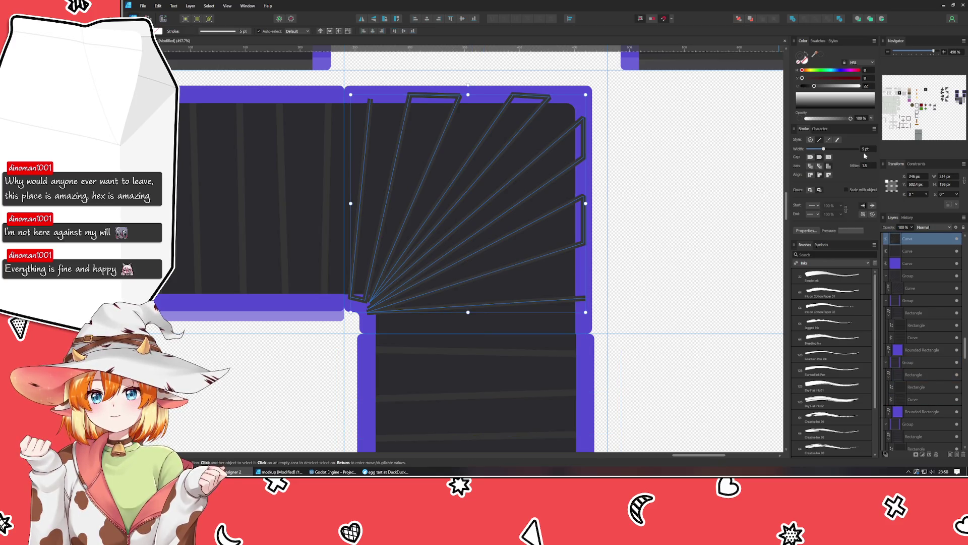
scroll(870, 154, "up", 1)
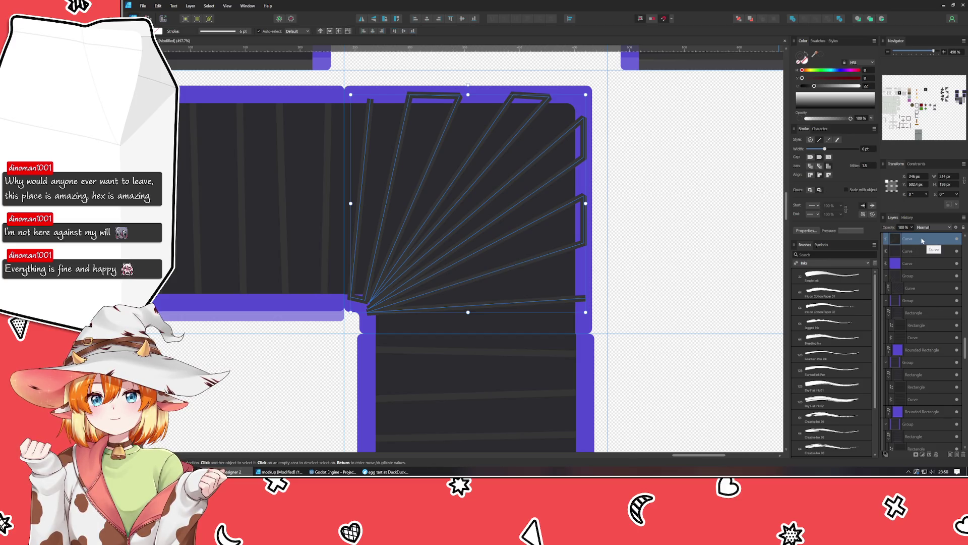
left_click_drag(917, 240, 913, 233)
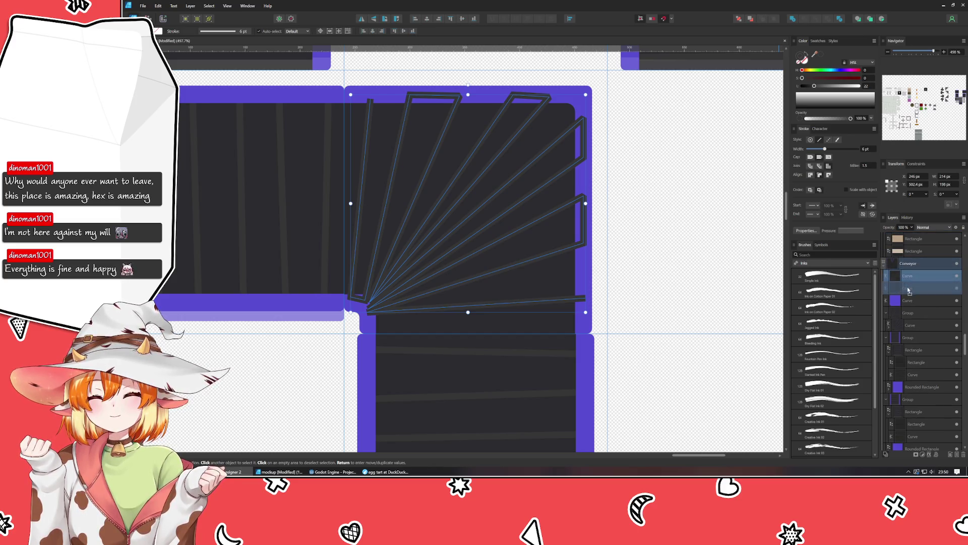
left_click(656, 255)
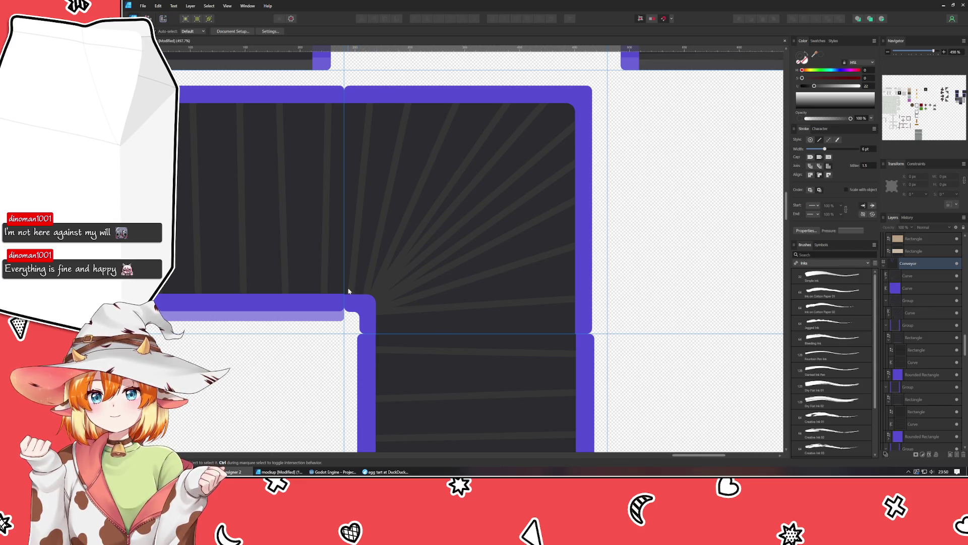
- Move the rays' convergence nodes and spread the ray ends evenly along the right and top edges
left_click(376, 311)
key("a")
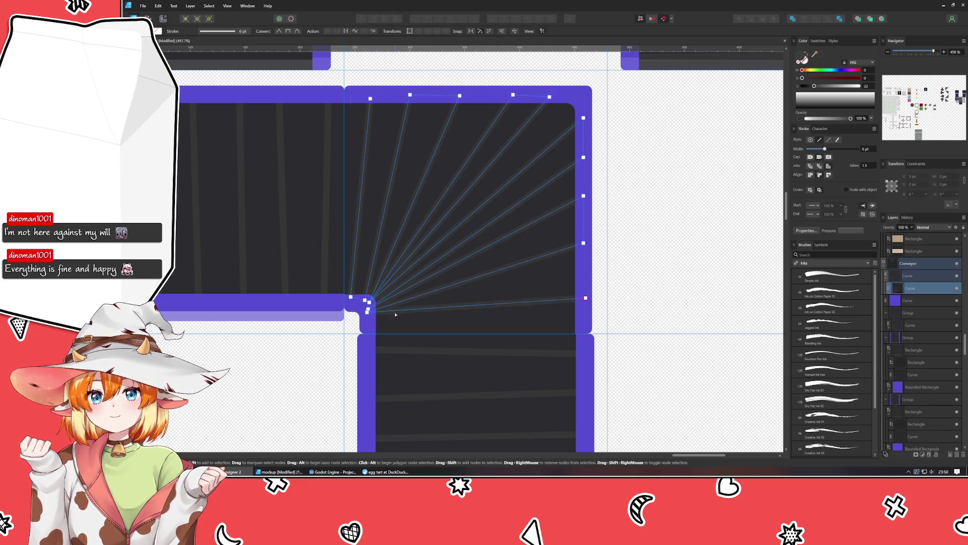
left_click(369, 321)
left_click_drag(369, 321, 369, 314)
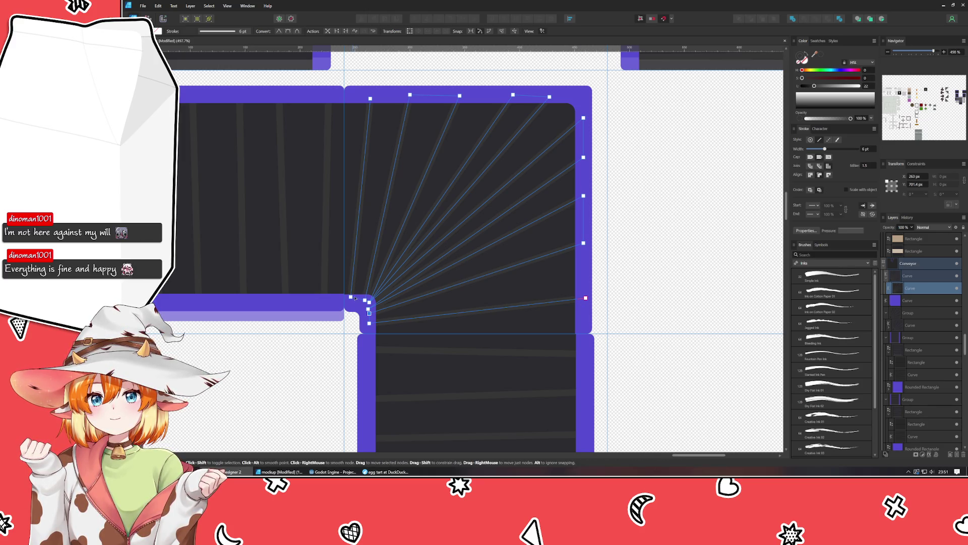
left_click_drag(355, 298, 357, 296)
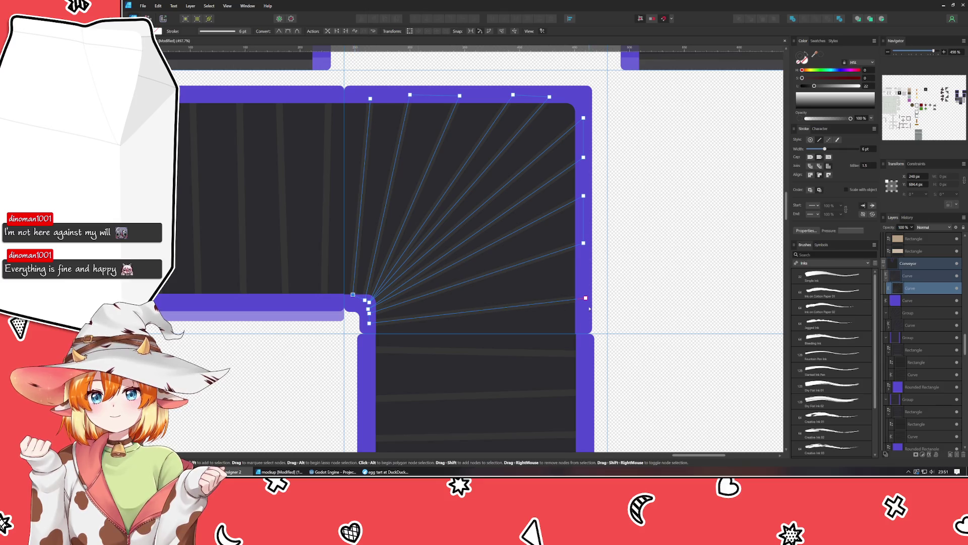
left_click_drag(586, 297, 584, 305)
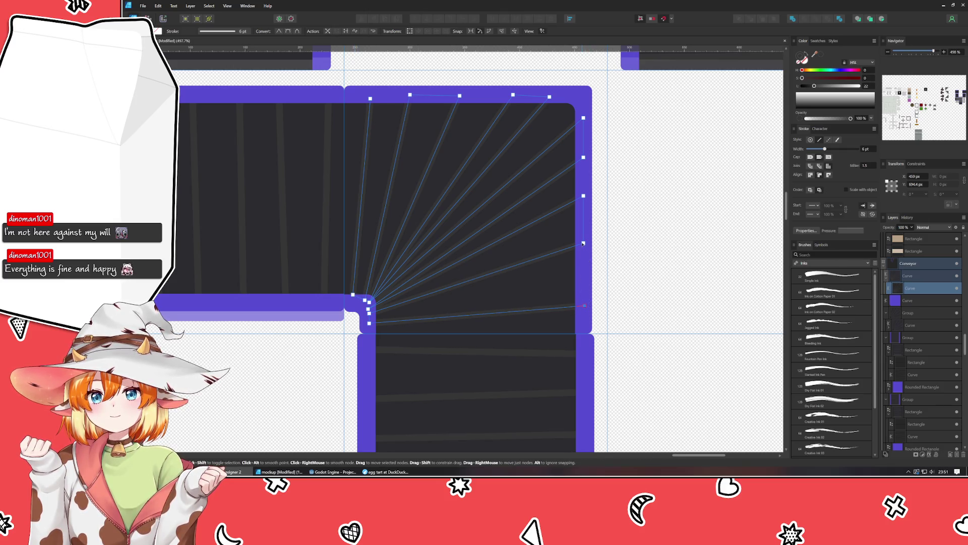
left_click_drag(583, 243, 586, 263)
left_click_drag(583, 196, 583, 212)
left_click_drag(583, 158, 584, 167)
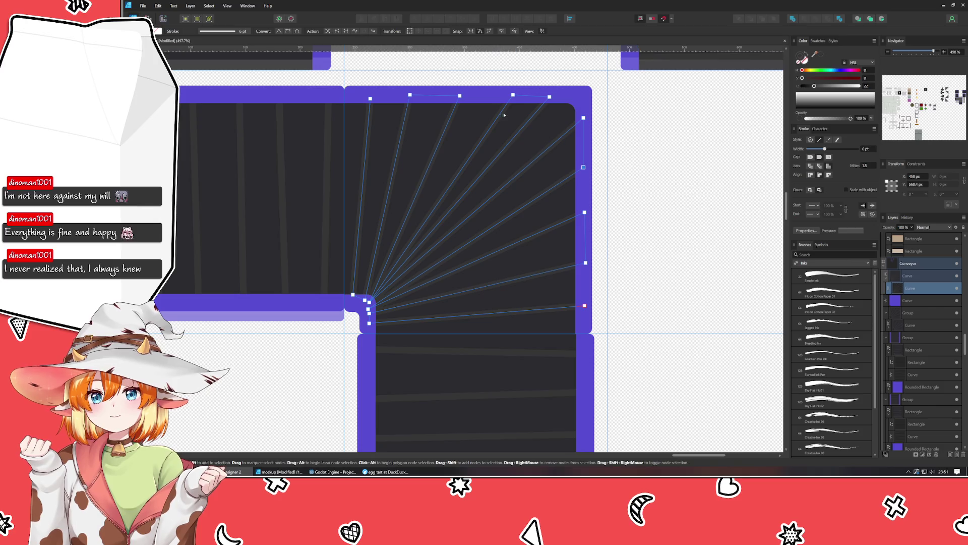
left_click_drag(513, 94, 507, 96)
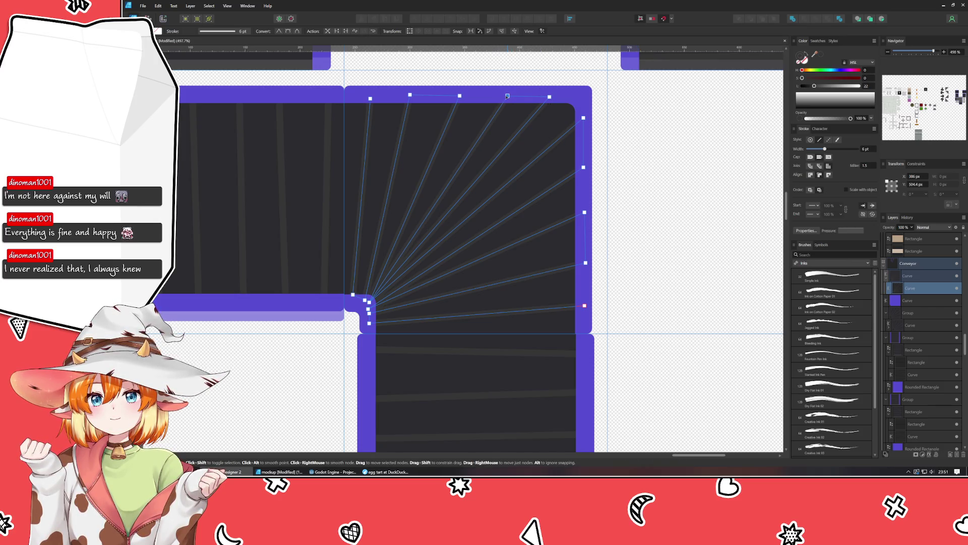
- Save the tile sheet, then lower the rays' meeting point slightly
left_click(671, 194)
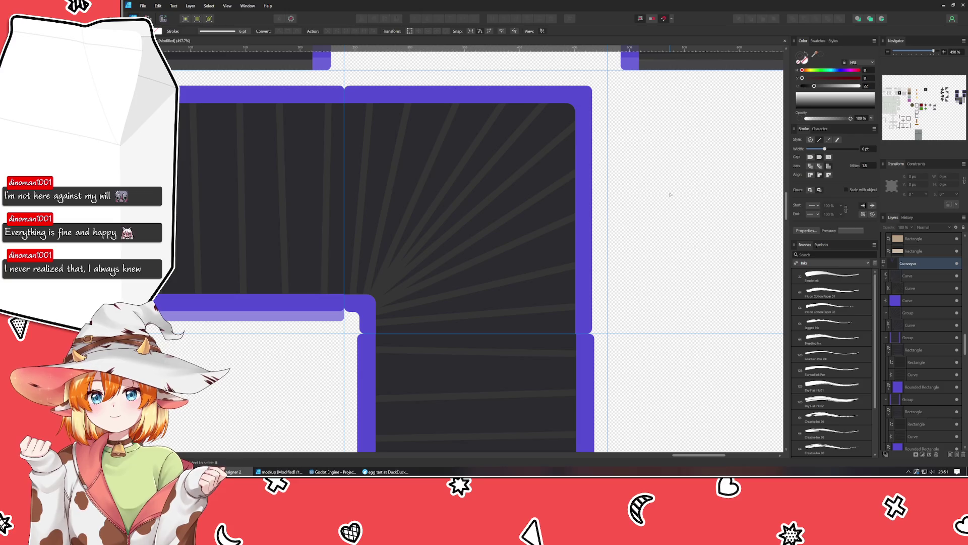
key("ctrl+s")
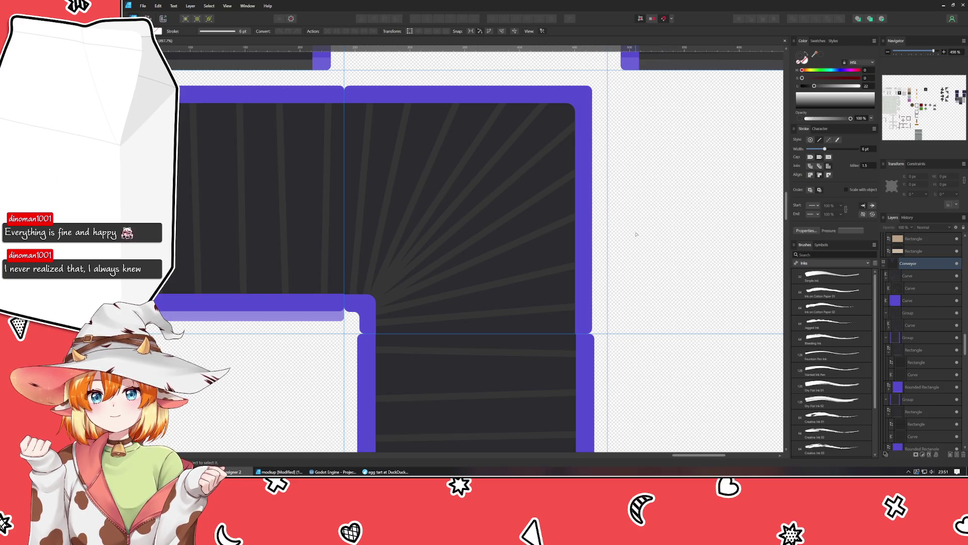
left_click(411, 283)
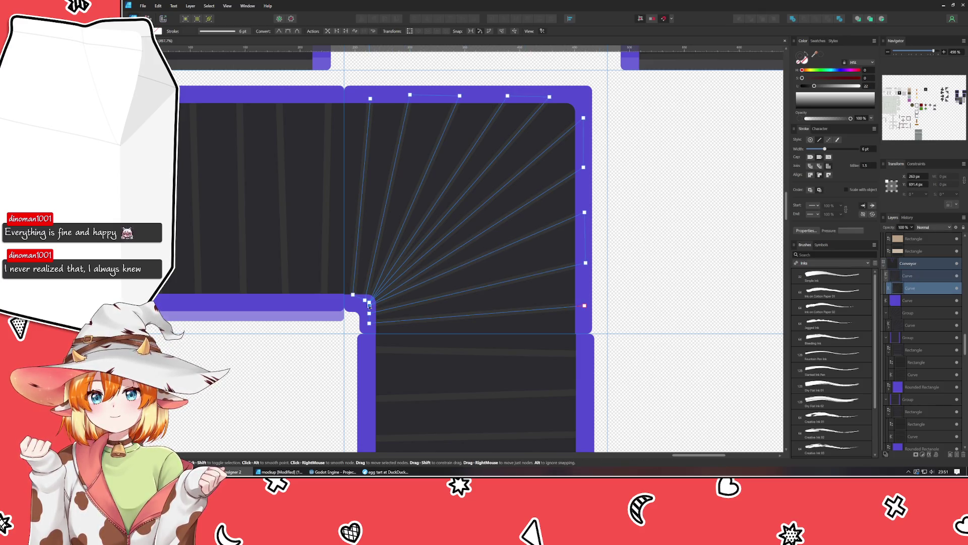
left_click_drag(369, 304, 369, 307)
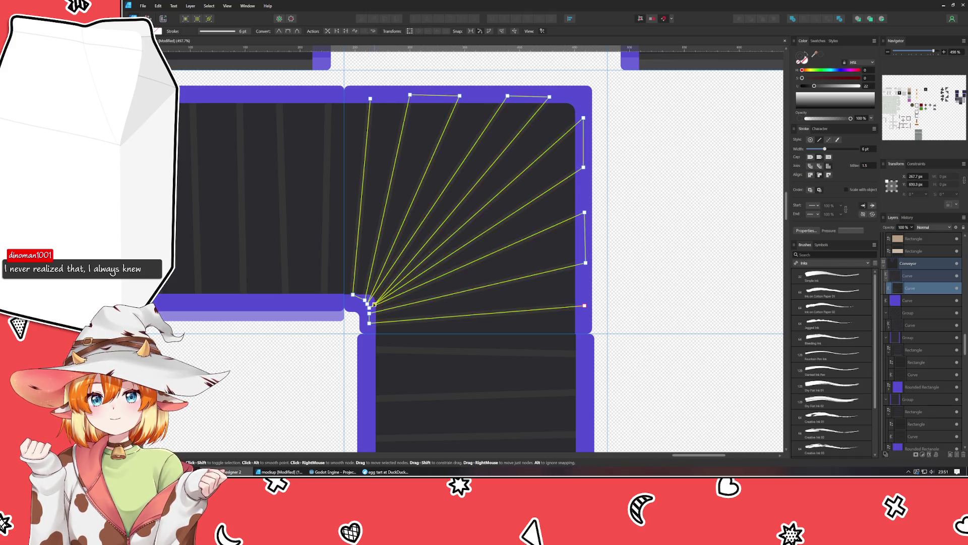
left_click(698, 232)
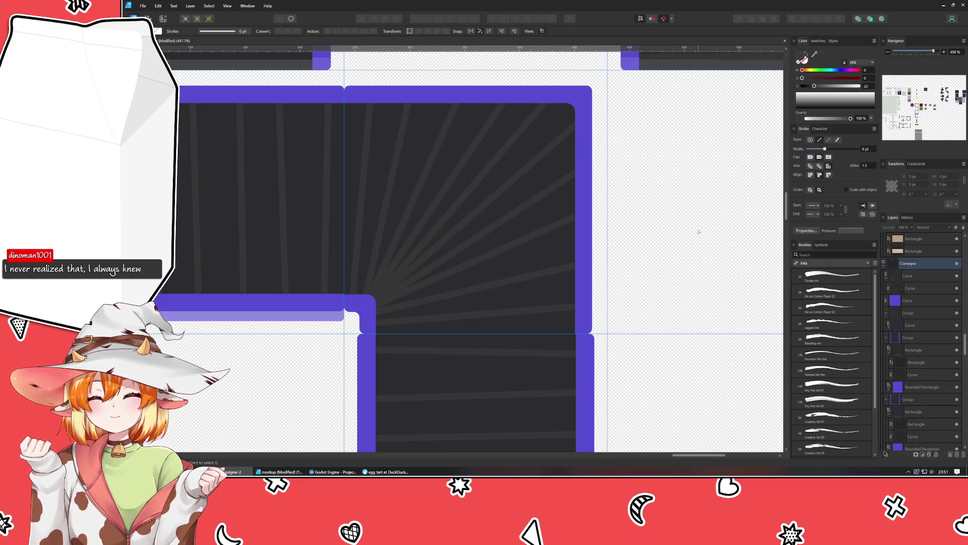
- Set the tile's dark inner rectangle width to 178 px
scroll(698, 231, "down", 5)
scroll(680, 288, "down", 3)
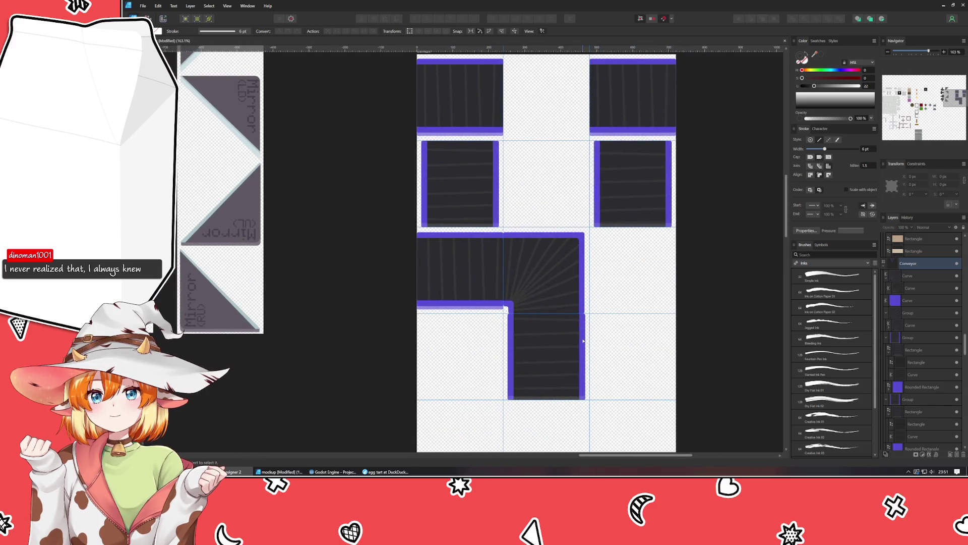
scroll(584, 341, "up", 3)
scroll(580, 338, "up", 4)
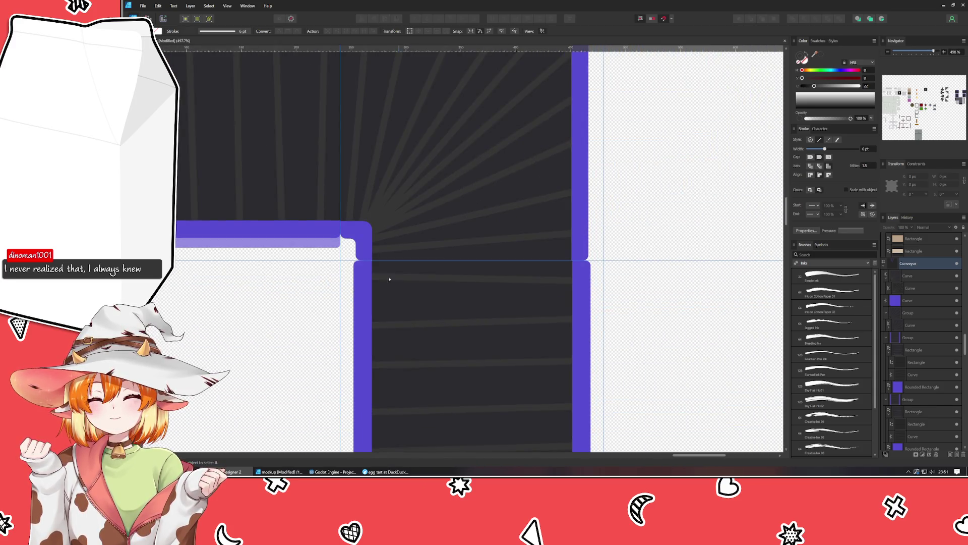
left_click(316, 234)
scroll(277, 187, "up", 3)
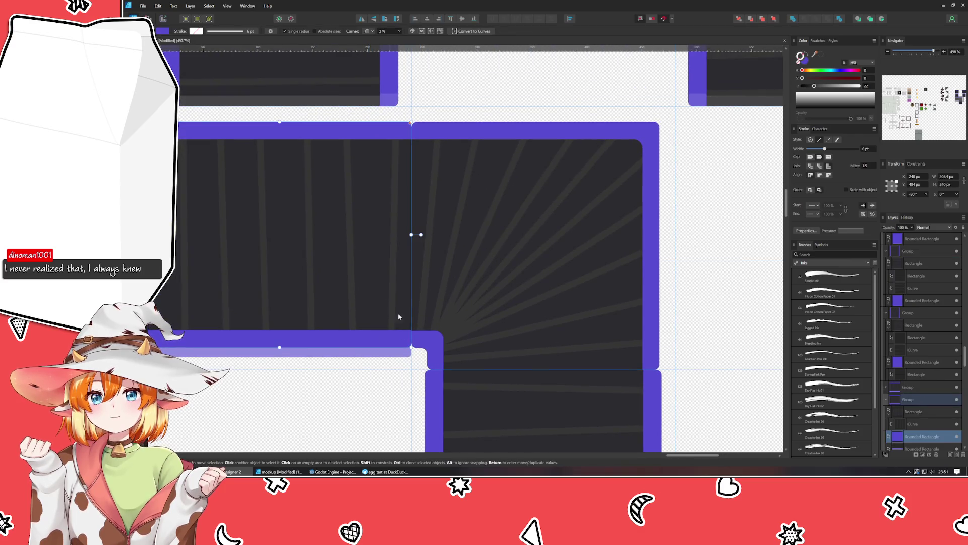
left_click(242, 158)
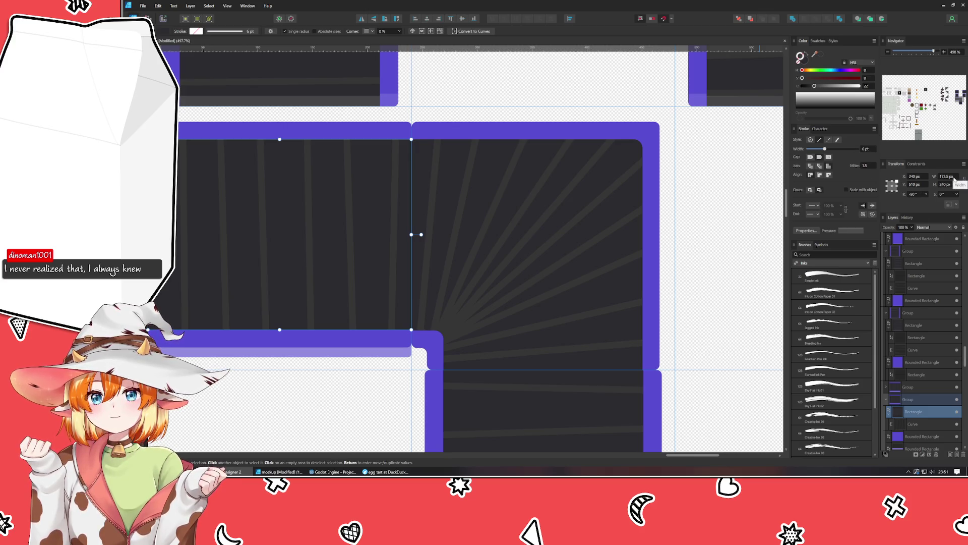
scroll(496, 290, "up", 2)
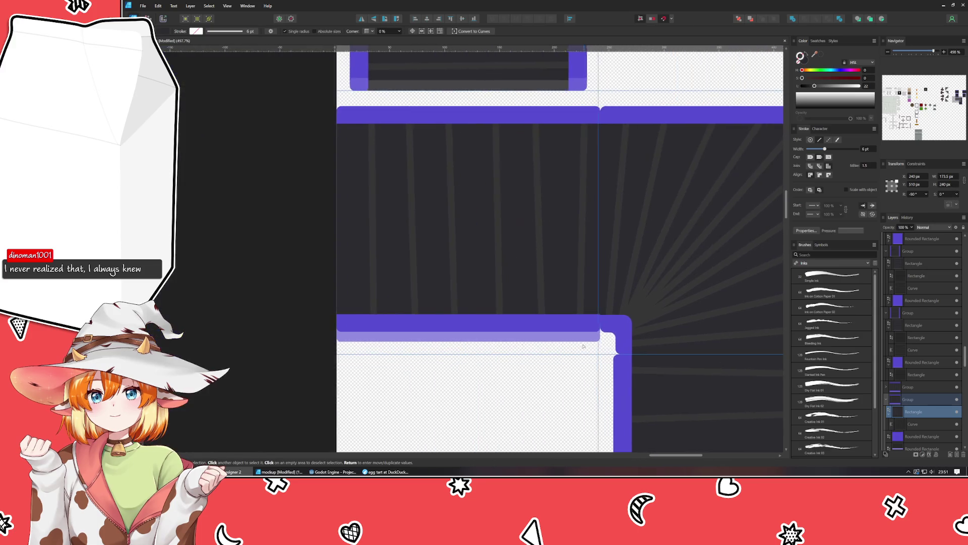
scroll(496, 290, "up", 1)
left_click_drag(496, 290, 433, 362)
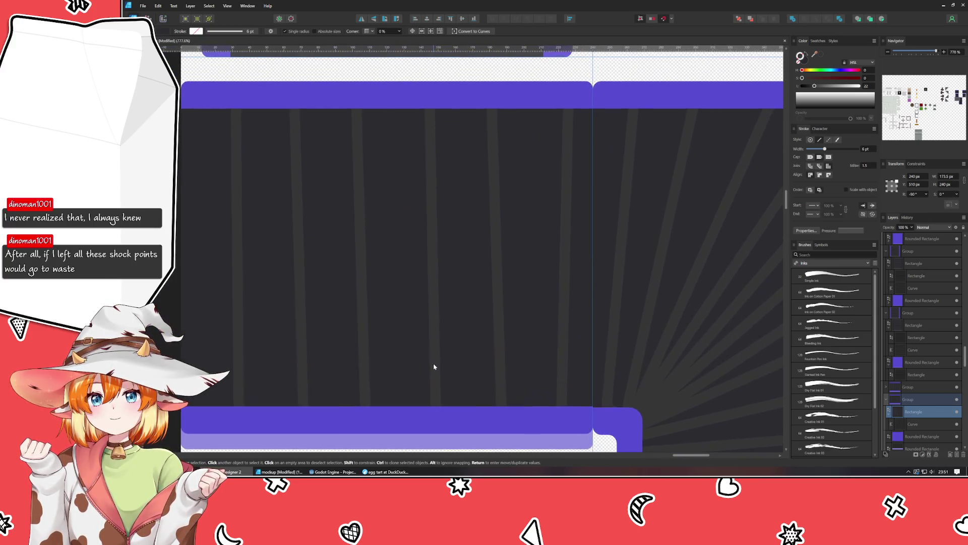
left_click(945, 177)
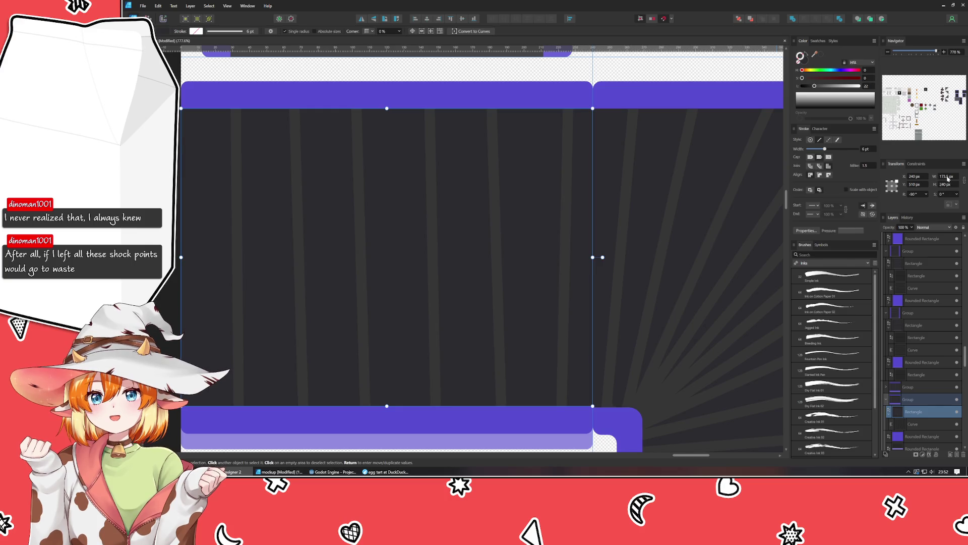
type("178")
key("Return")
- Check the ray curve and the purple border frame, then bring the lower tile frames into view
scroll(948, 177, "down", 1)
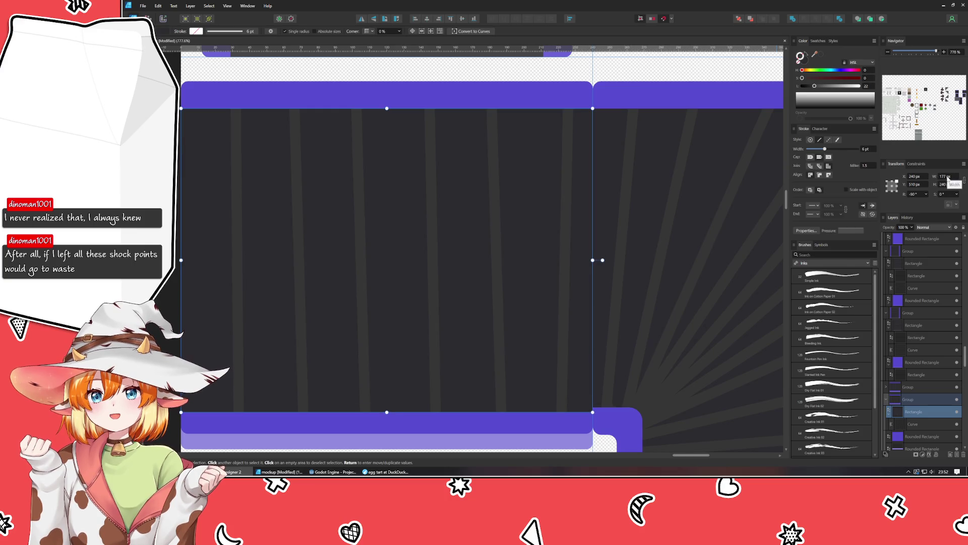
scroll(948, 178, "down", 2)
scroll(948, 178, "down", 1)
scroll(948, 177, "down", 1)
left_click(913, 424)
key("a")
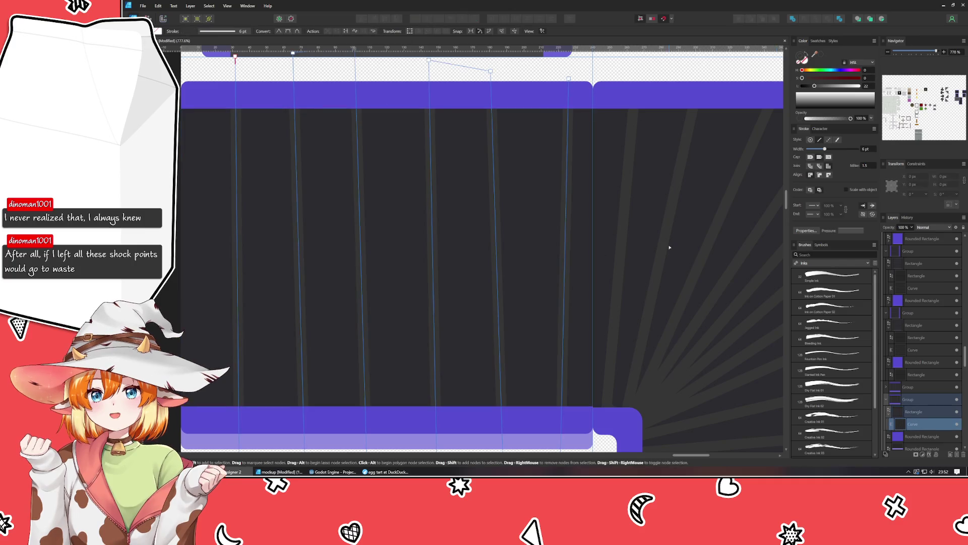
key("v")
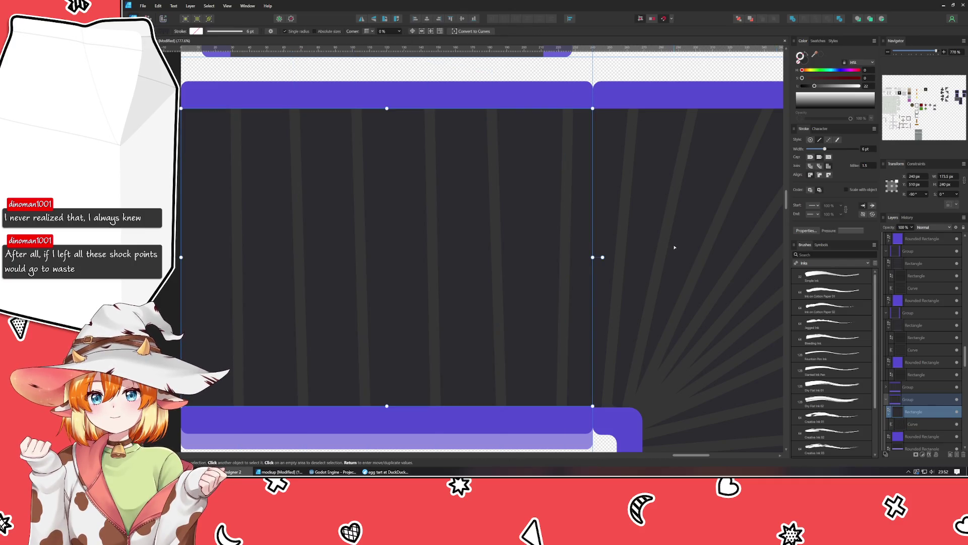
scroll(948, 178, "up", 1)
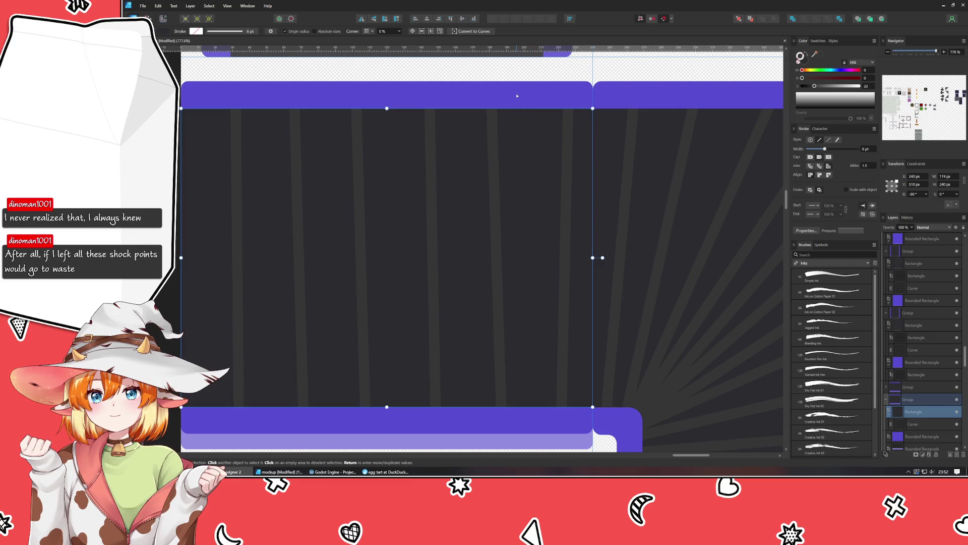
left_click(517, 96)
scroll(493, 346, "down", 3)
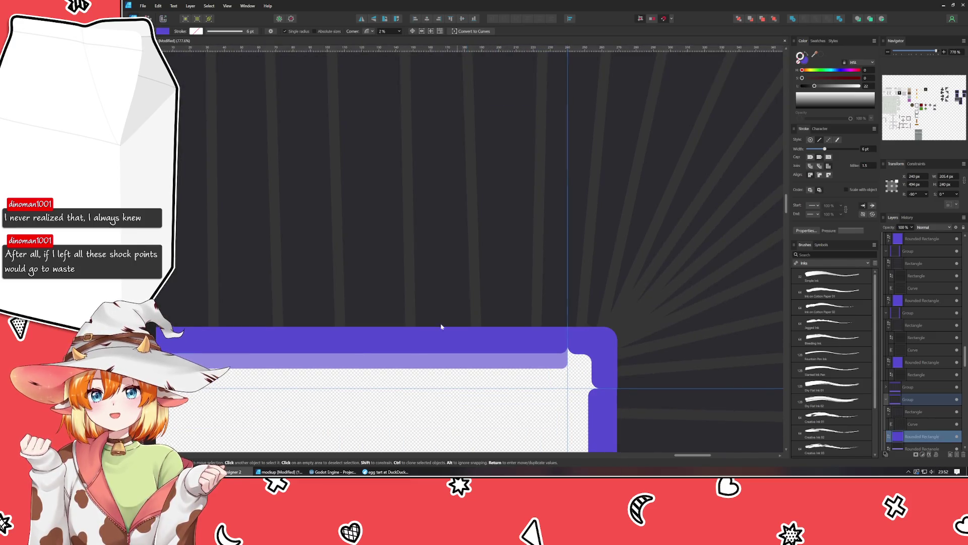
left_click(388, 437)
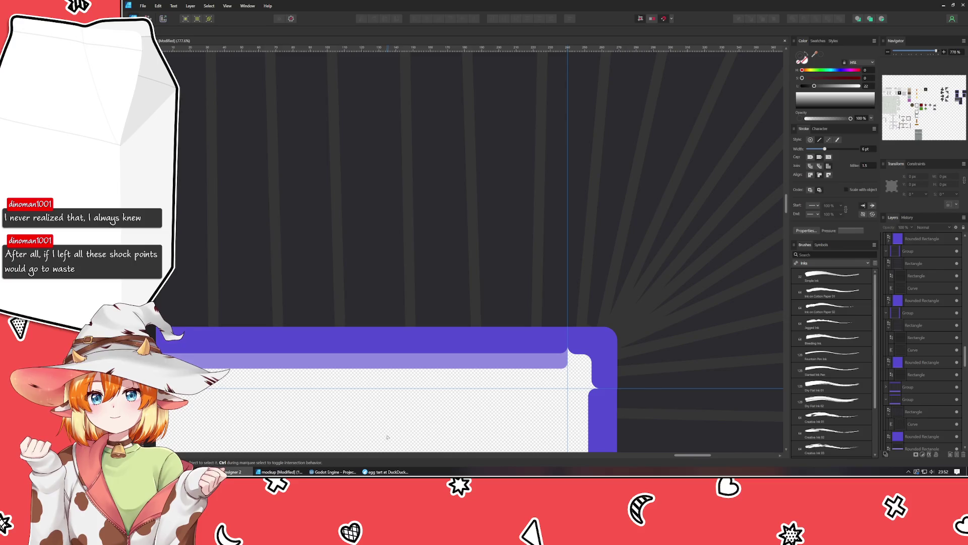
scroll(440, 390, "down", 3)
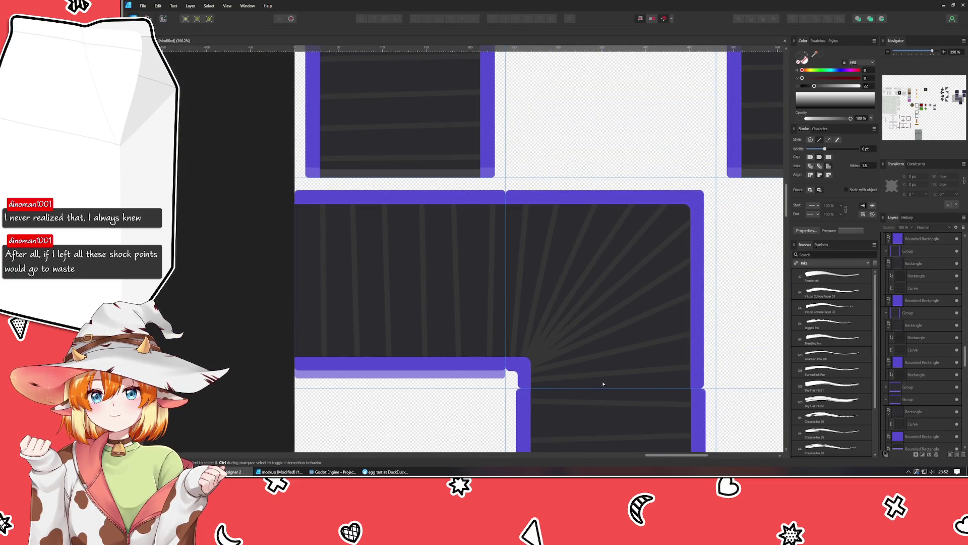
left_click_drag(603, 384, 495, 189)
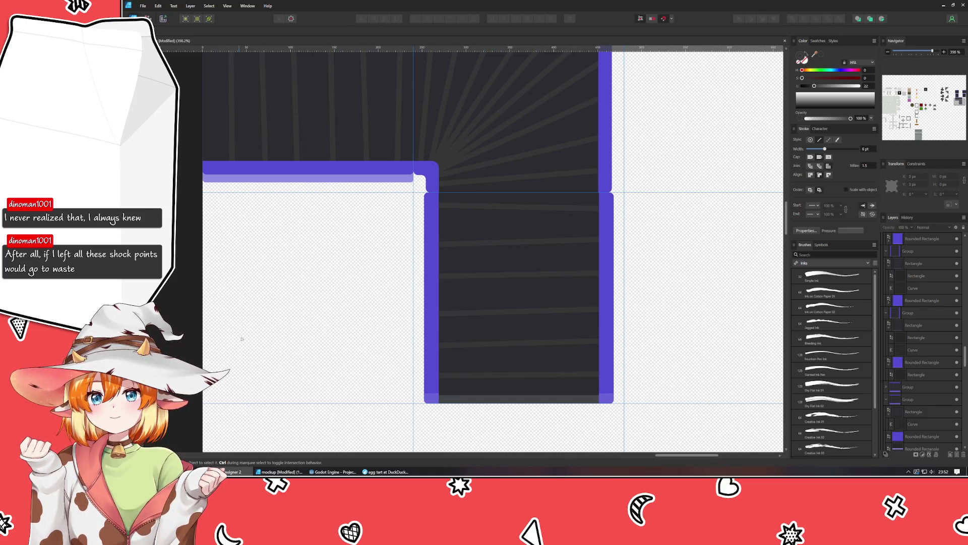
scroll(373, 341, "up", 3)
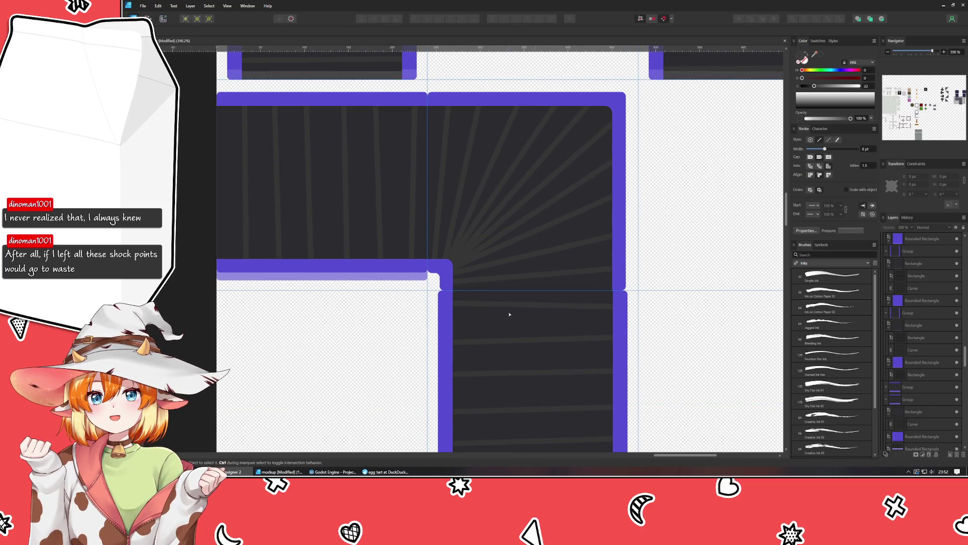
- Resize the lower tile's purple rounded frame to 212 px wide
left_click(628, 324)
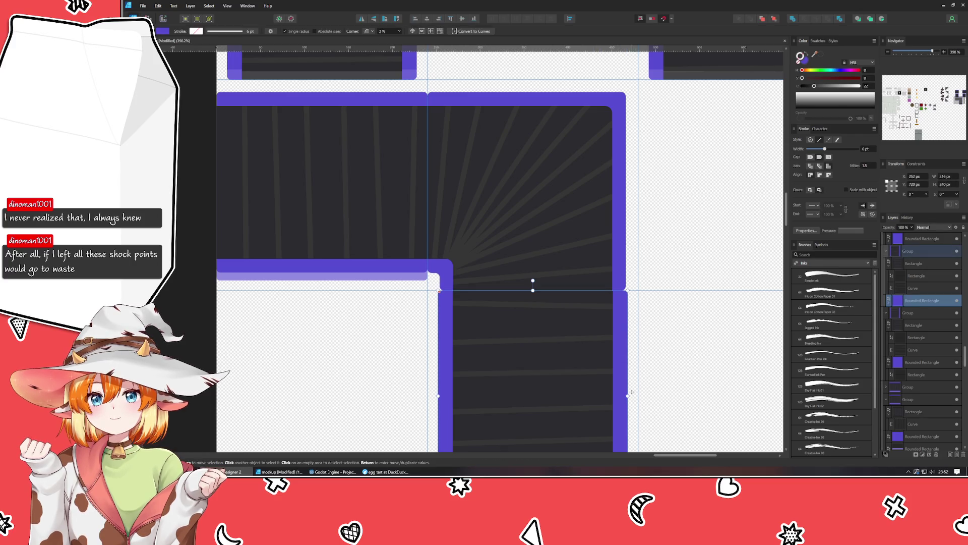
left_click_drag(628, 395, 625, 395)
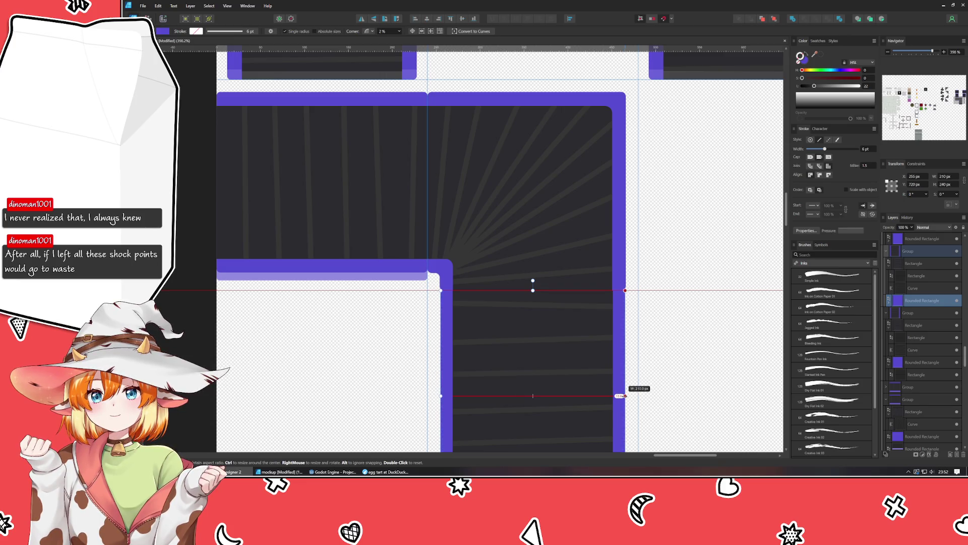
left_click(686, 378)
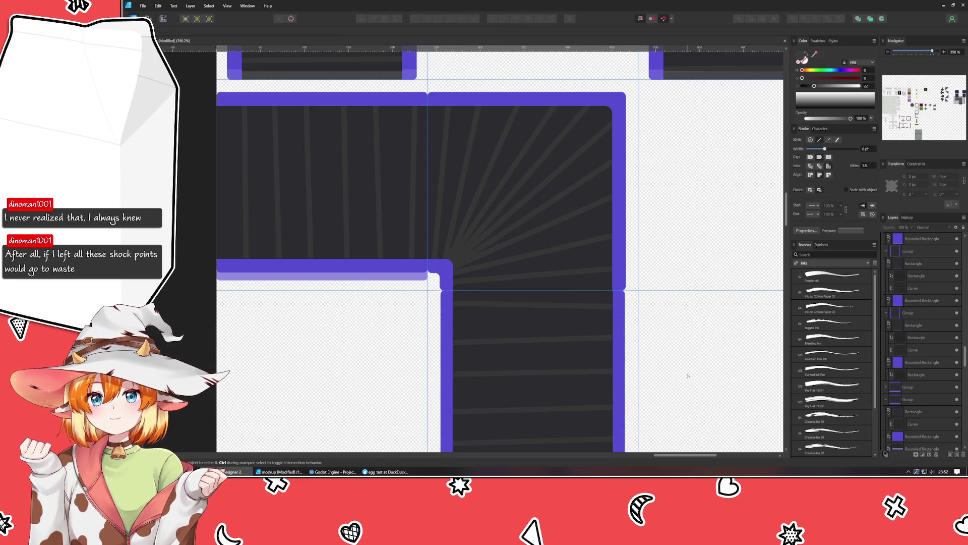
left_click(617, 335)
left_click_drag(625, 396, 627, 397)
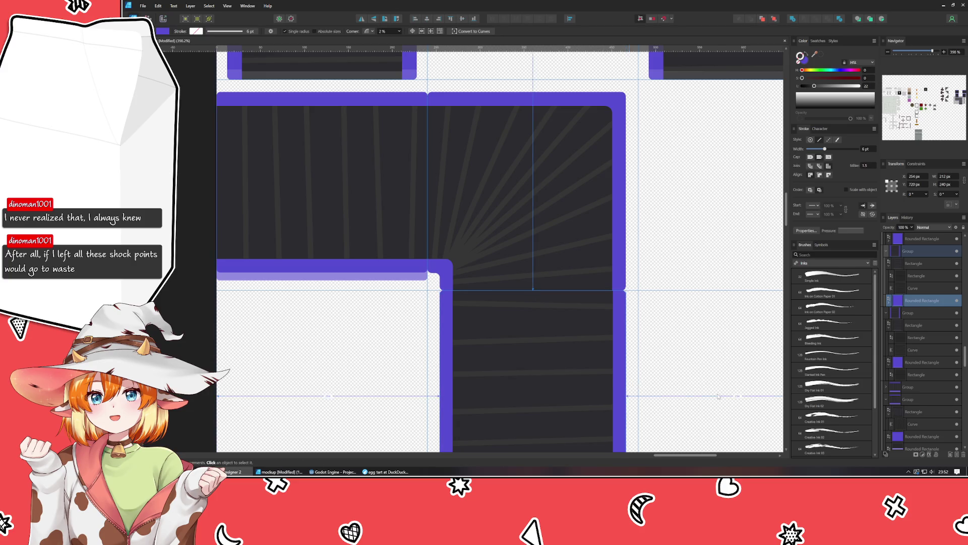
left_click(718, 395)
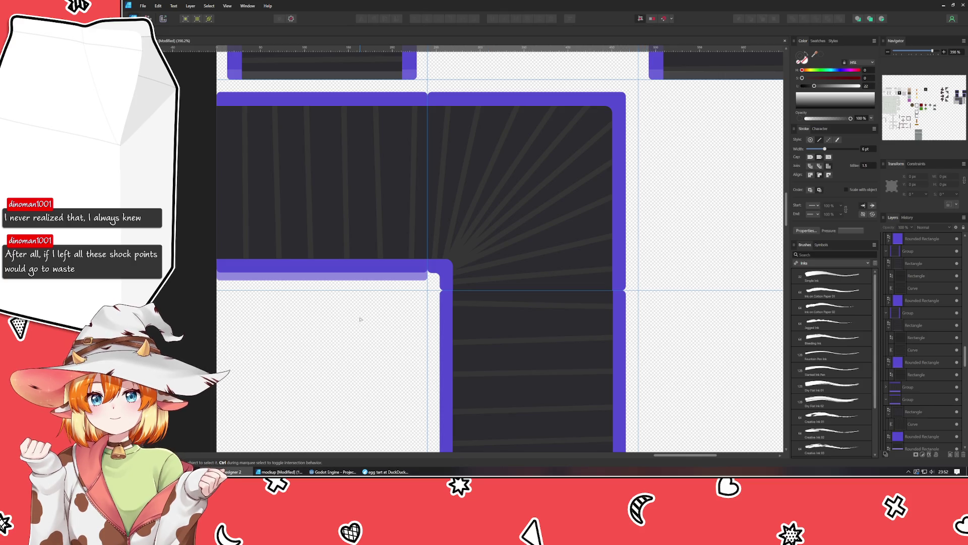
left_click(447, 342)
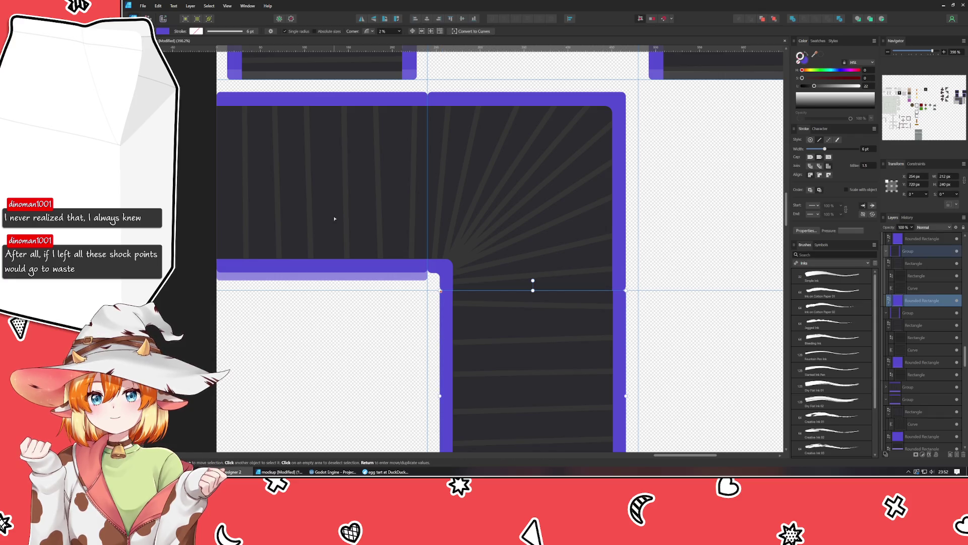
key("v")
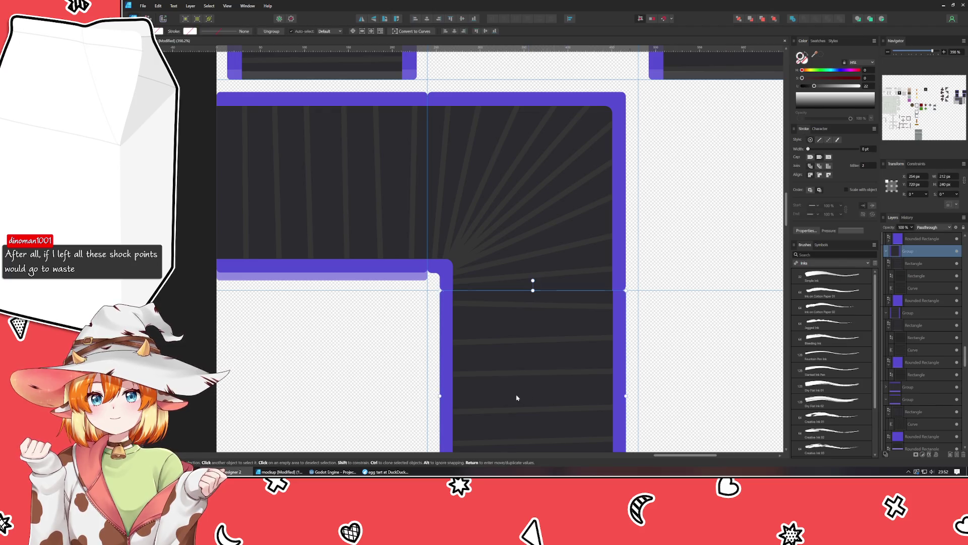
- Move the lower bordered group into place and delete the left and right side-bordered tiles
mouse_move(516, 395)
left_mouse_down()
mouse_move(548, 180)
mouse_move(514, 411)
mouse_move(496, 135)
left_mouse_up()
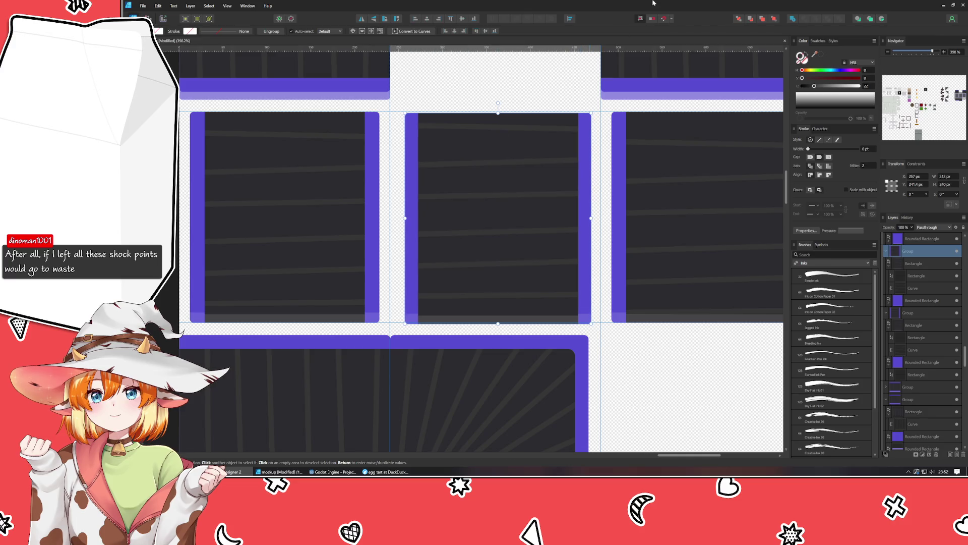
left_click_drag(456, 214, 454, 216)
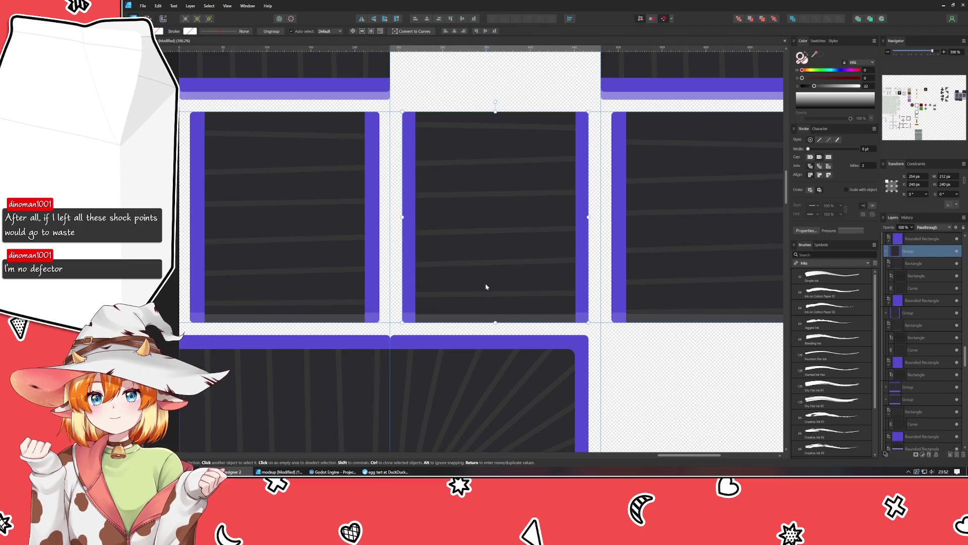
left_click(649, 292)
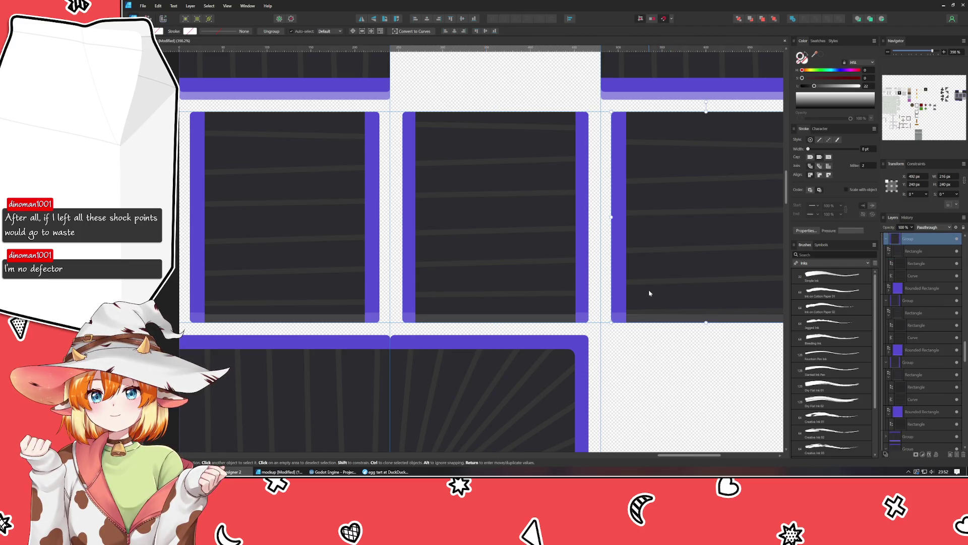
key("Delete")
left_click(329, 256)
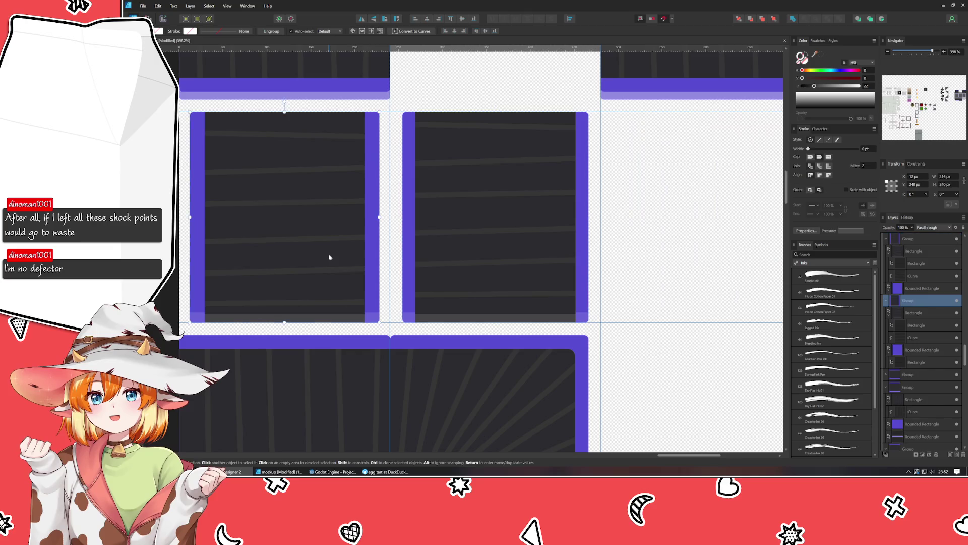
key("Delete")
- Duplicate the middle tile into the left and right slots, snapping them flush
left_click(467, 252)
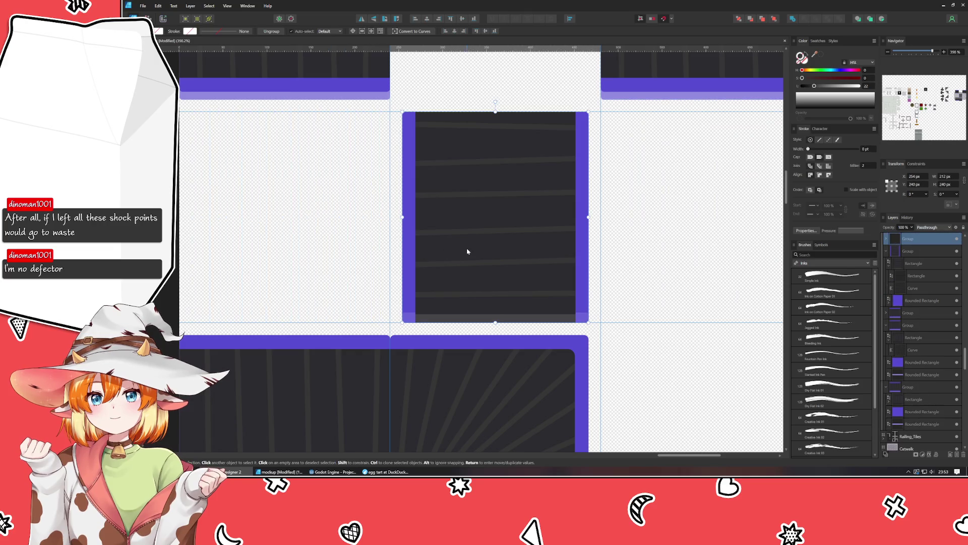
left_click_drag(467, 252, 254, 250)
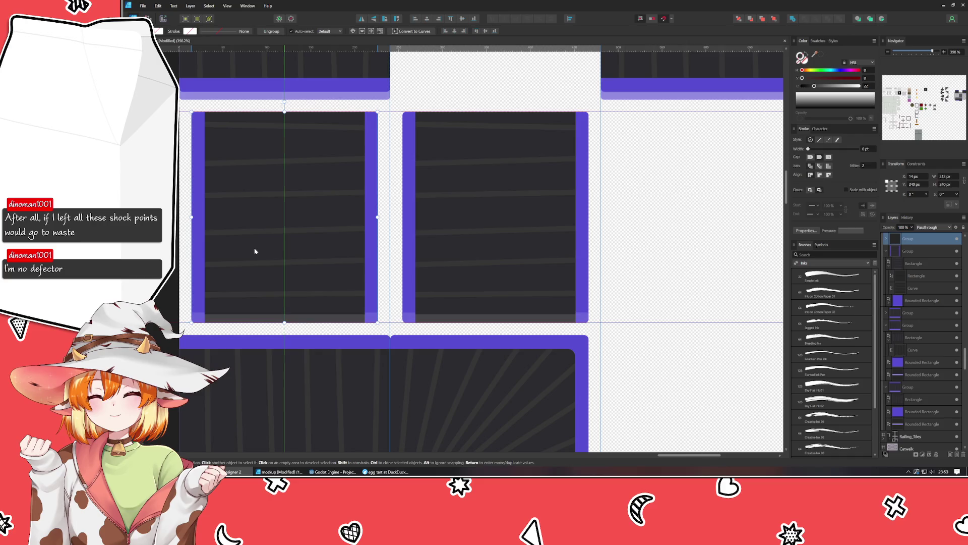
left_click(433, 261)
left_click_drag(433, 260, 669, 260)
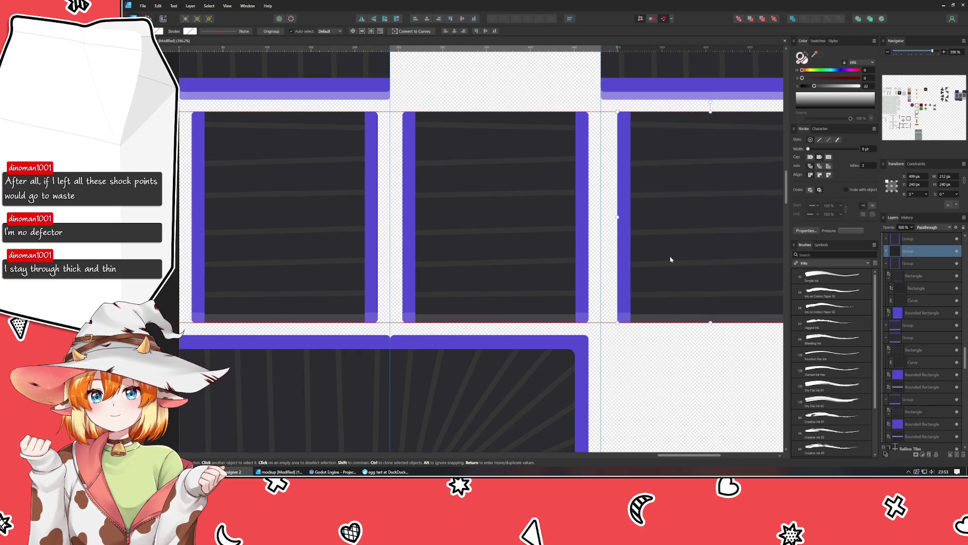
left_click_drag(669, 259, 666, 259)
- Shift the left tile's line curve upward
left_click(295, 198)
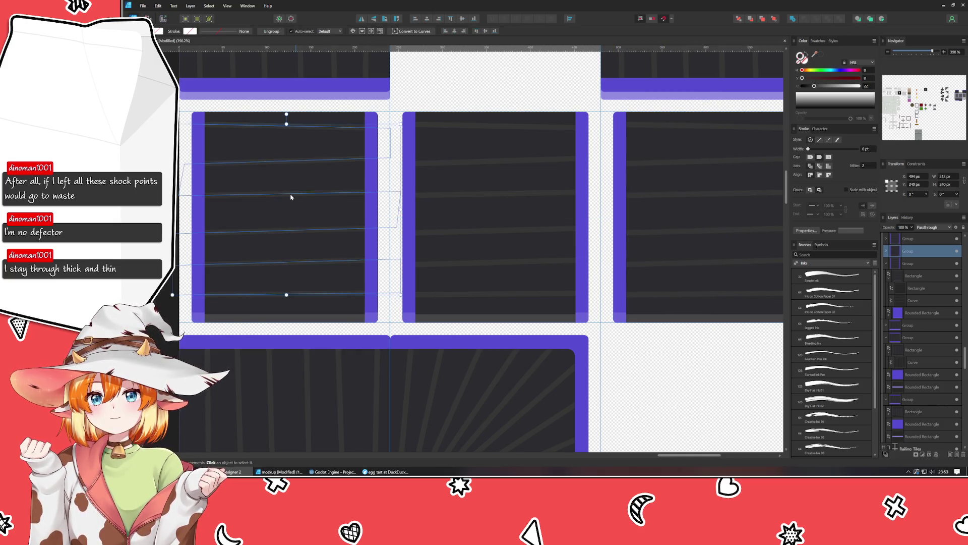
double_click(291, 197)
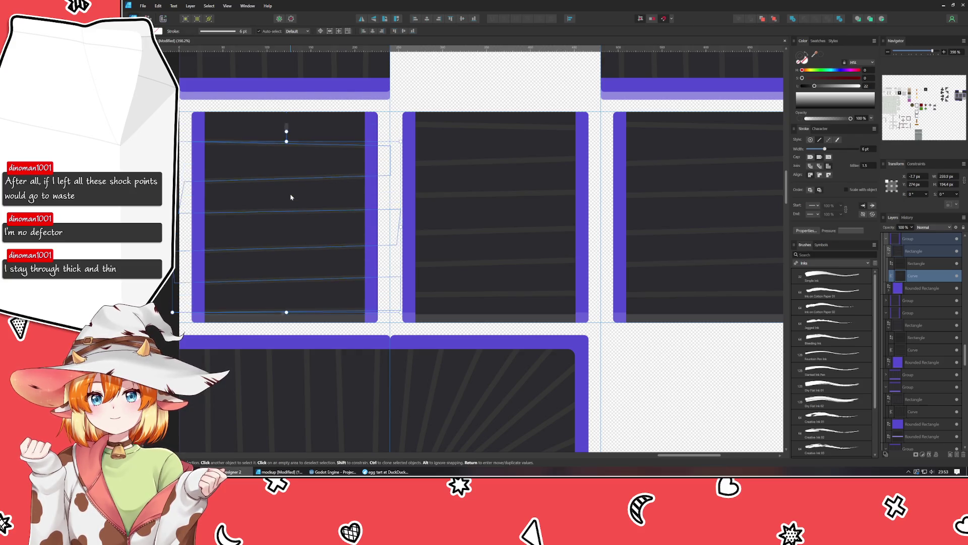
key("shift+Up")
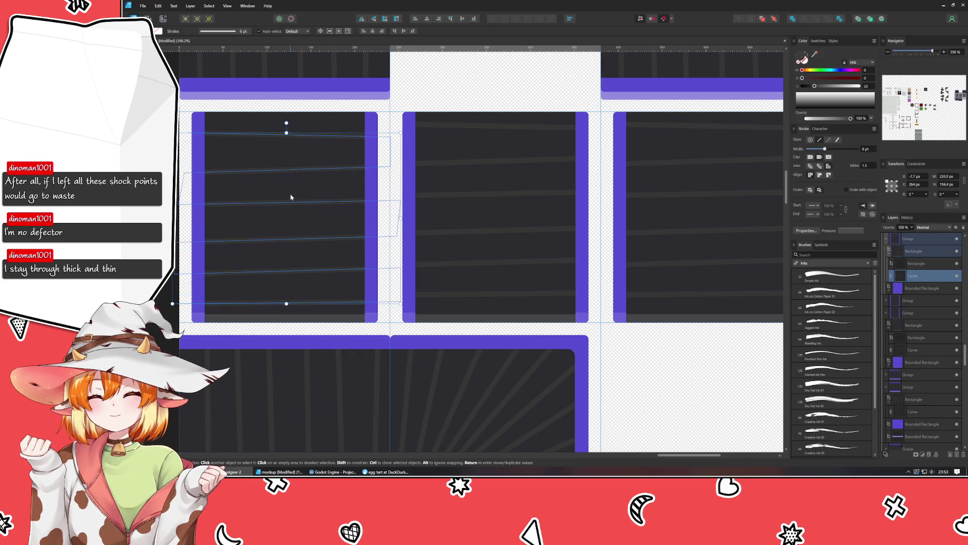
double_click(660, 296)
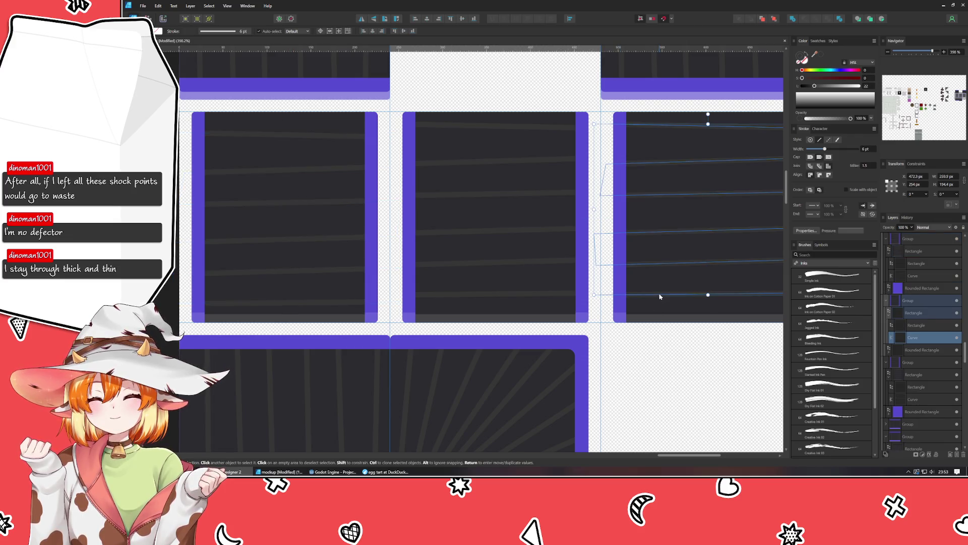
left_click(663, 365)
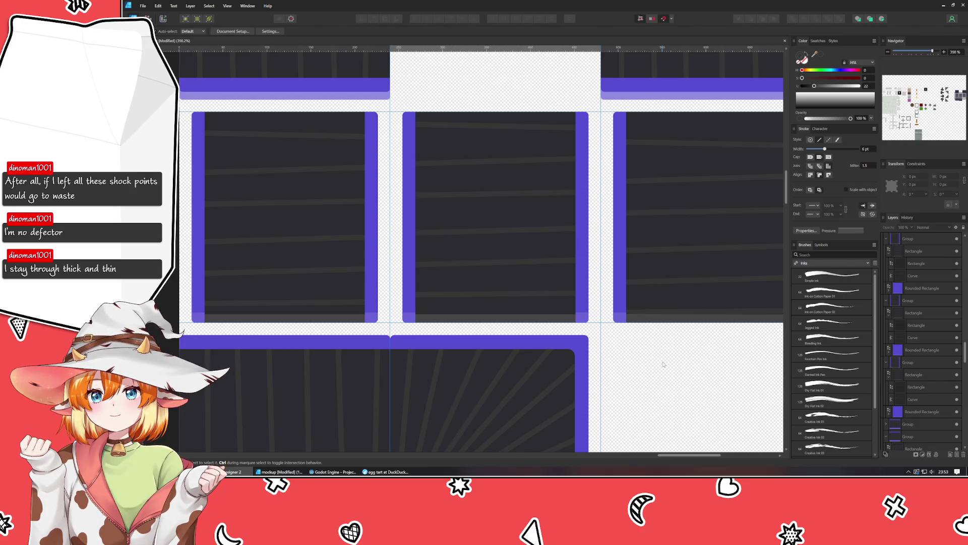
left_click_drag(663, 364, 650, 218)
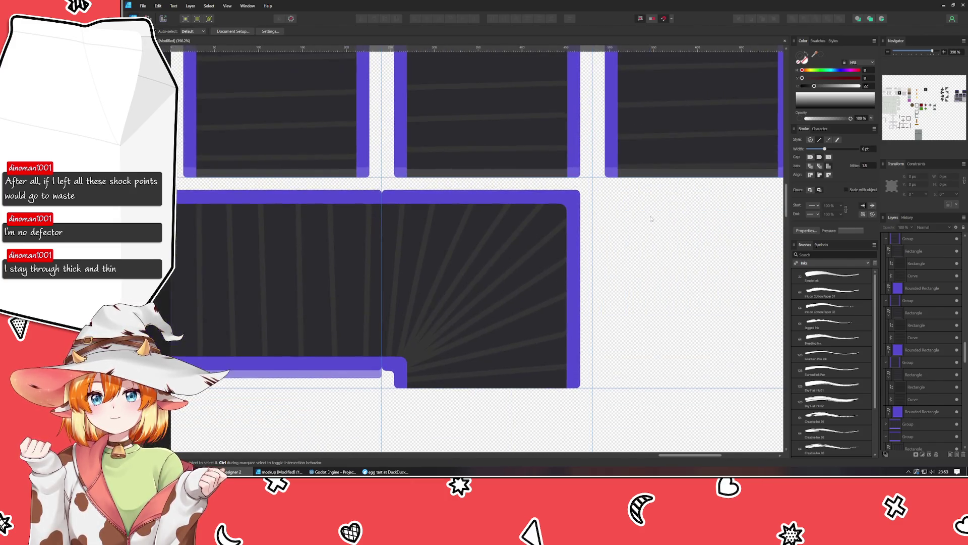
- Move the bottom-left conveyor tile into the top row's middle gap and set the left tile flush against it
left_click(308, 301)
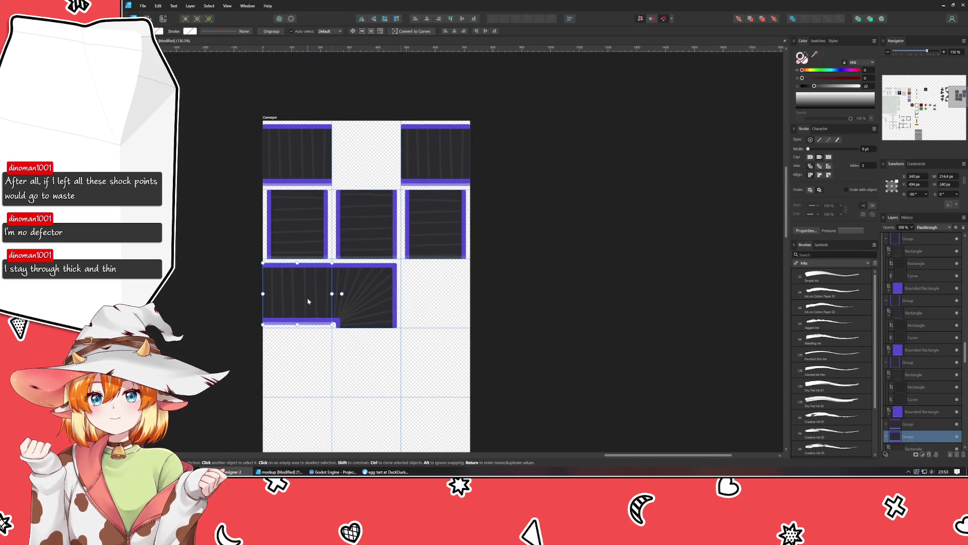
left_click_drag(308, 301, 377, 163)
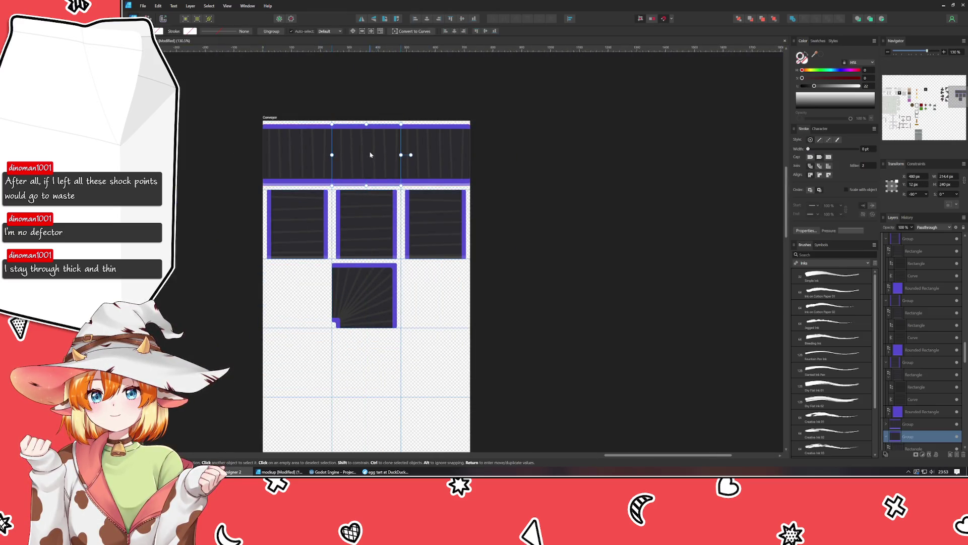
scroll(376, 160, "up", 5)
left_click(470, 367)
scroll(470, 367, "down", 3)
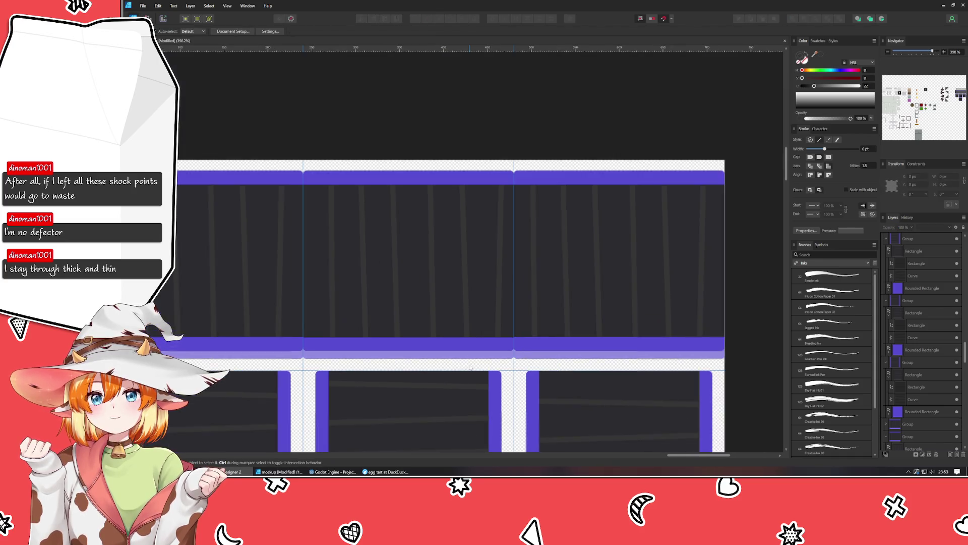
left_click(247, 329)
left_click_drag(243, 329, 209, 330)
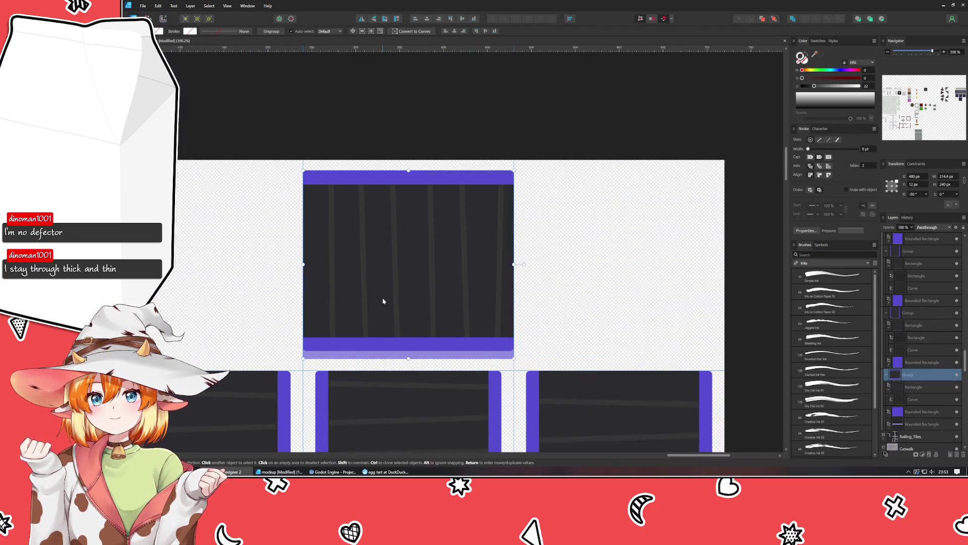
left_click_drag(268, 264, 303, 264)
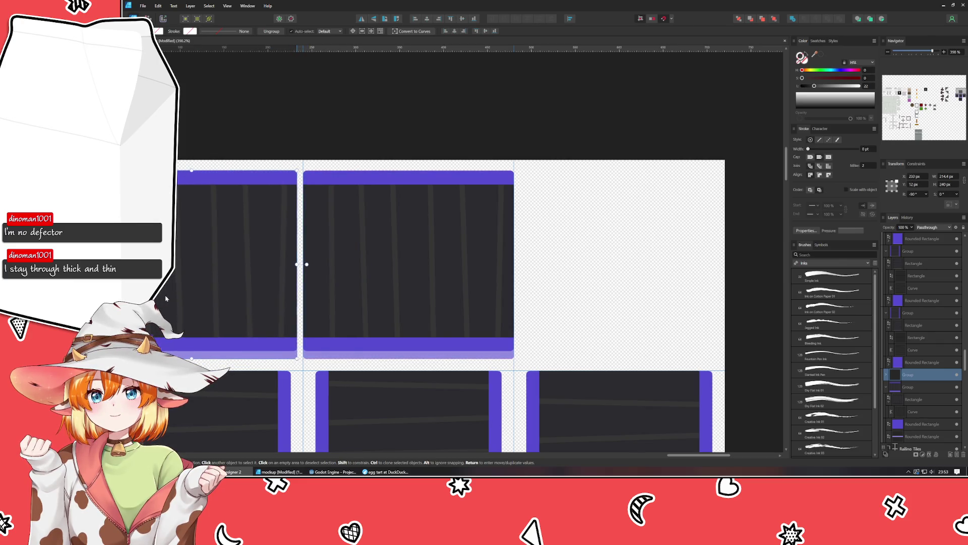
- Ctrl-drag a clone of the middle conveyor tile into the top row's right slot
left_click(351, 323)
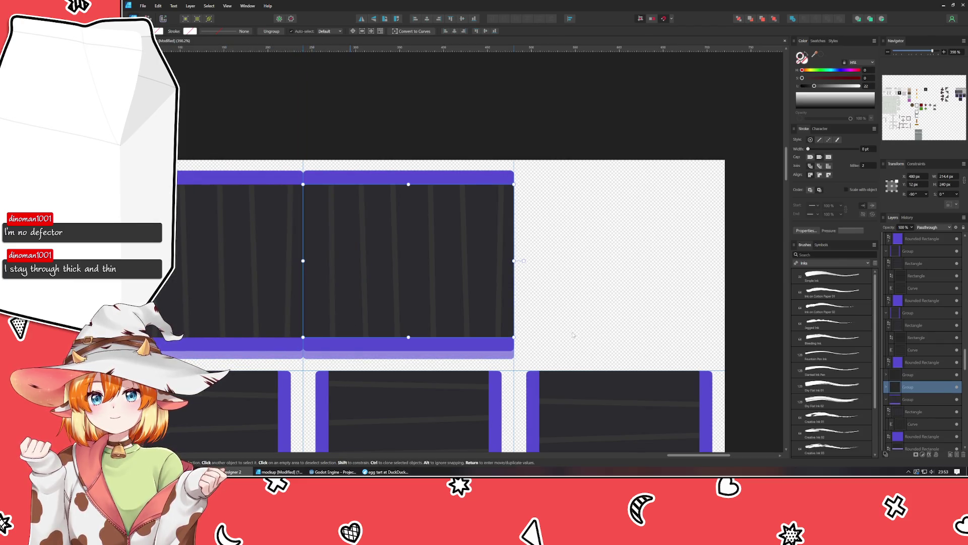
double_click(350, 323)
left_click_drag(482, 323, 601, 324)
key("ctrl+z")
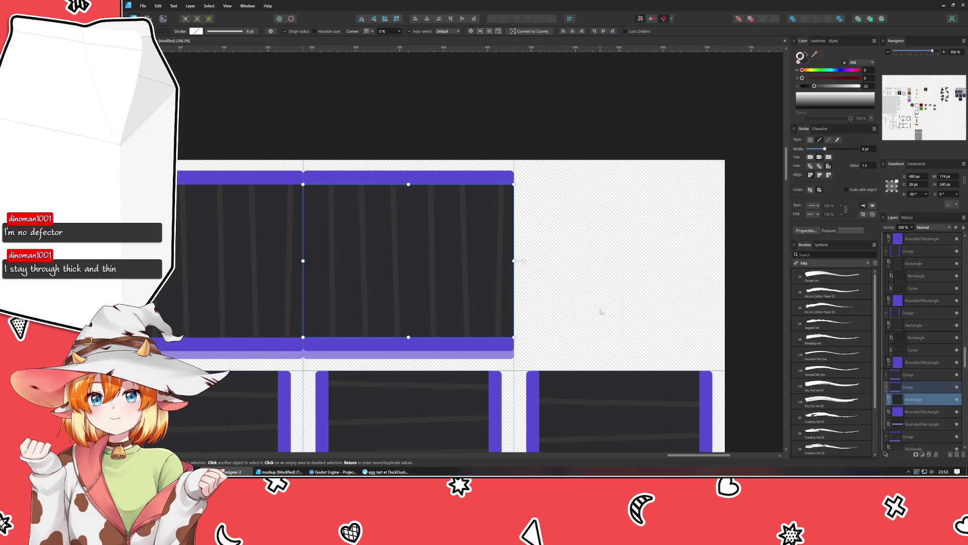
key("ctrl+z")
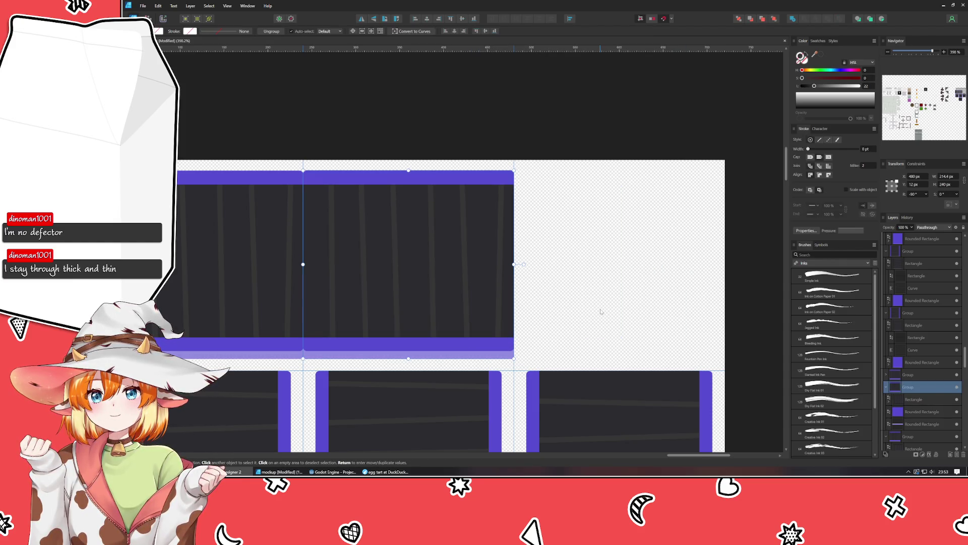
mouse_move(432, 292)
left_mouse_down()
mouse_move(610, 286)
mouse_move(627, 298)
mouse_move(614, 298)
left_mouse_up()
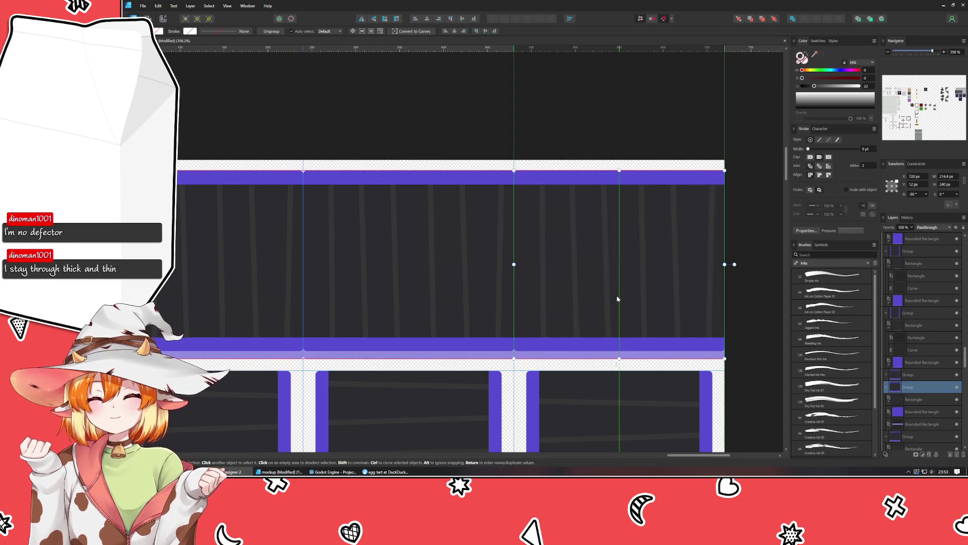
- Move the right tile's inner line curve over to the left tile
double_click(606, 294)
key("v")
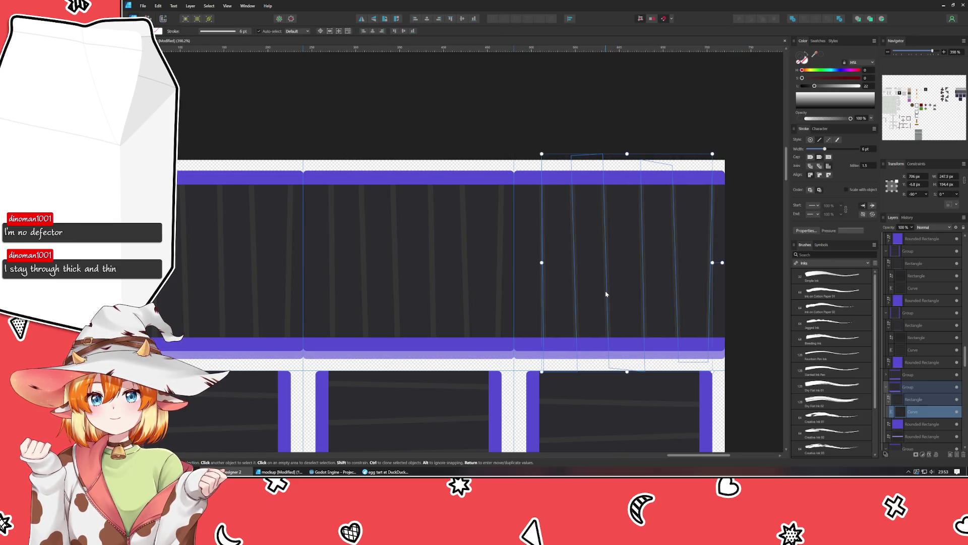
key("shift+Left")
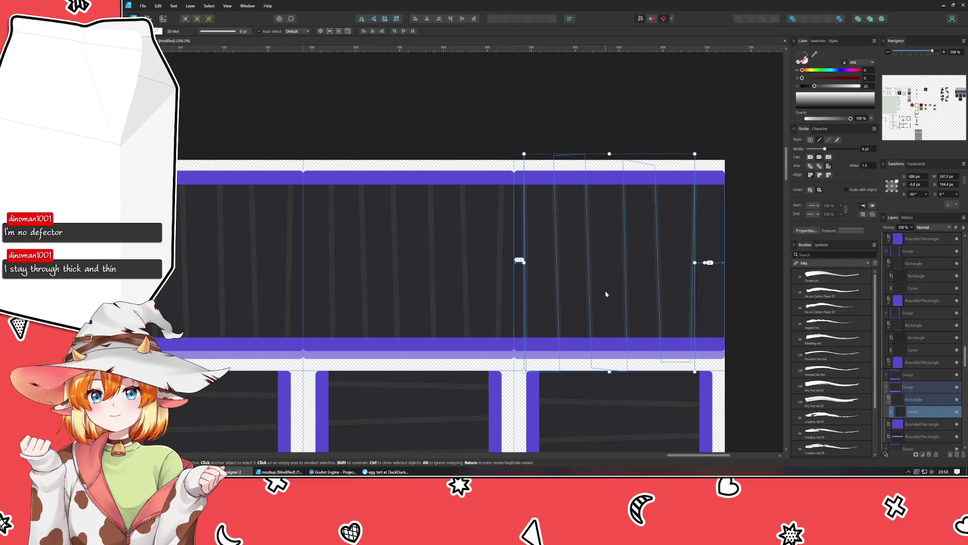
left_click_drag(605, 294, 196, 296)
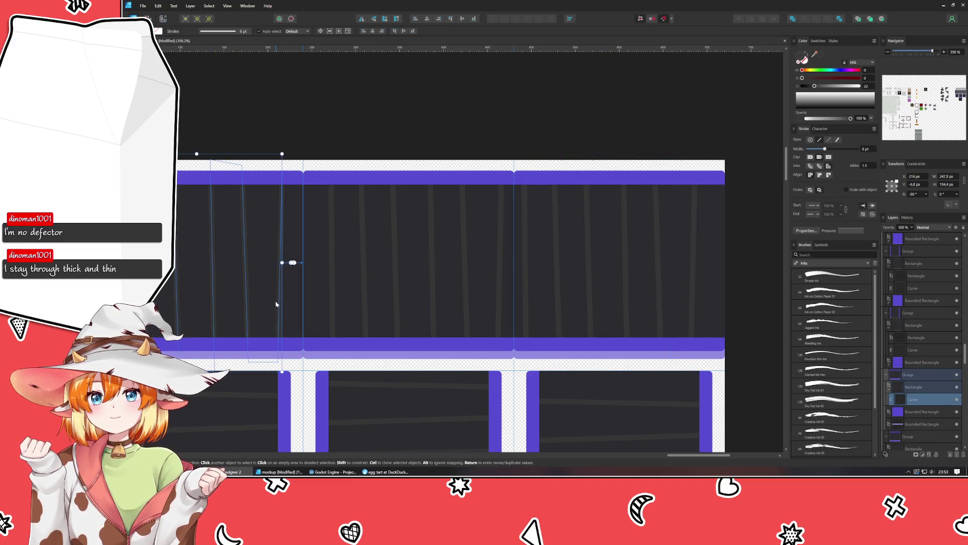
left_click(452, 96)
scroll(451, 95, "down", 3)
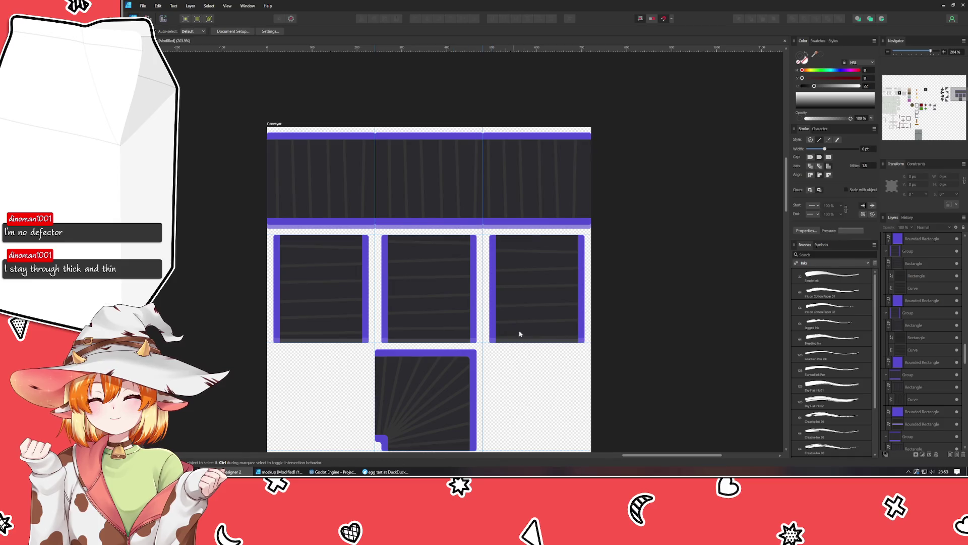
scroll(534, 328, "down", 3)
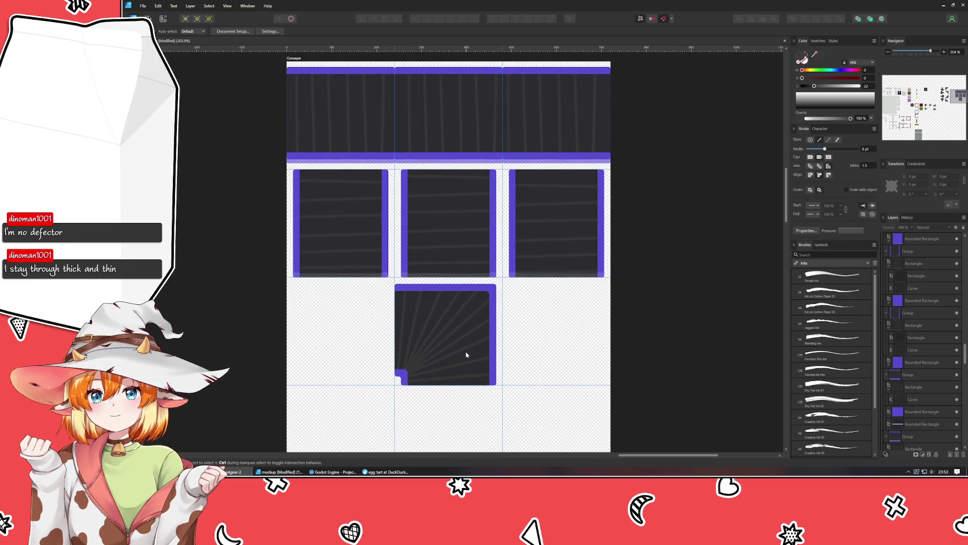
- Marquee-select the bottom corner tile, deselect, and zoom in on its lower-left purple notch
left_click(466, 354)
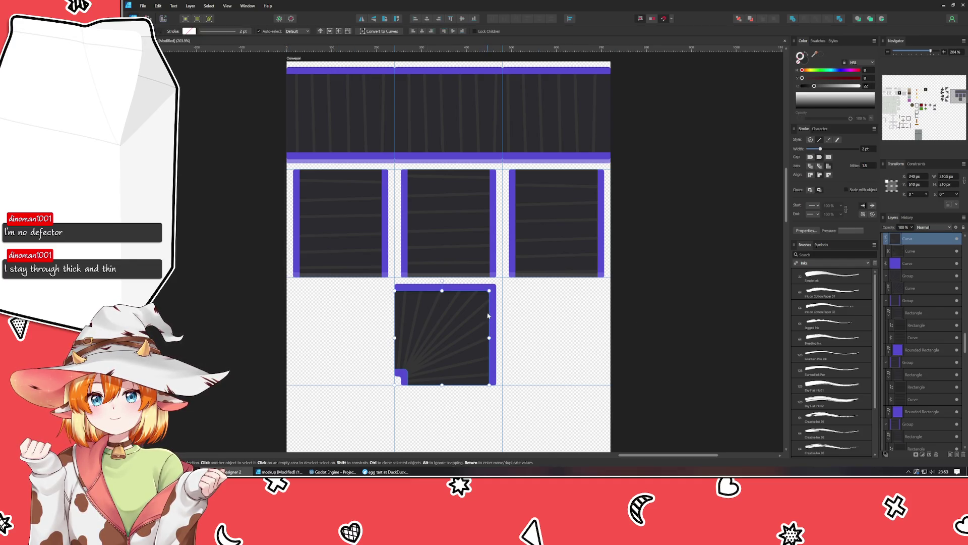
left_click_drag(516, 280, 350, 405)
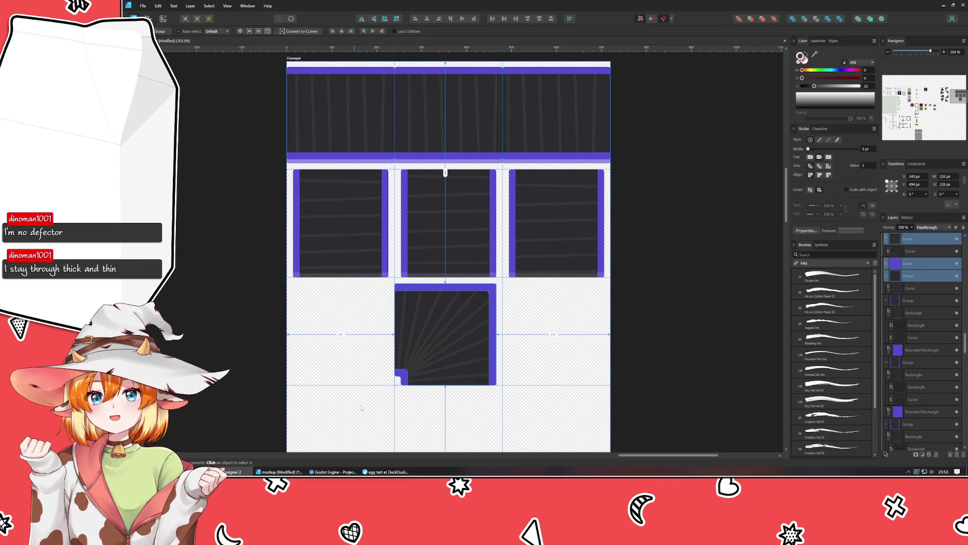
scroll(442, 376, "up", 5)
scroll(320, 388, "up", 3)
left_click(326, 371)
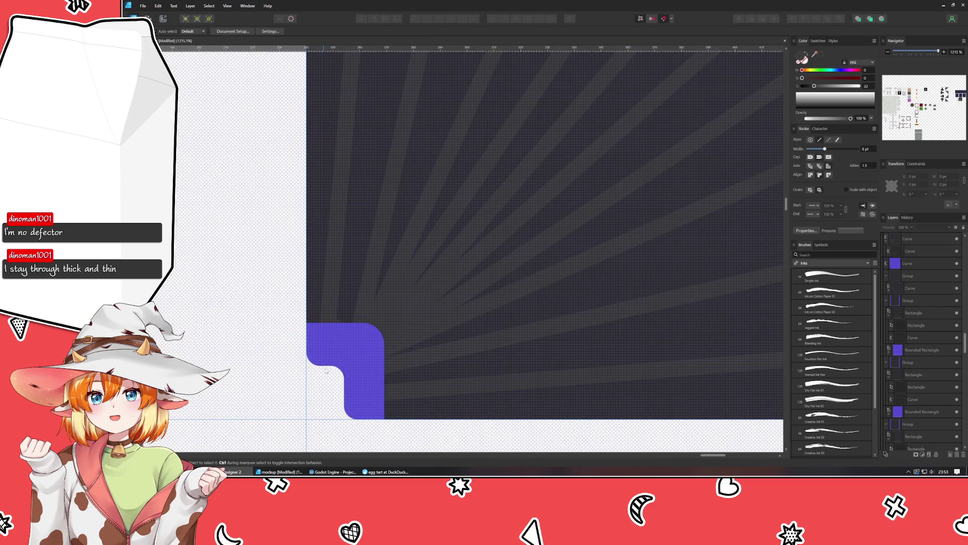
scroll(326, 371, "up", 3)
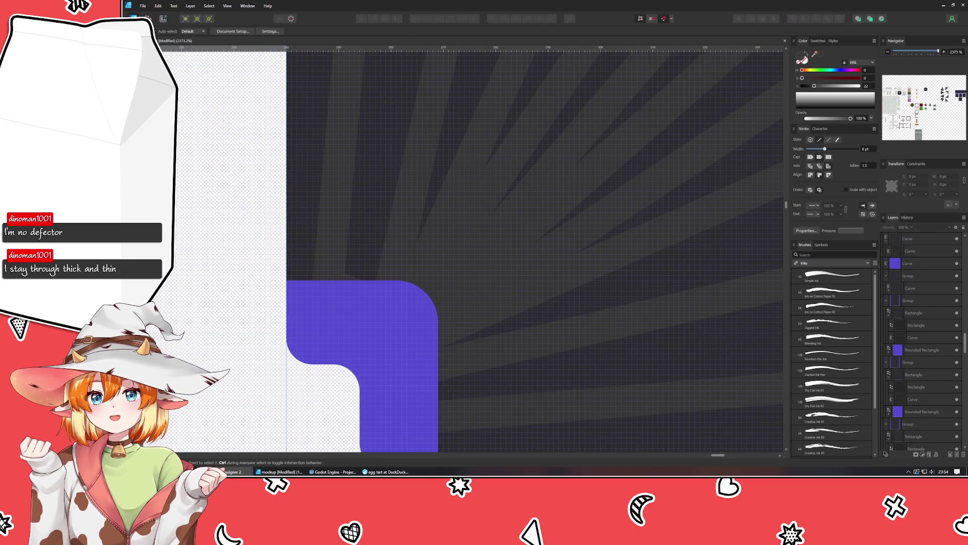
- Draw a closed four-point Pen shape over the corner tile's notch area
key("p")
left_click(287, 320)
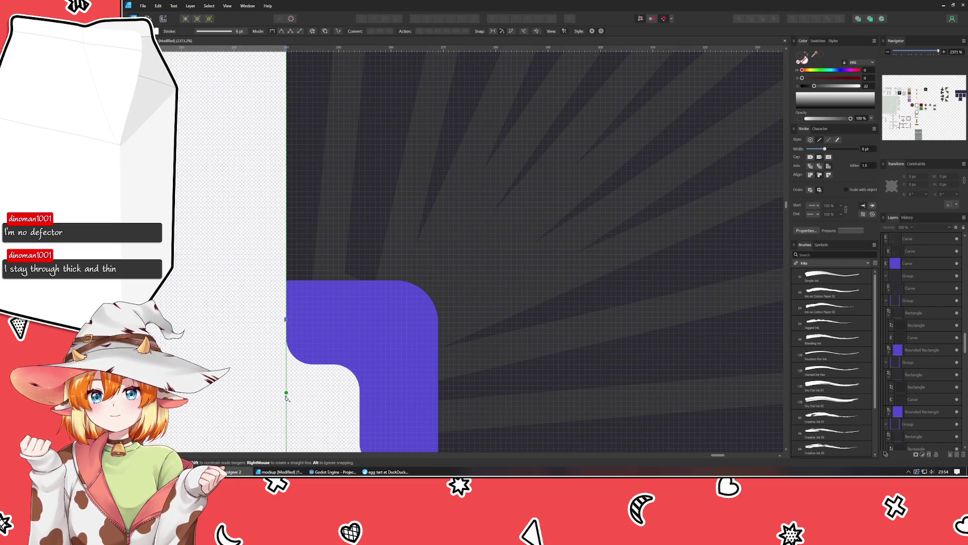
left_click(285, 393)
left_click(397, 398)
left_click(386, 341)
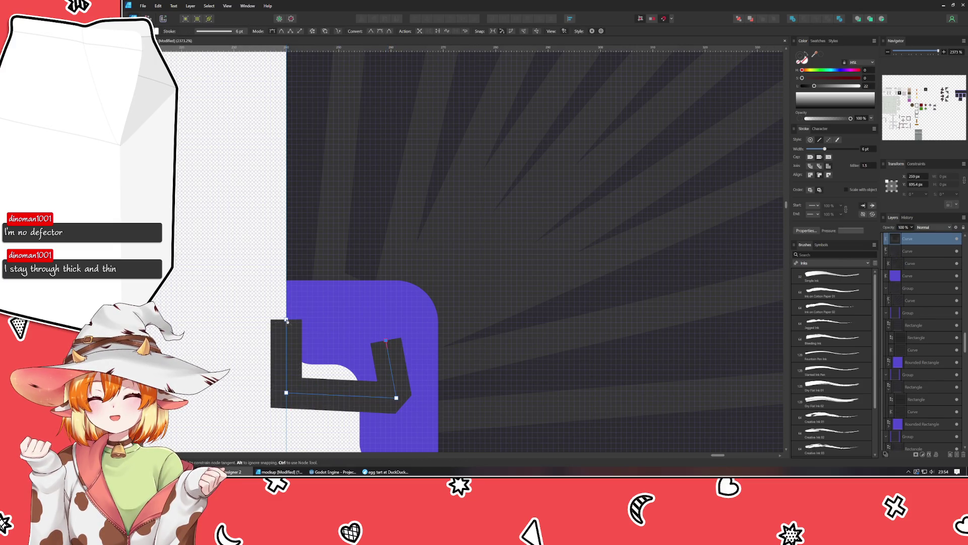
left_click(287, 320)
key("a")
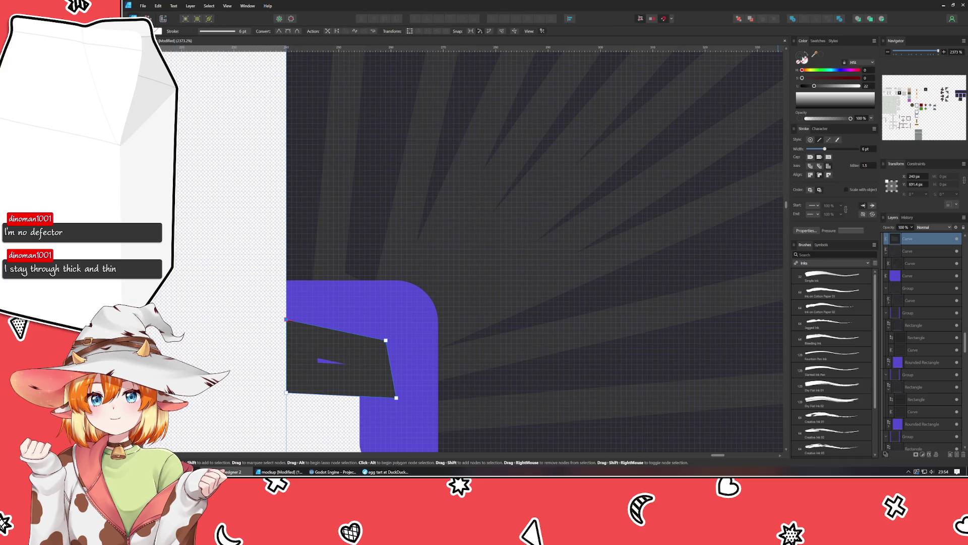
scroll(588, 263, "down", 5)
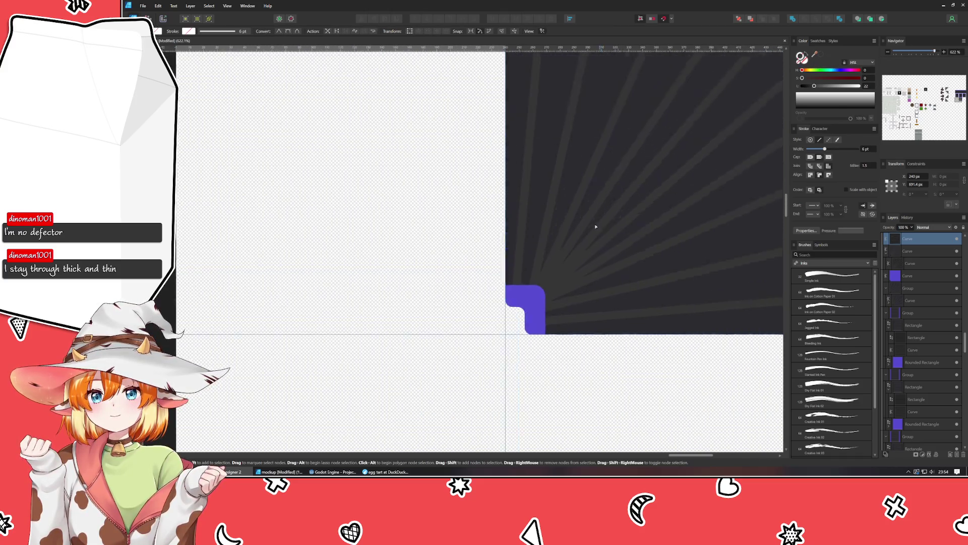
scroll(596, 227, "up", 5)
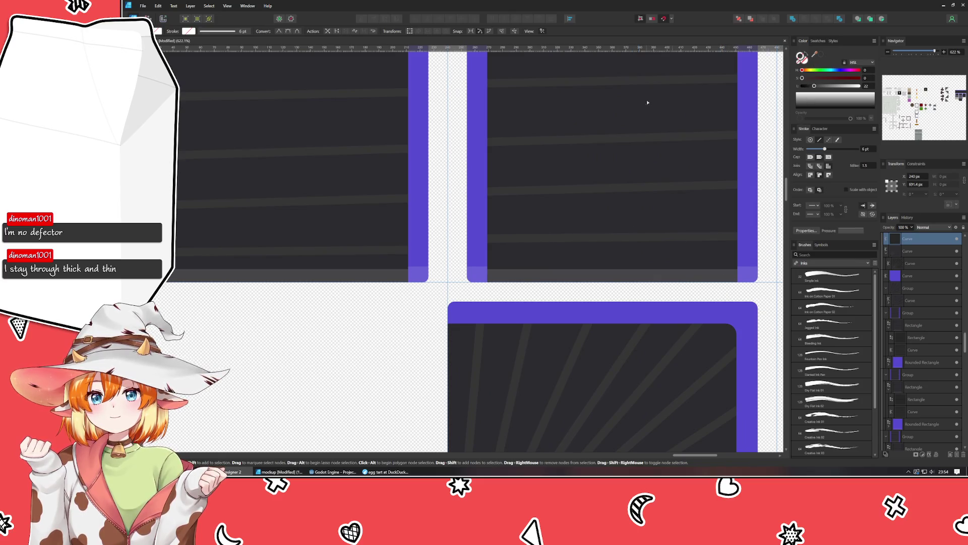
scroll(647, 103, "down", 5)
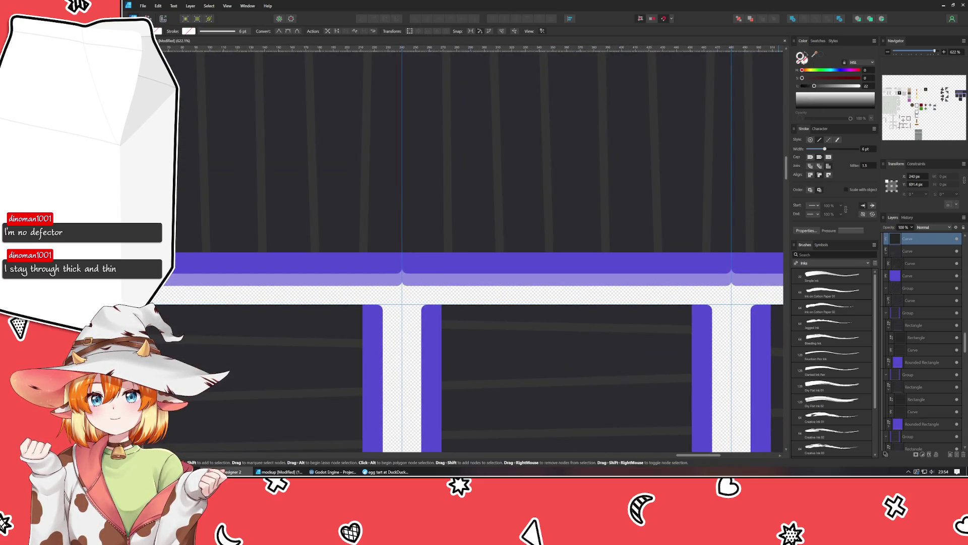
- Fill the new shape with the bar's light purple, square its bottom-right node, and layer it behind the purple corner
left_click(472, 281)
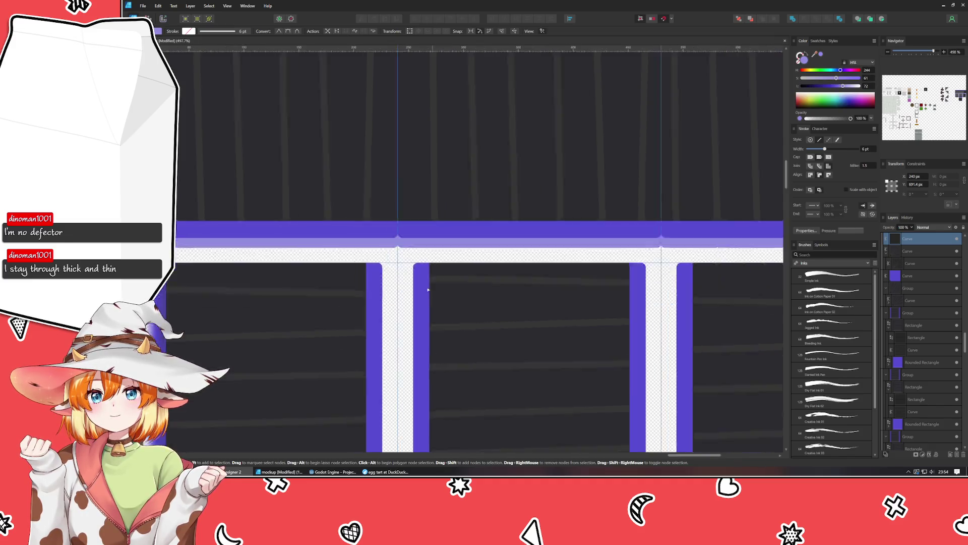
scroll(466, 230, "down", 3)
scroll(467, 229, "up", 5)
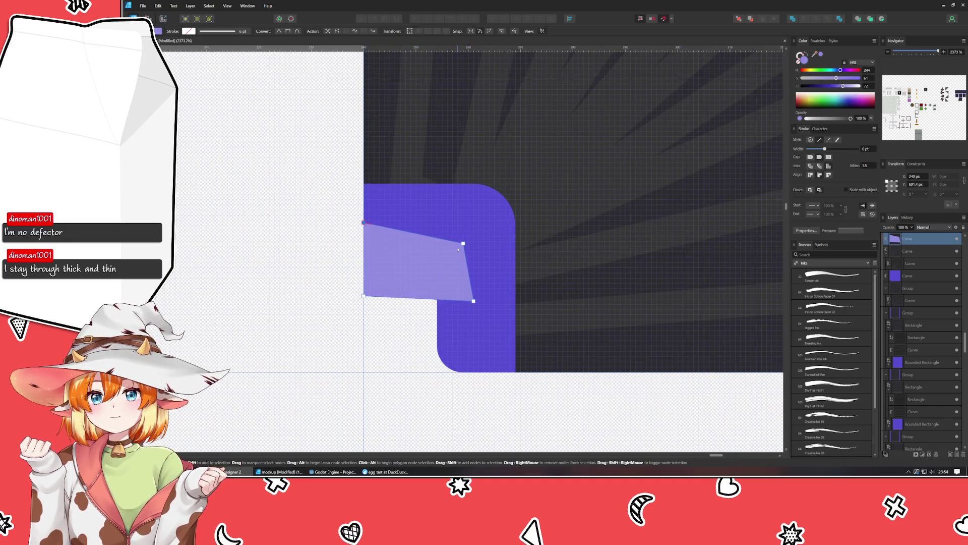
left_click(474, 301)
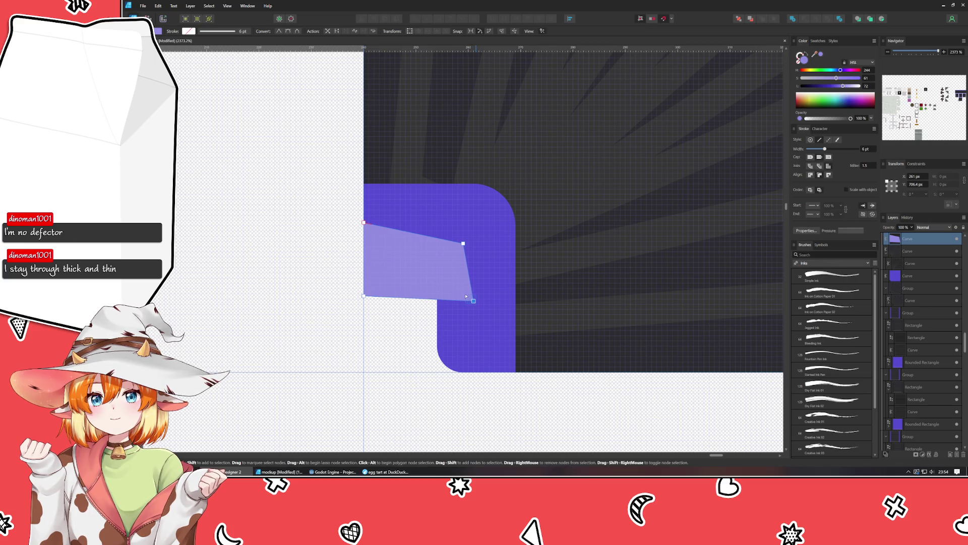
left_click_drag(471, 299, 464, 296)
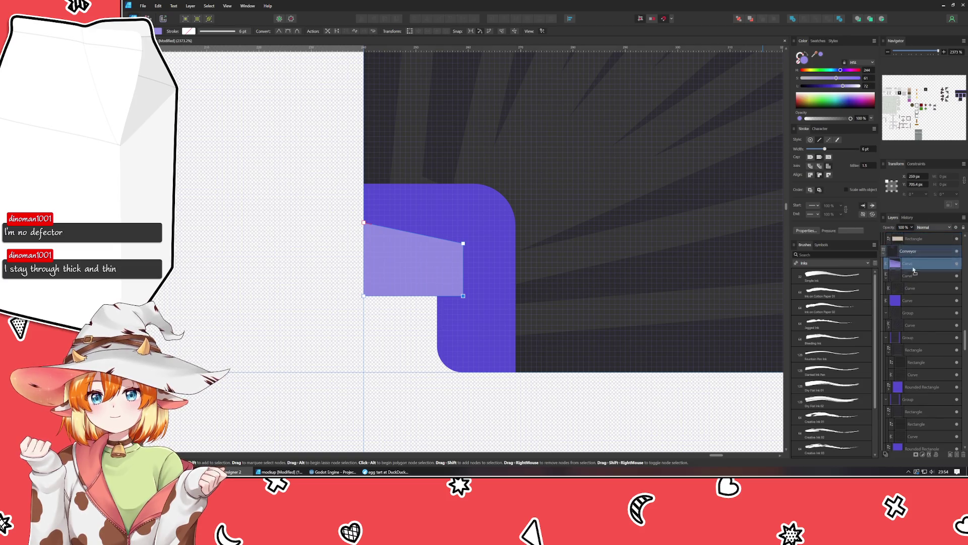
left_click_drag(898, 243, 908, 297)
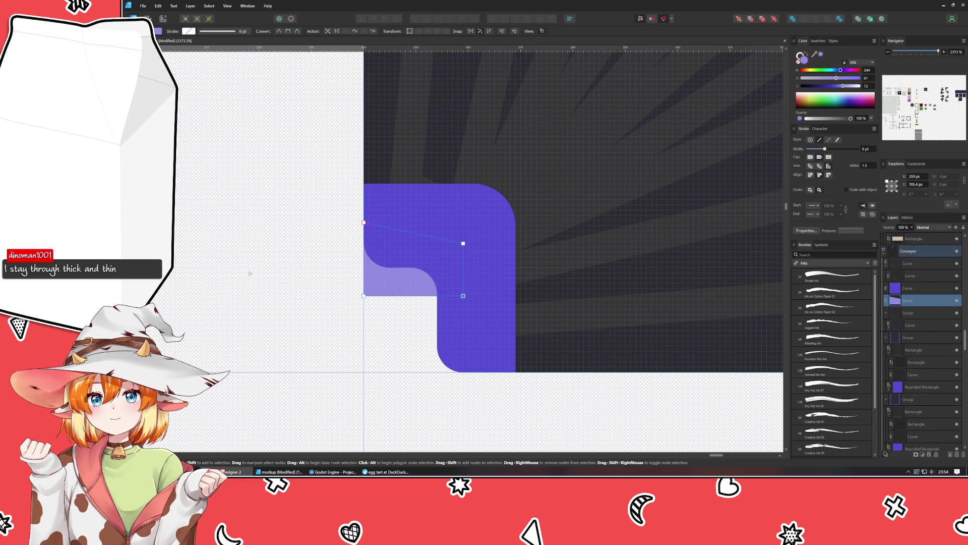
- Round one corner of the light-purple shape to a 2.4 px radius
key("c")
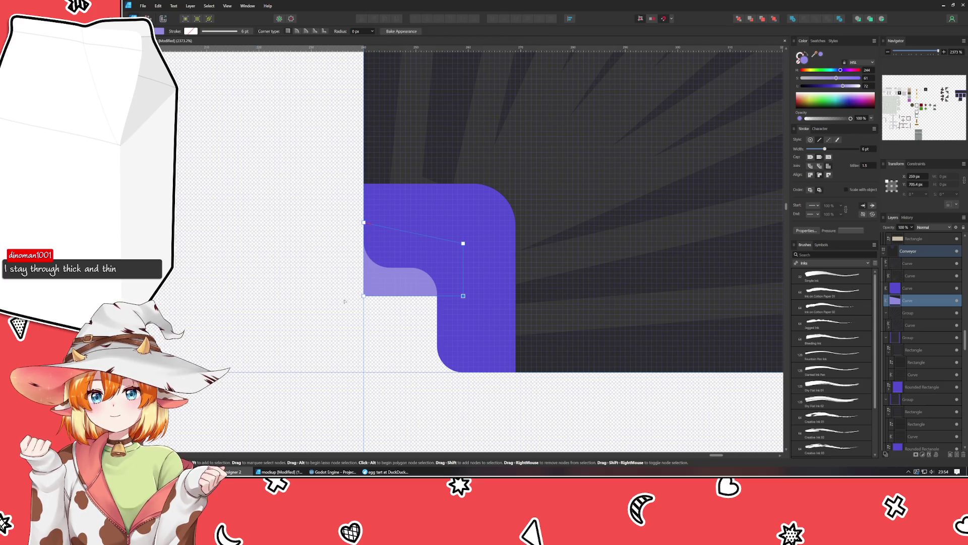
left_click_drag(372, 289, 371, 291)
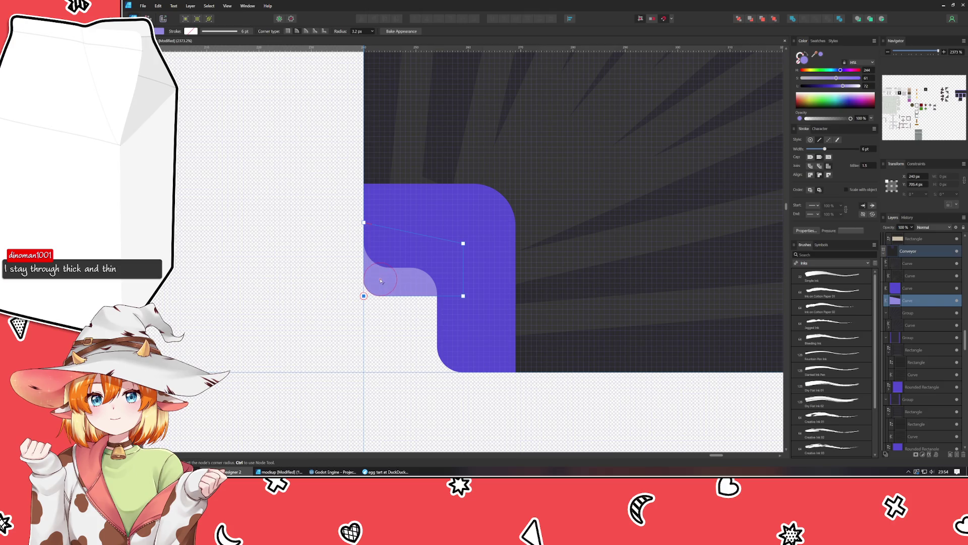
left_click(303, 331)
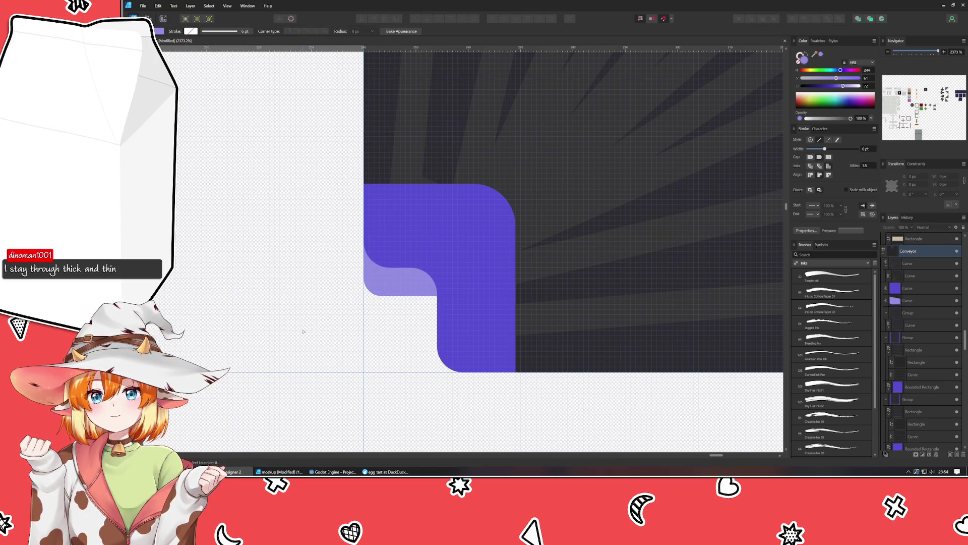
left_click(406, 284)
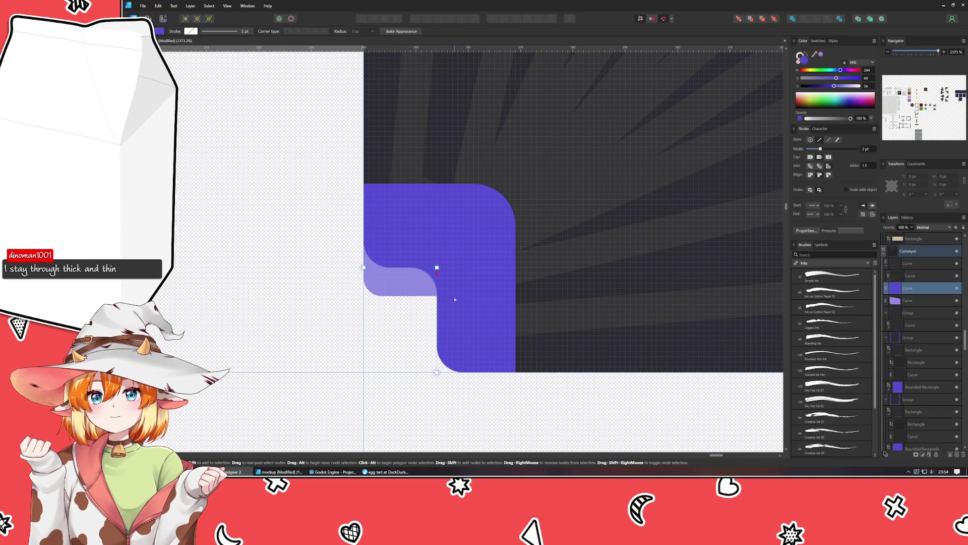
- Round the light-purple shape's inner bend node to 1.7 px
key("a")
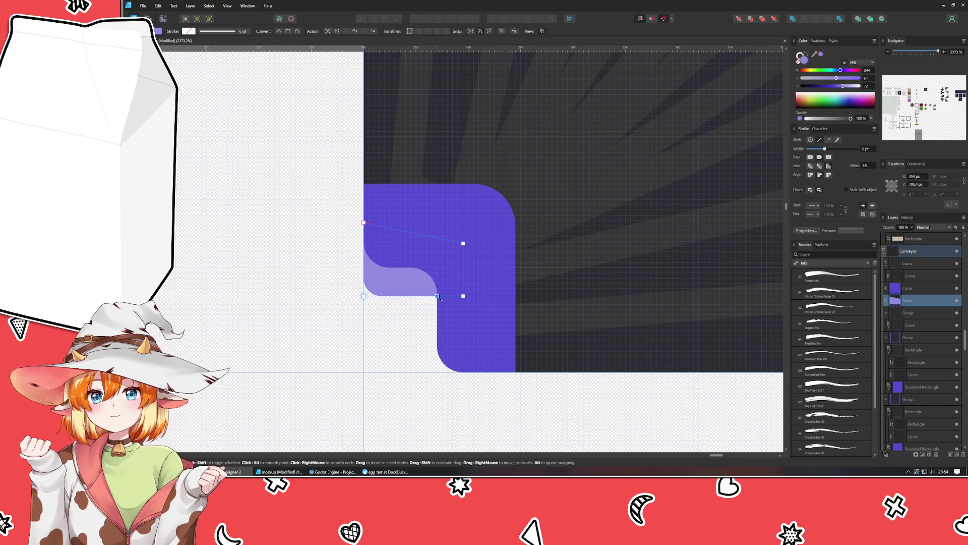
left_click(462, 302)
left_click(437, 327)
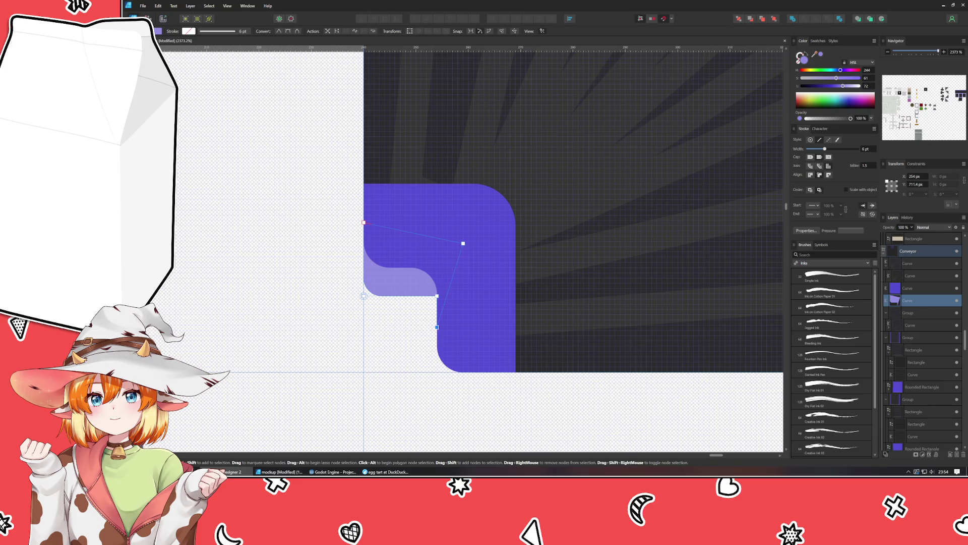
key("c")
left_click(435, 297)
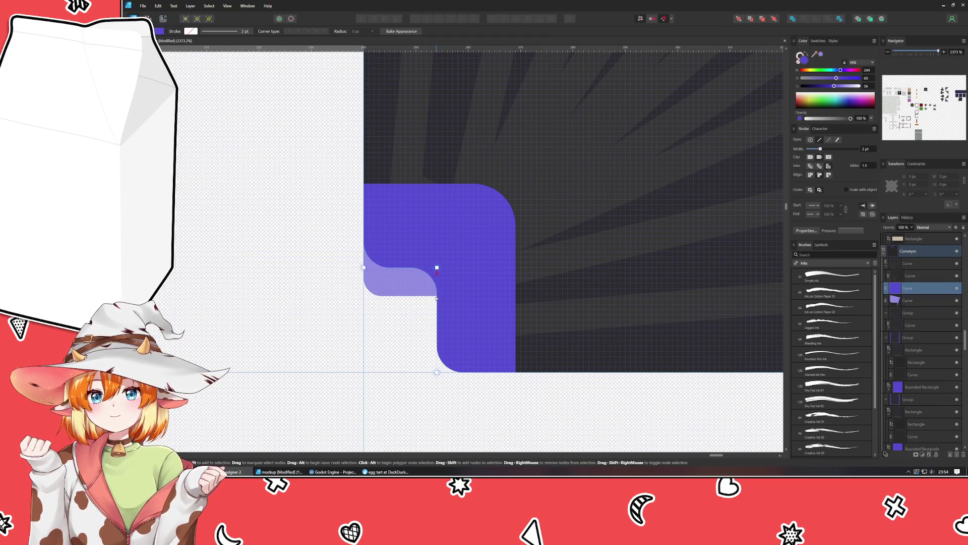
left_click(437, 297)
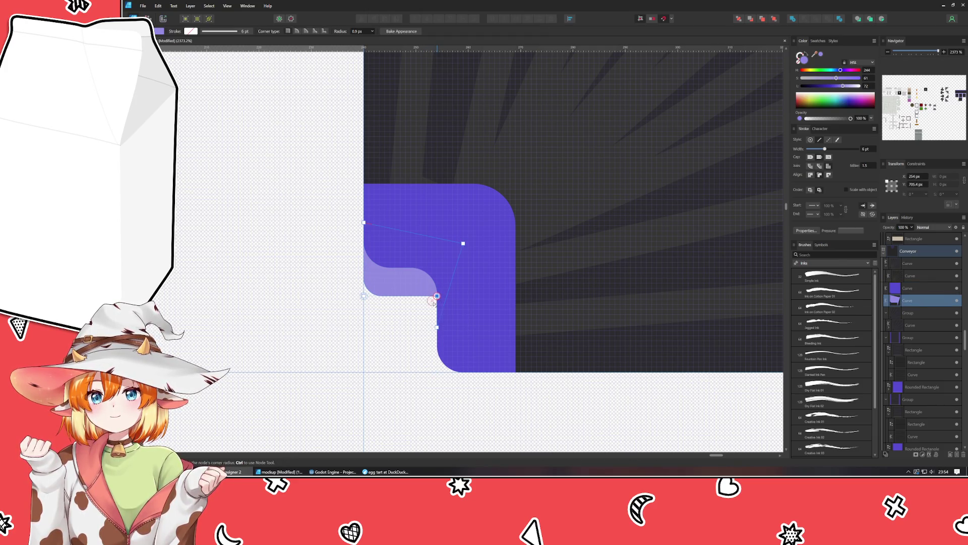
left_click_drag(434, 302, 426, 312)
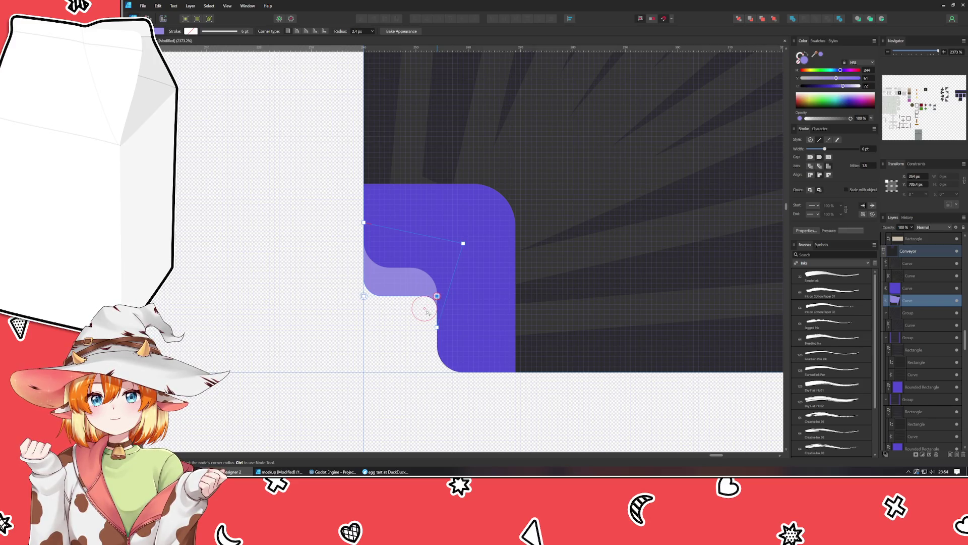
left_click(354, 338)
scroll(355, 337, "down", 5)
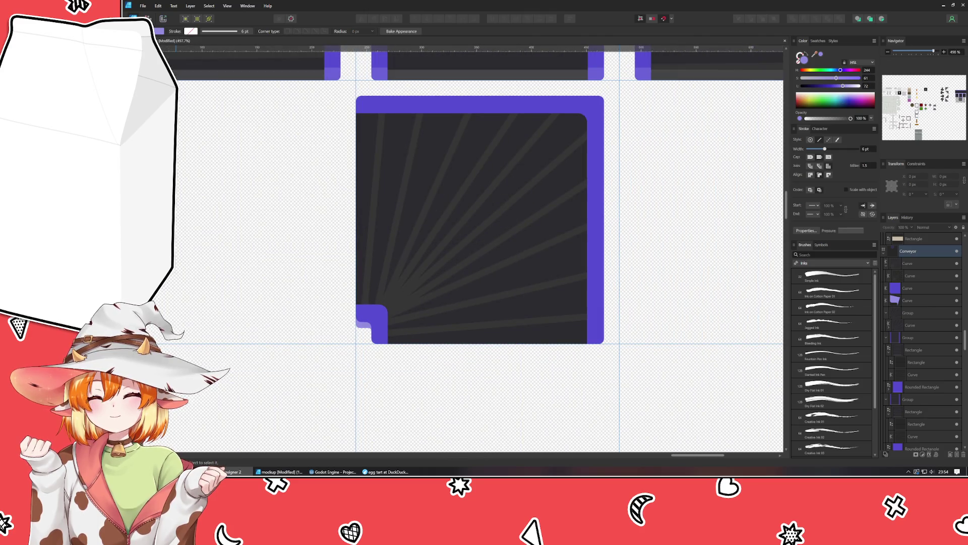
- Group the corner tile's square, notch and rays, and move it to the artboard's left edge
key("v")
scroll(436, 282, "down", 2)
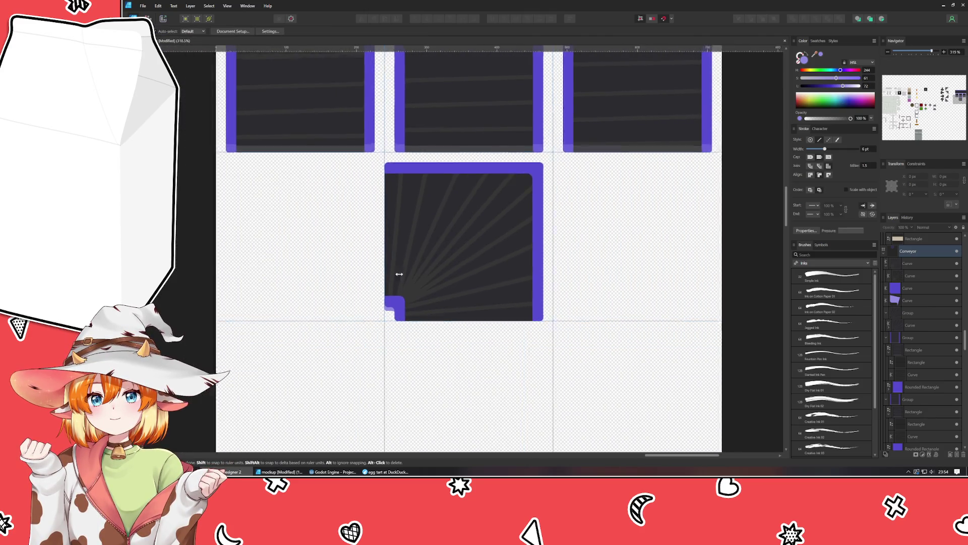
left_click(468, 268)
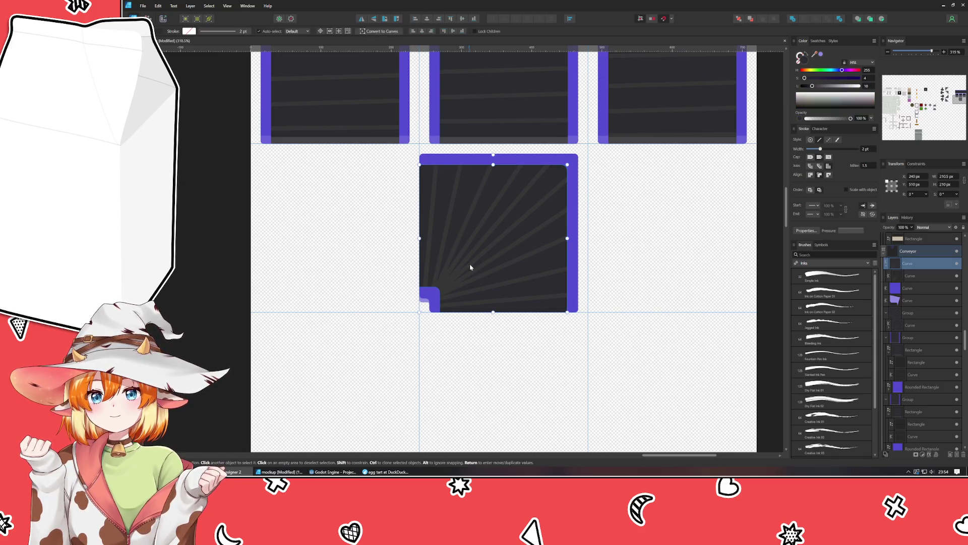
left_click_drag(595, 150, 353, 362)
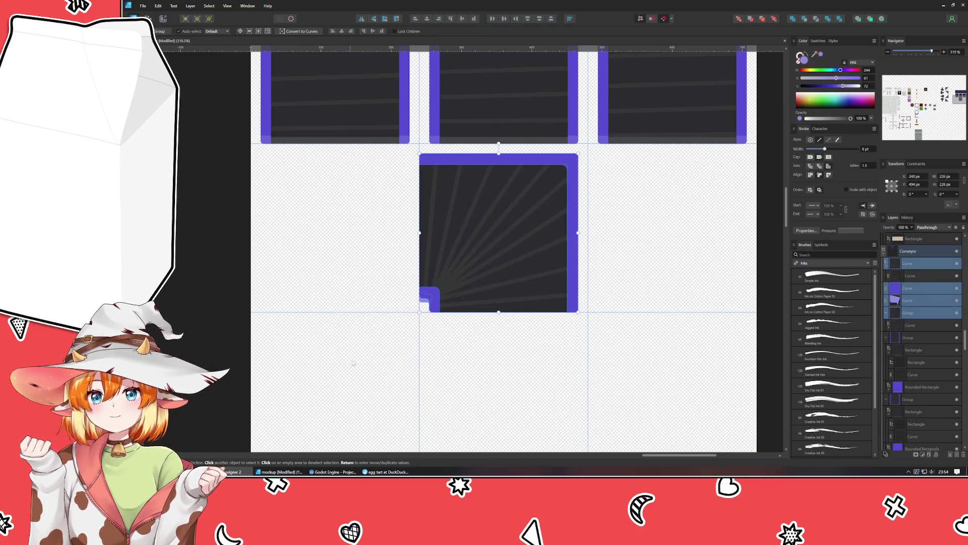
left_click(478, 290)
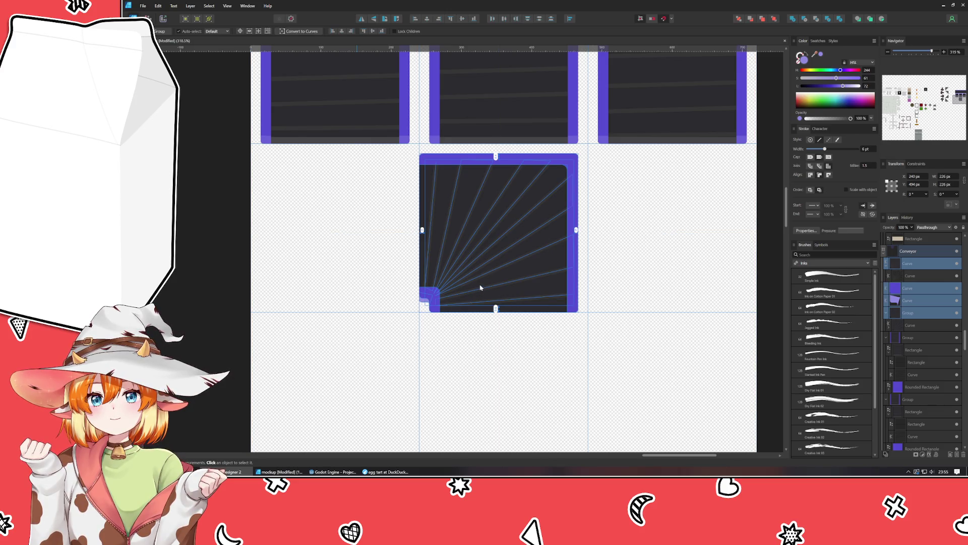
key("ctrl+g")
left_click_drag(480, 276, 307, 255)
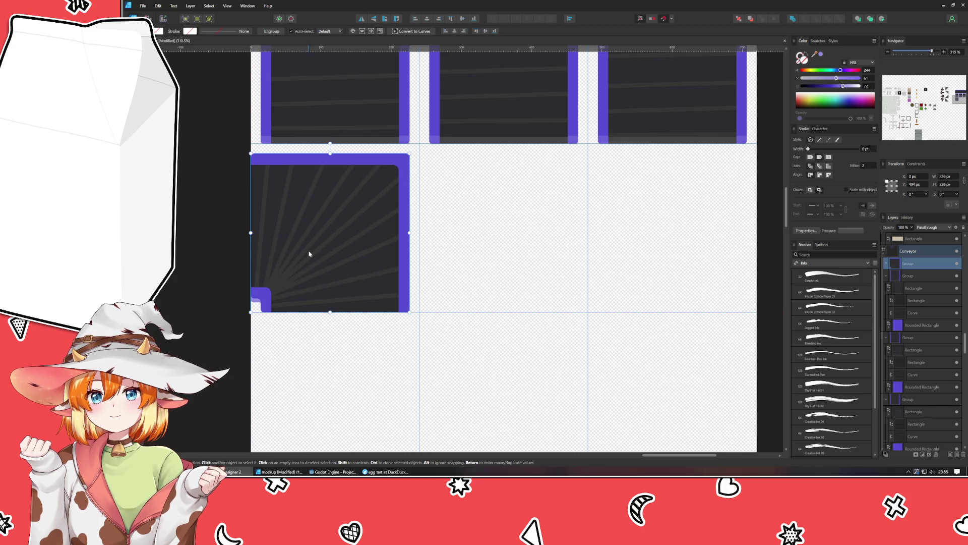
- Copy the grouped tile beside it, then repeat the duplicate with Ctrl+J for a third tile
left_click_drag(309, 254, 484, 249)
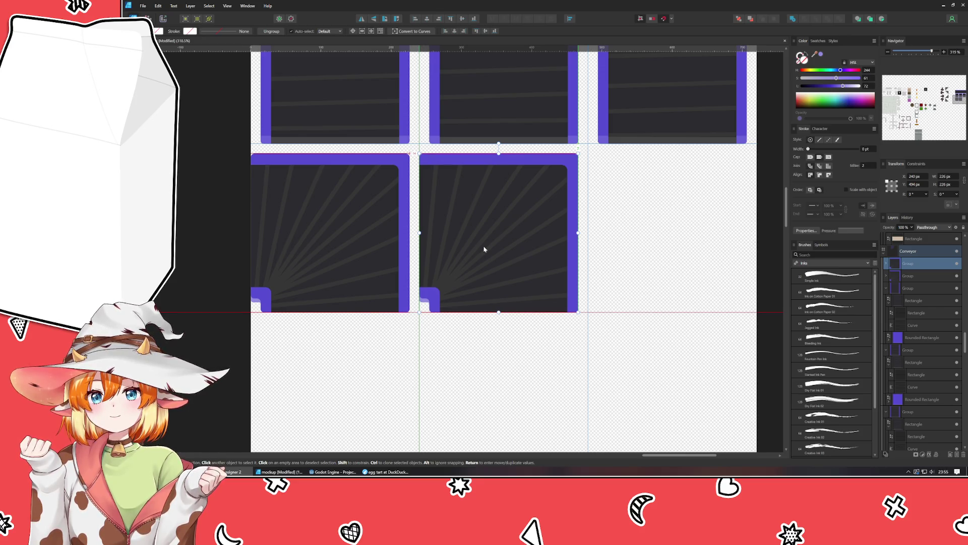
key("ctrl+j")
key("ctrl+d")
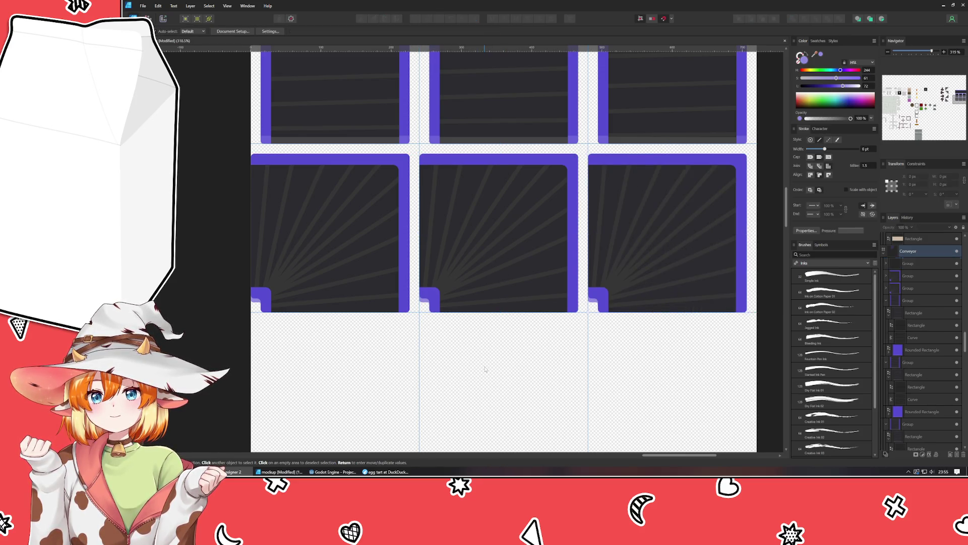
- Respace the middle tile's ray end nodes evenly along its top and right edges
left_click(470, 271)
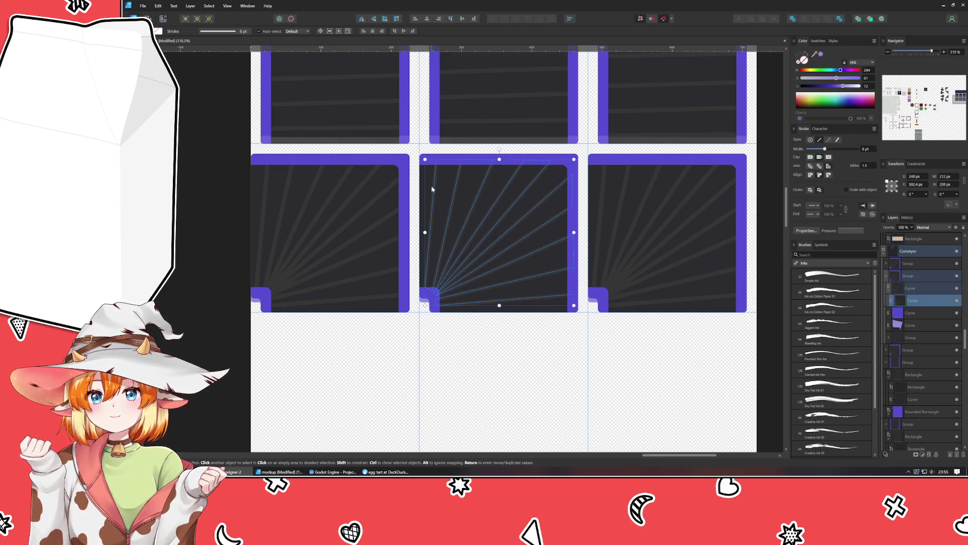
key("a")
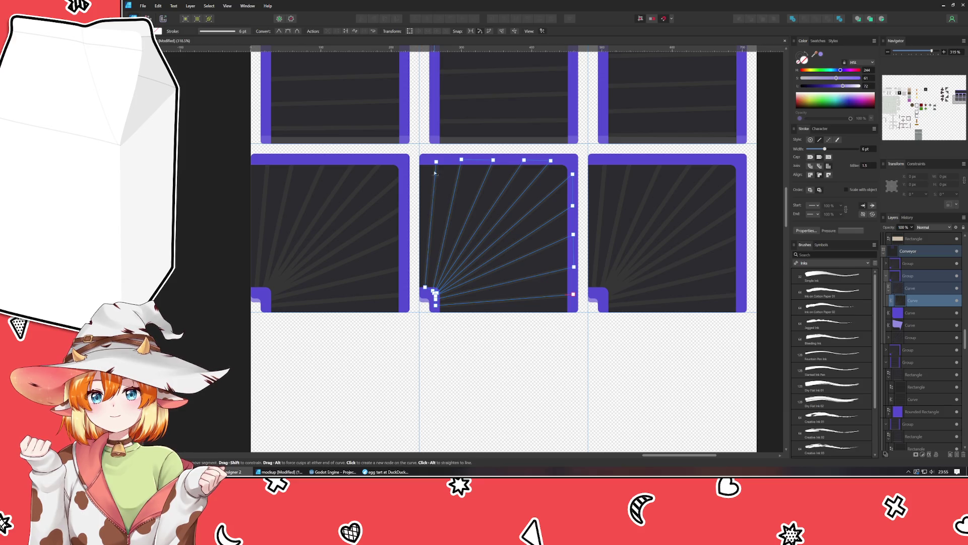
left_click_drag(436, 161, 430, 162)
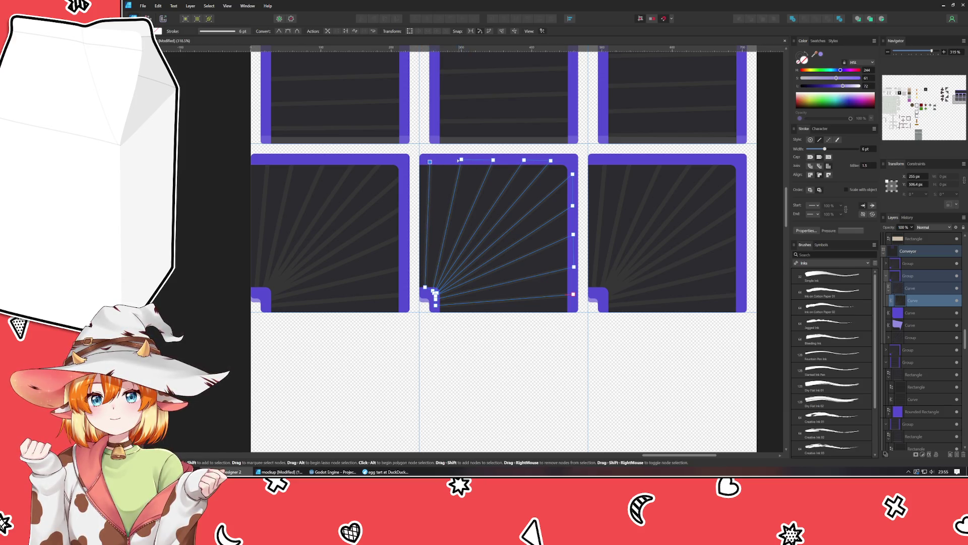
left_click(461, 160)
left_click(493, 160, "shift")
left_click_drag(493, 160, 482, 161)
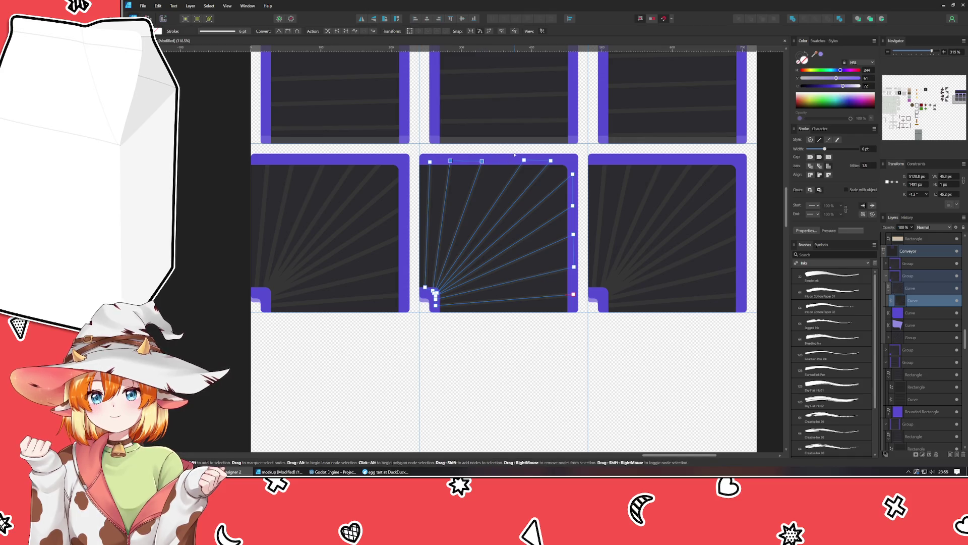
key("shift+Left")
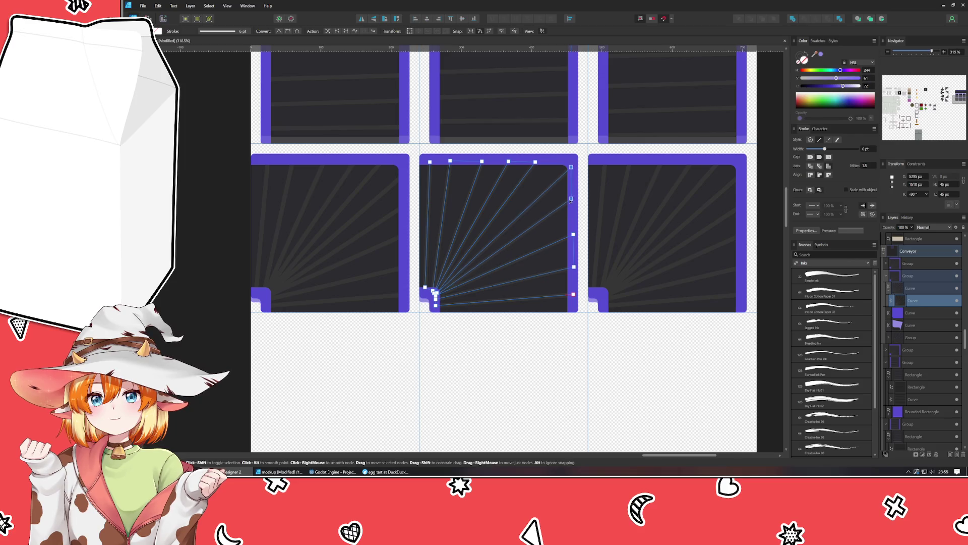
left_click_drag(573, 206, 571, 194)
left_click(573, 234)
left_click(574, 267, "shift")
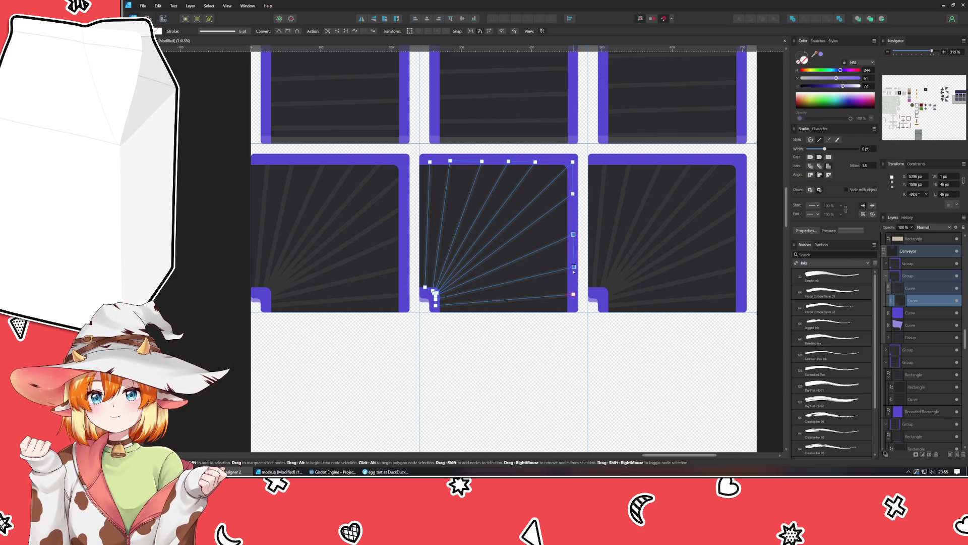
left_click_drag(574, 267, 572, 256)
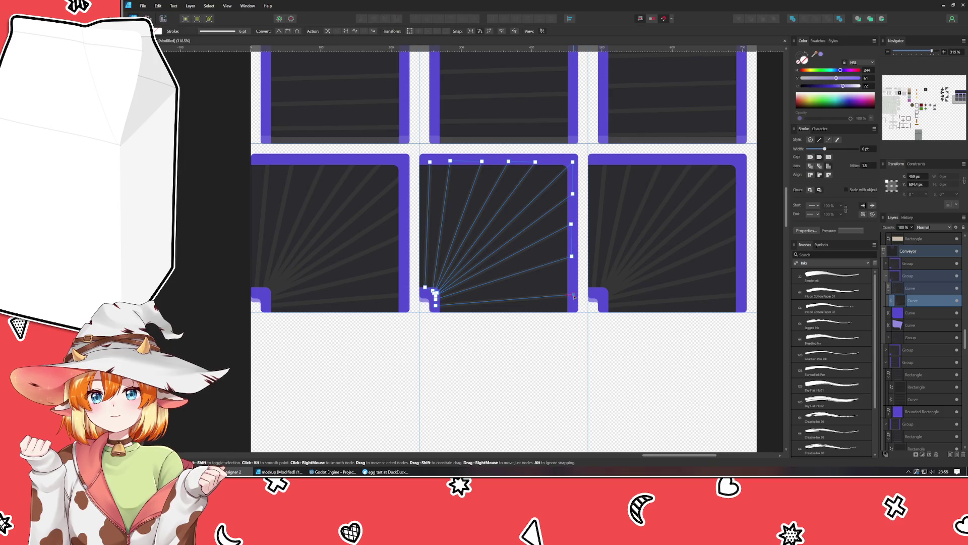
left_click_drag(573, 294, 573, 285)
- Shift the right tile's ray end nodes to re-space its fan along the top and right edges
left_click(640, 262)
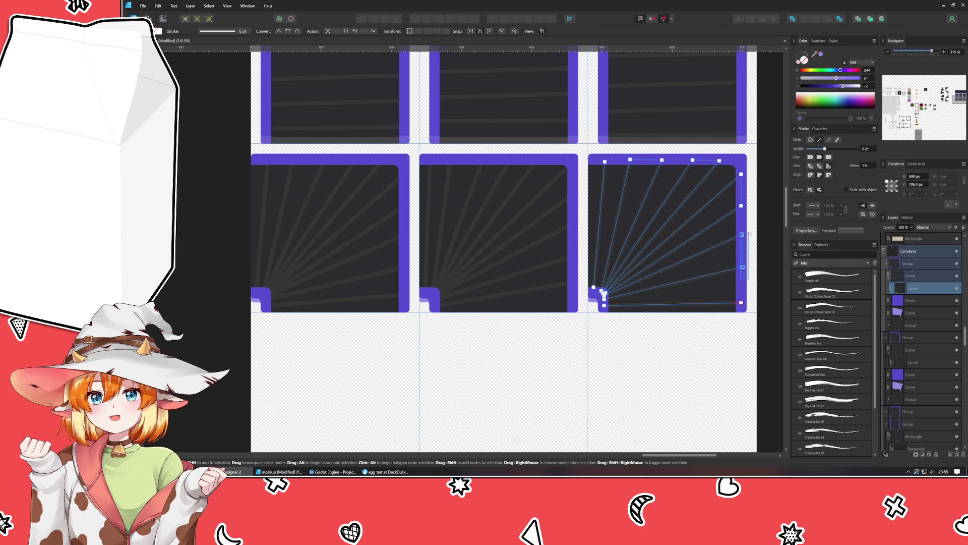
left_click(743, 249)
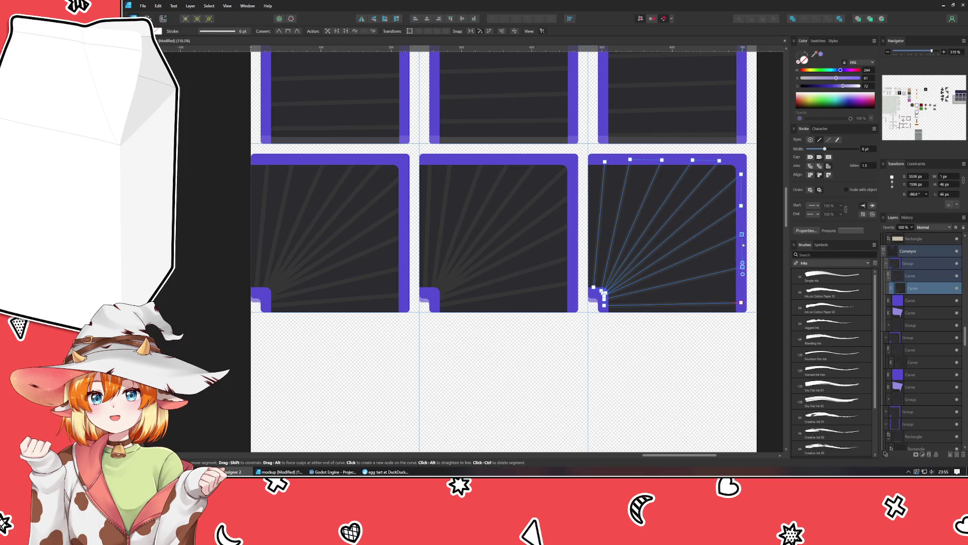
mouse_move(742, 234)
left_mouse_down()
mouse_move(741, 249)
mouse_move(747, 169)
mouse_move(740, 191)
mouse_move(652, 146)
mouse_move(707, 163)
left_mouse_up()
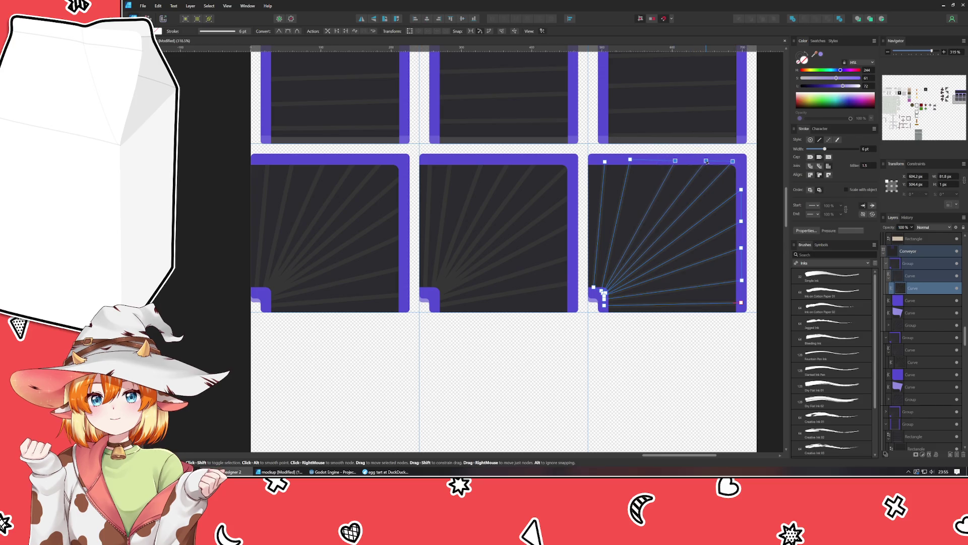
mouse_move(598, 162)
left_mouse_down()
mouse_move(635, 171)
mouse_move(643, 160)
left_mouse_up()
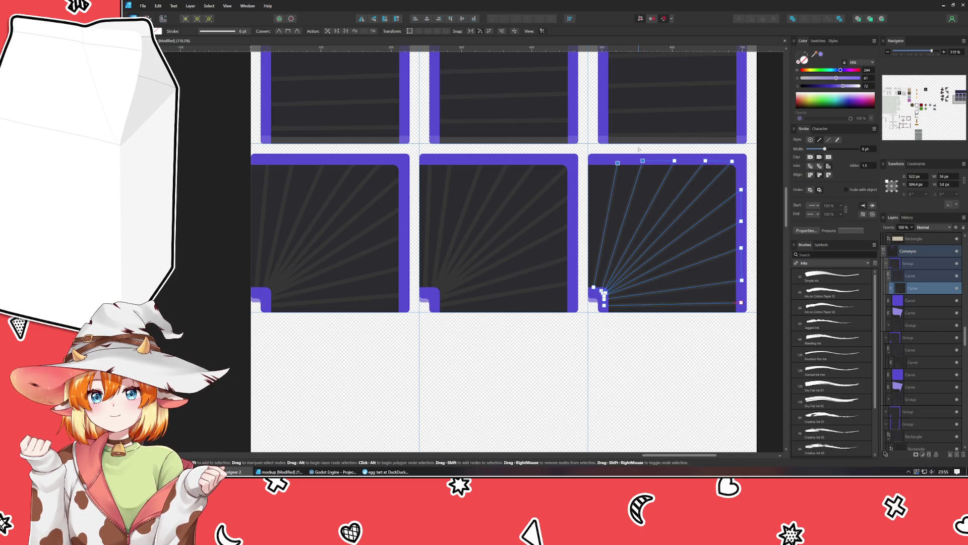
left_click(595, 332)
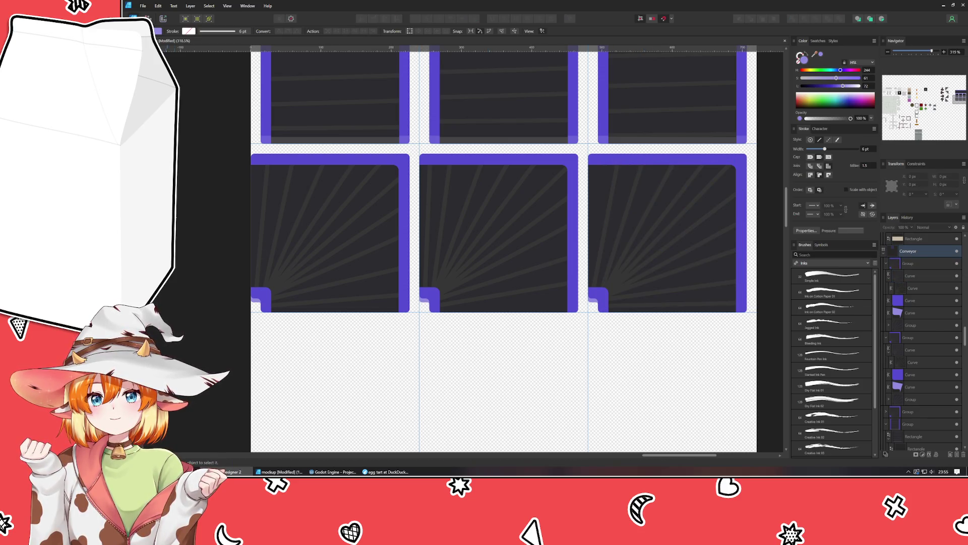
- Duplicate the three-tile row and place the copy directly below the original
key("v")
left_click_drag(232, 338, 766, 150)
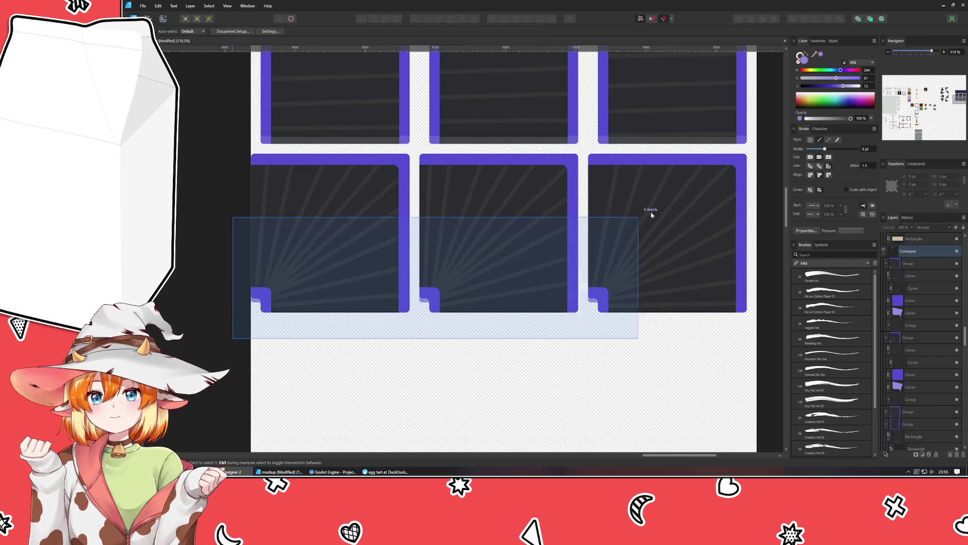
key("ctrl+j")
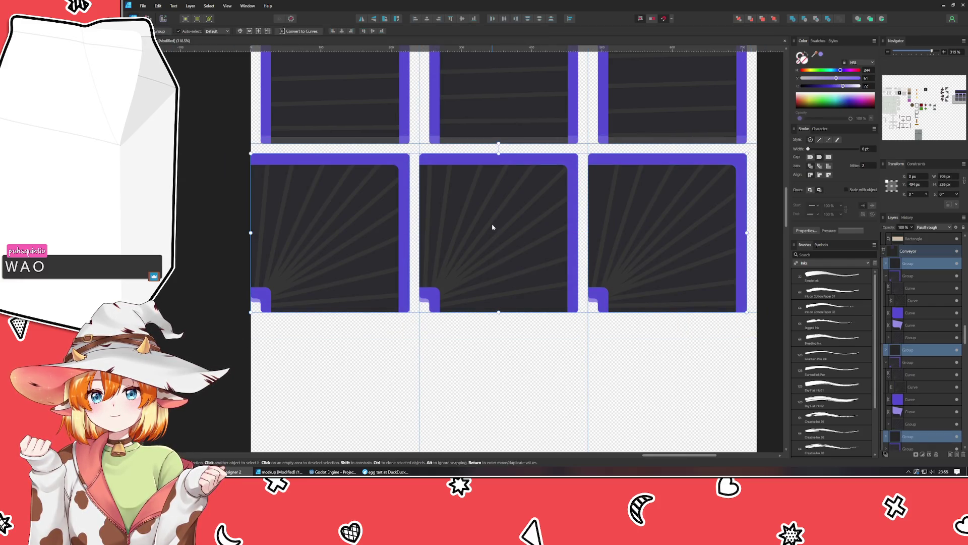
mouse_move(495, 225)
left_mouse_down()
mouse_move(482, 387)
mouse_move(504, 310)
left_mouse_up()
scroll(497, 353, "down", 2)
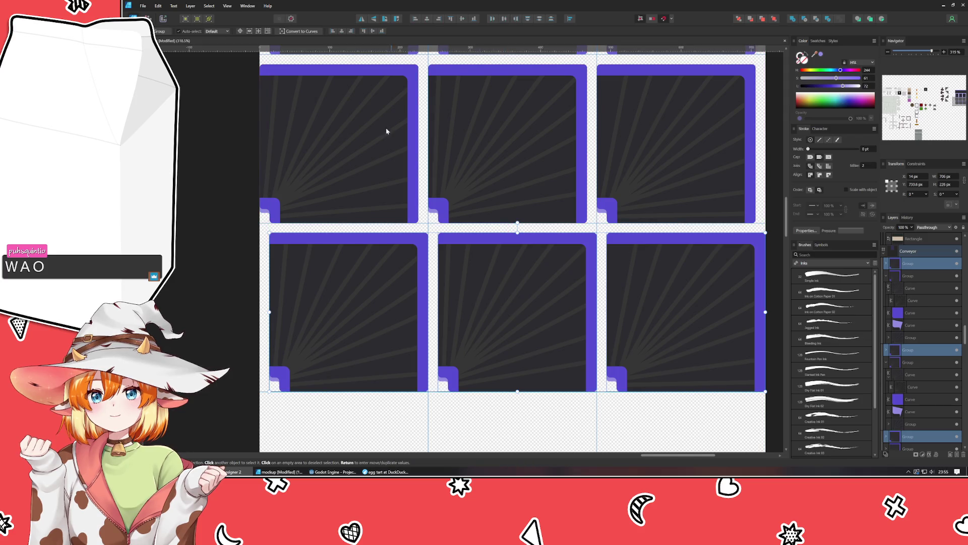
- Flip each of the three copied tiles horizontally, individually, so their notches sit at the lower right
left_click(361, 20)
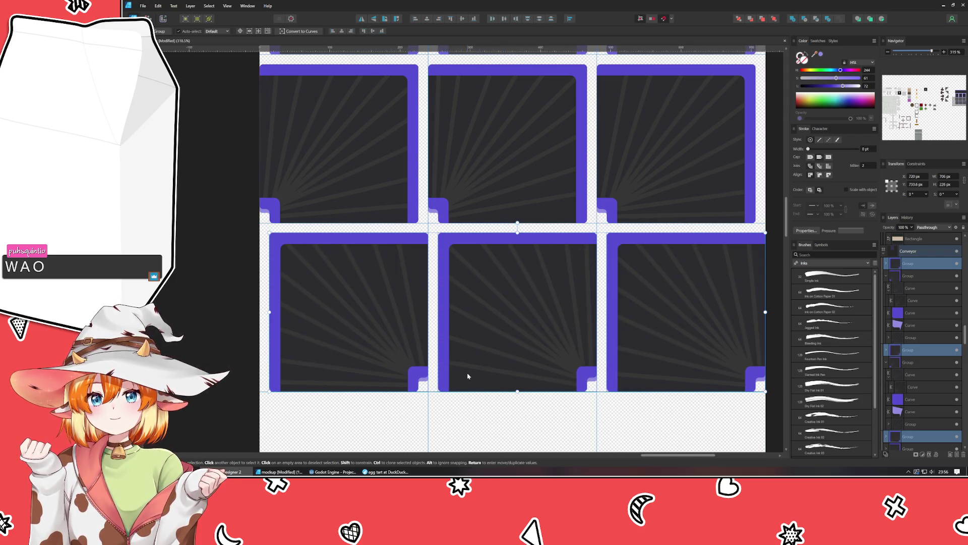
left_click(509, 434)
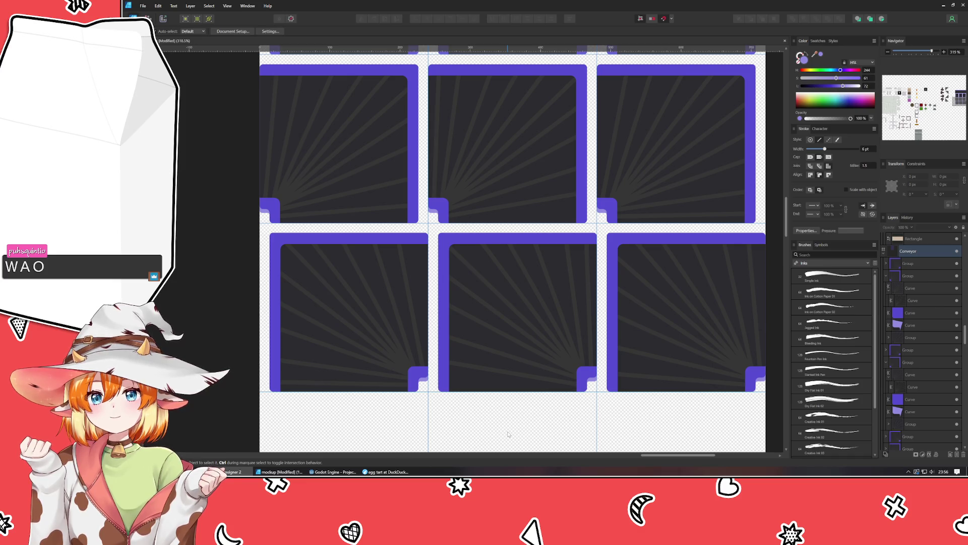
key("ctrl+z")
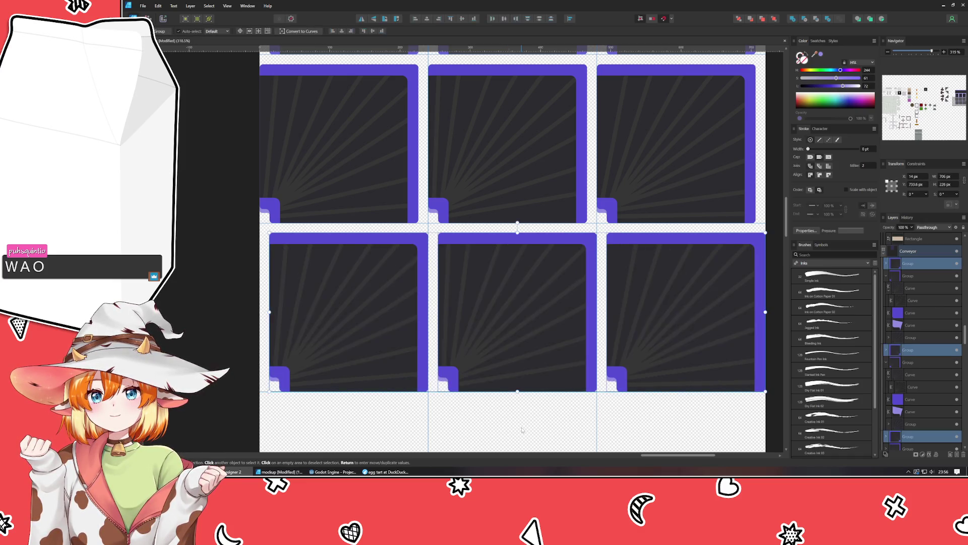
left_click(360, 319)
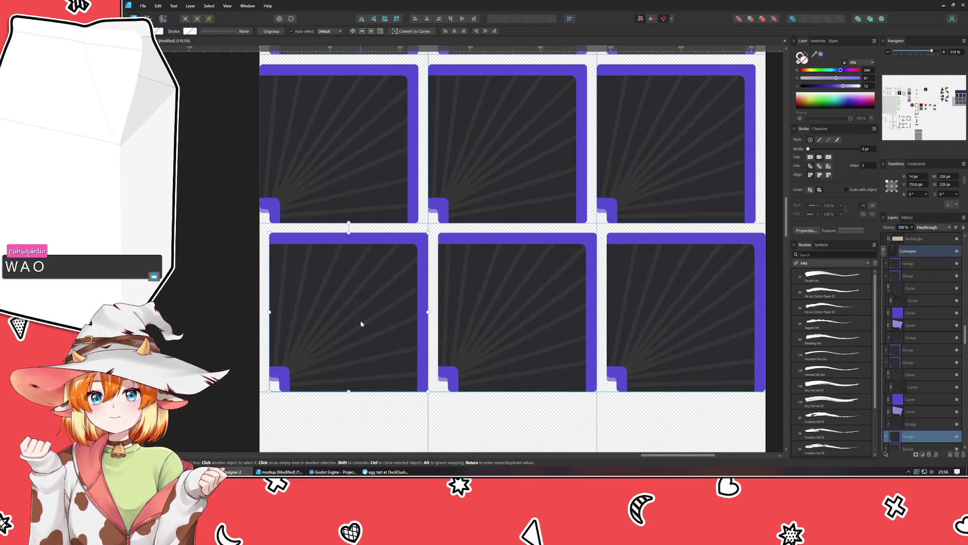
left_click(361, 19)
left_click(361, 19)
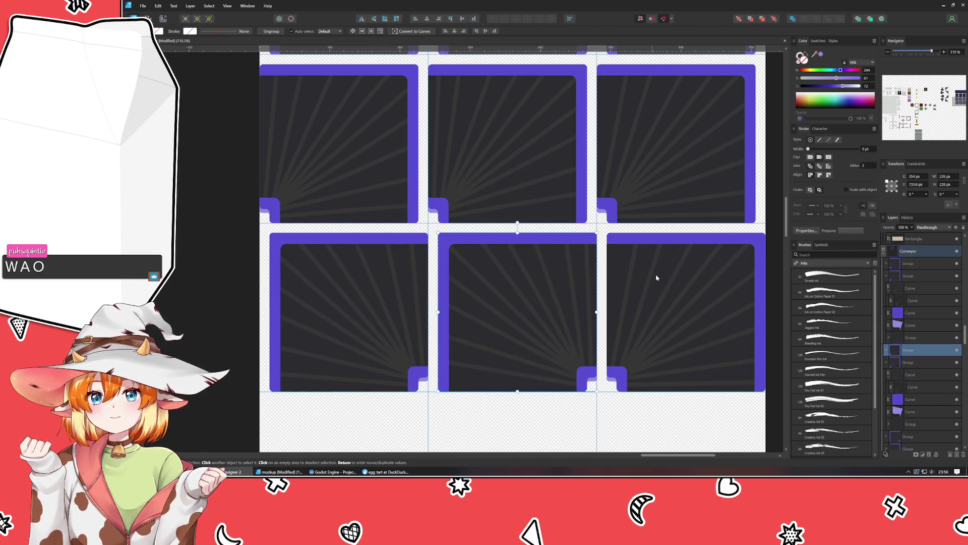
key("Tab")
left_click(361, 19)
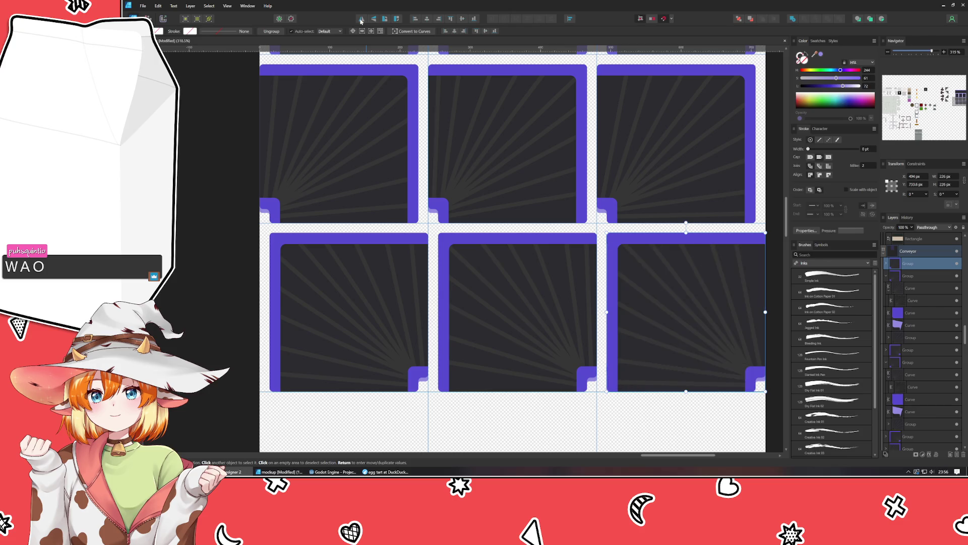
left_click(210, 282)
scroll(206, 286, "down", 3)
left_click_drag(206, 286, 301, 300)
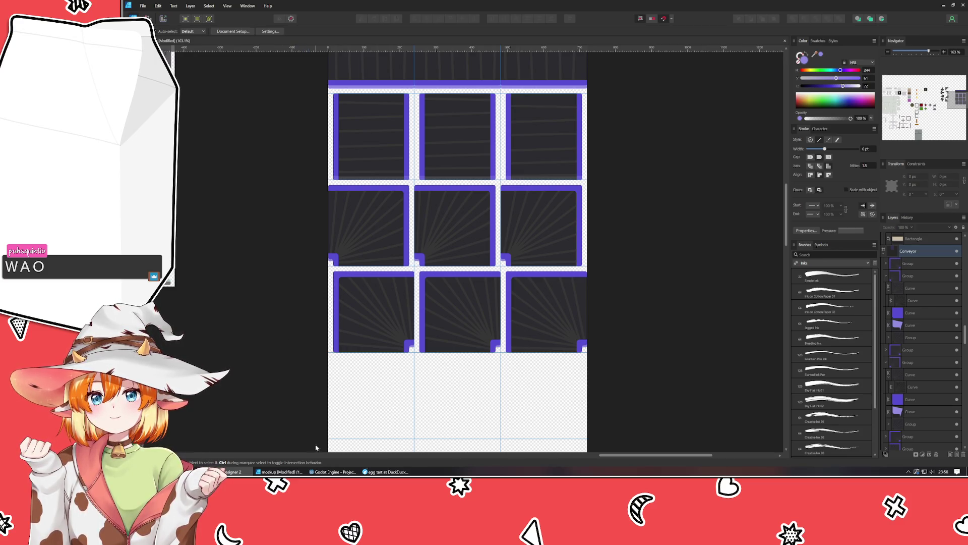
- Copy the bottom-left tile down into a new fourth row and rotate it 180°
scroll(391, 353, "down", 2)
scroll(393, 253, "left", 1)
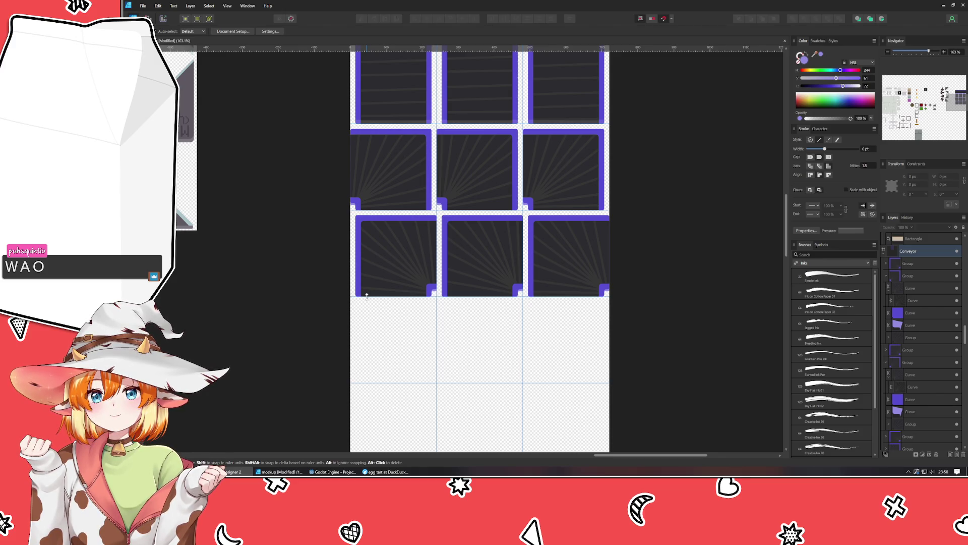
left_click(376, 265)
left_click_drag(376, 265, 375, 350)
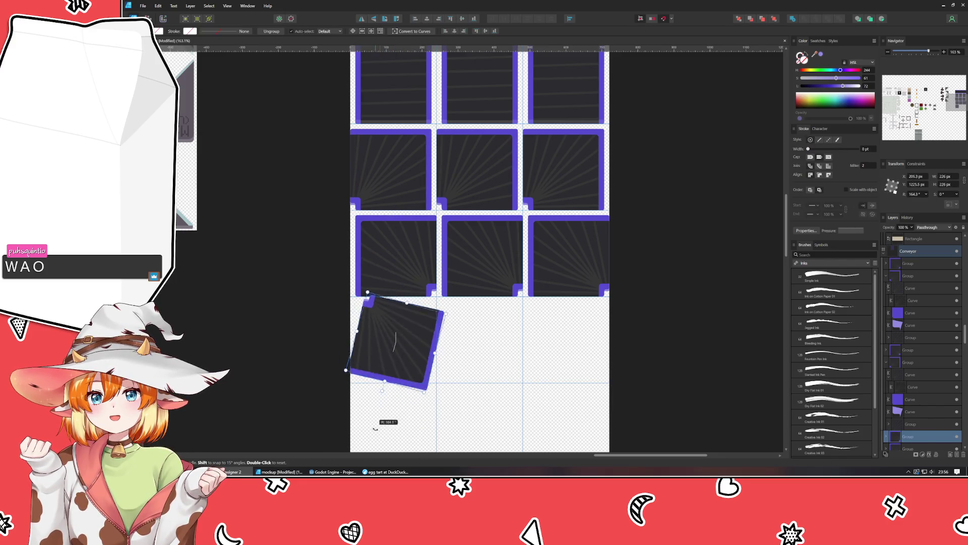
left_click_drag(395, 291, 384, 366)
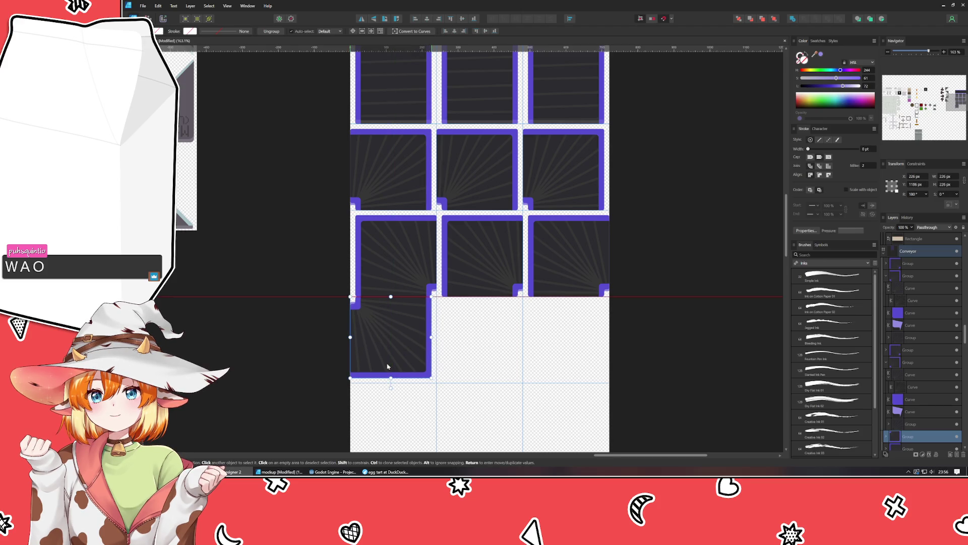
- Select the rotated tile's purple border curve
scroll(376, 344, "up", 3)
left_click(330, 261)
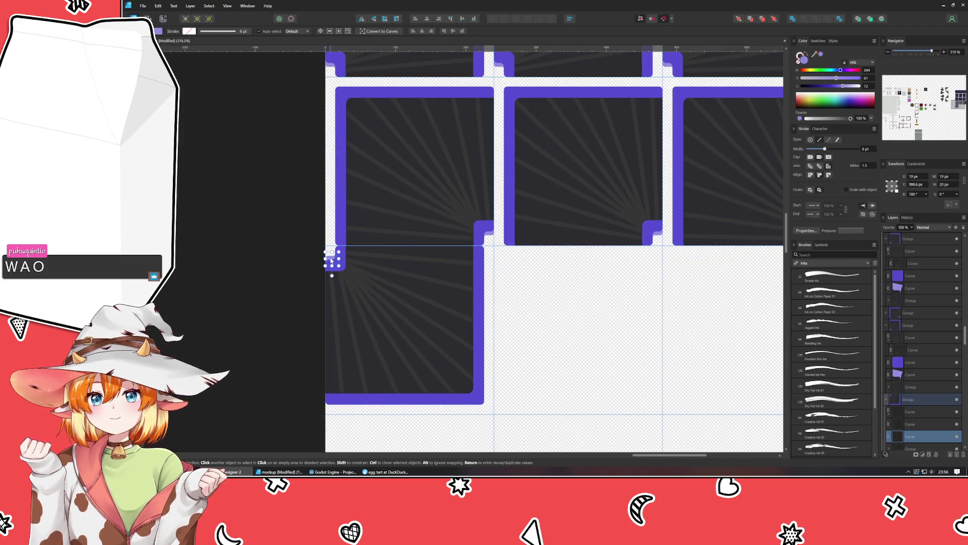
scroll(395, 260, "down", 3)
scroll(395, 259, "left", 1)
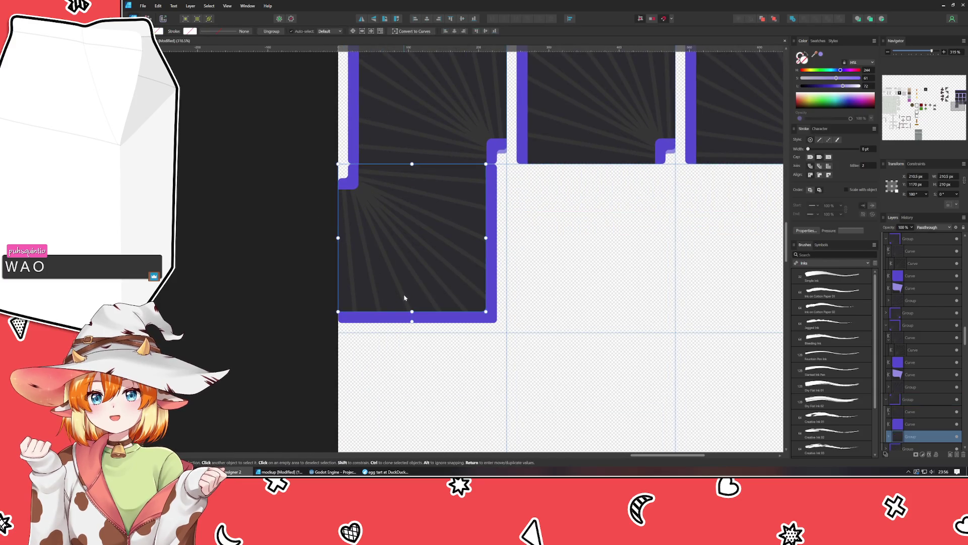
left_click(372, 316)
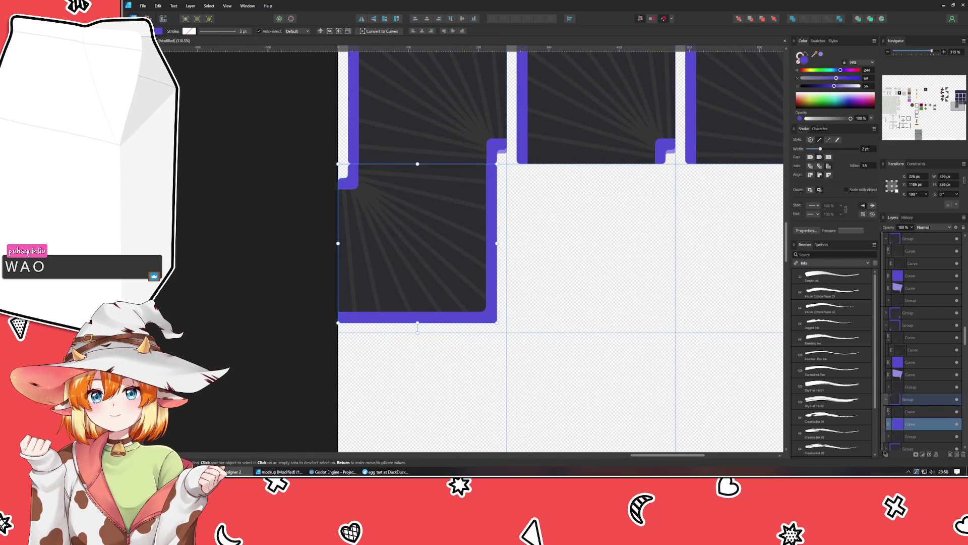
- Draw a light purple strip along the tile's bottom edge and move it behind the border curve
key("m")
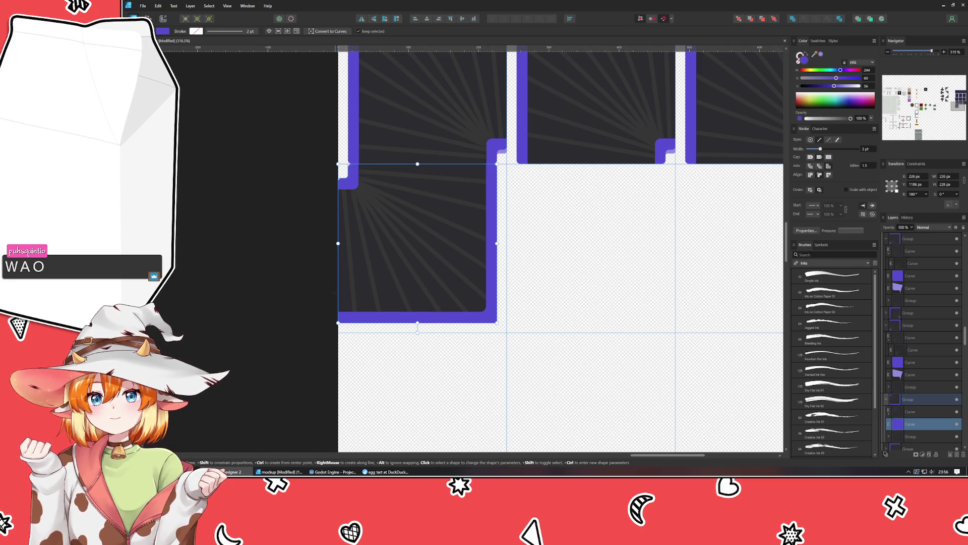
left_click_drag(338, 292, 497, 330)
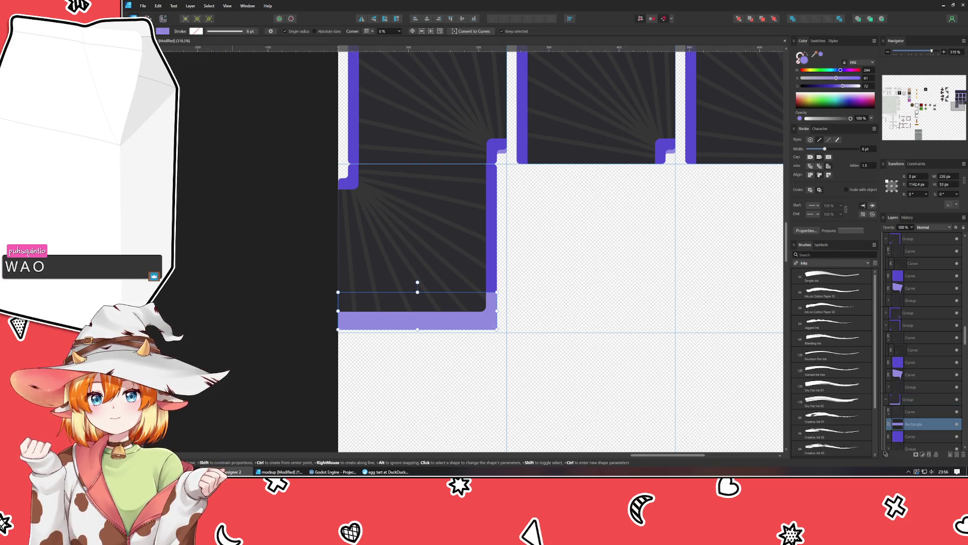
scroll(560, 250, "up", 3)
scroll(560, 250, "up", 3)
scroll(545, 249, "up", 5)
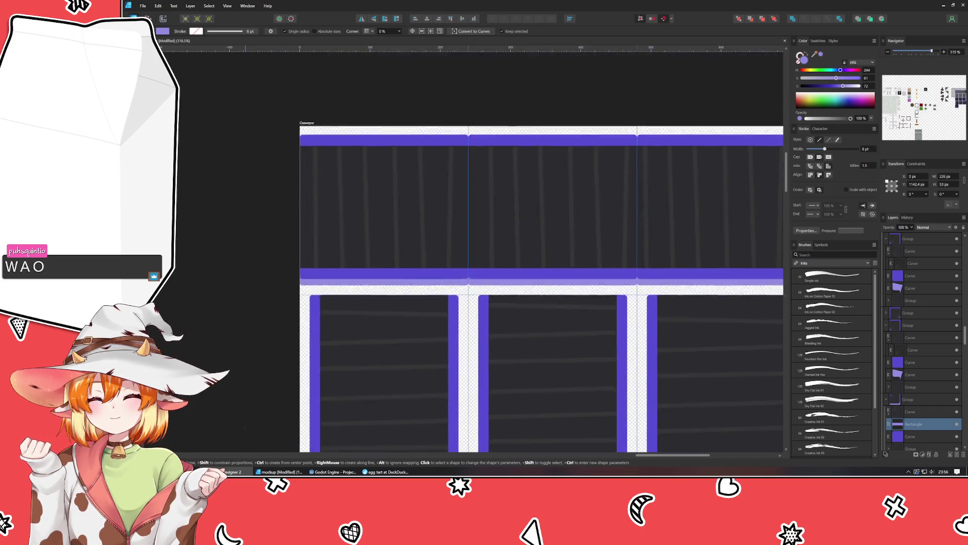
scroll(545, 250, "down", 5)
scroll(559, 250, "down", 3)
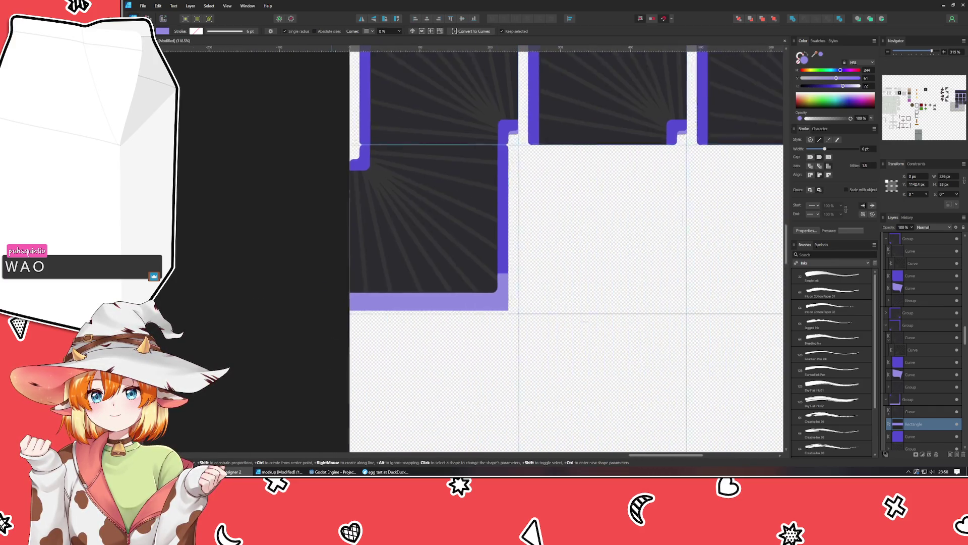
key("v")
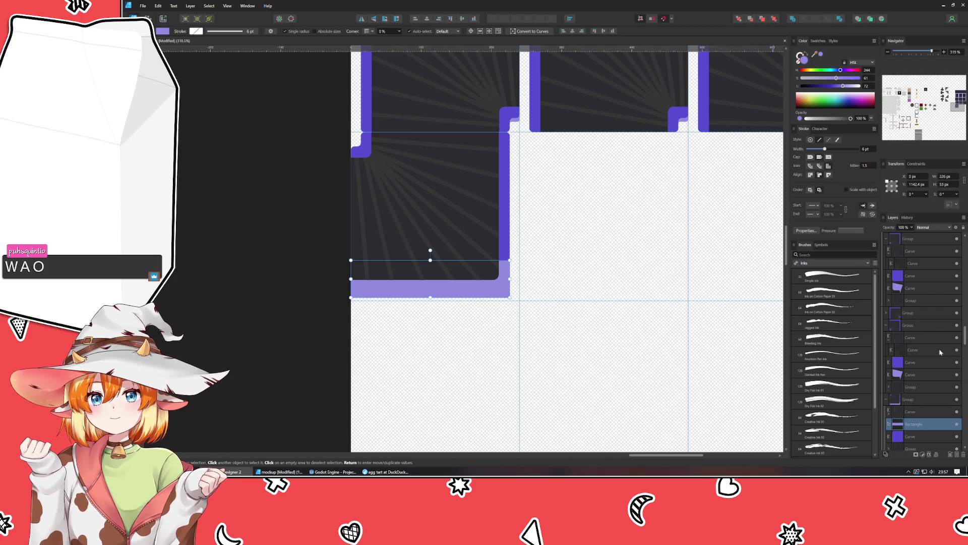
scroll(940, 351, "down", 3)
scroll(928, 359, "down", 3)
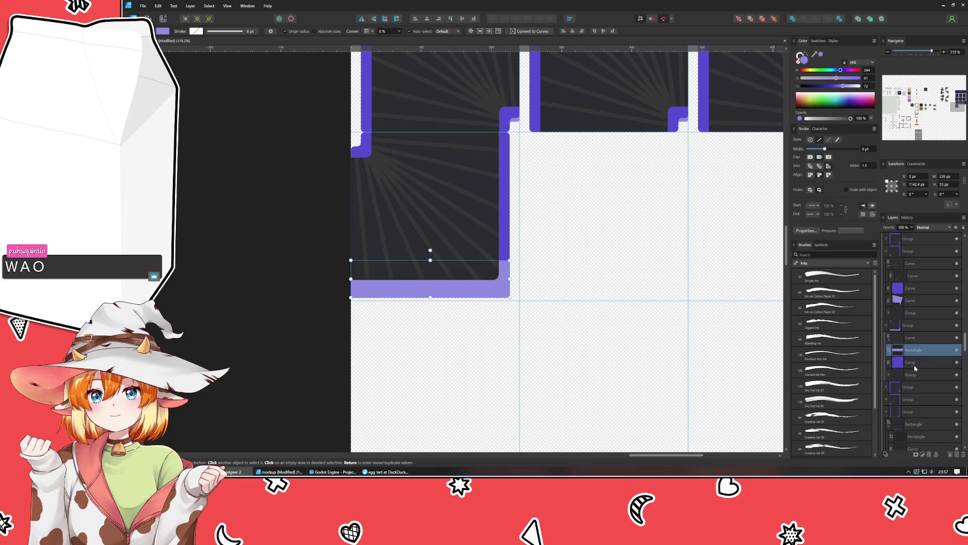
left_click_drag(915, 350, 915, 368)
scroll(386, 299, "up", 2)
scroll(386, 299, "up", 1)
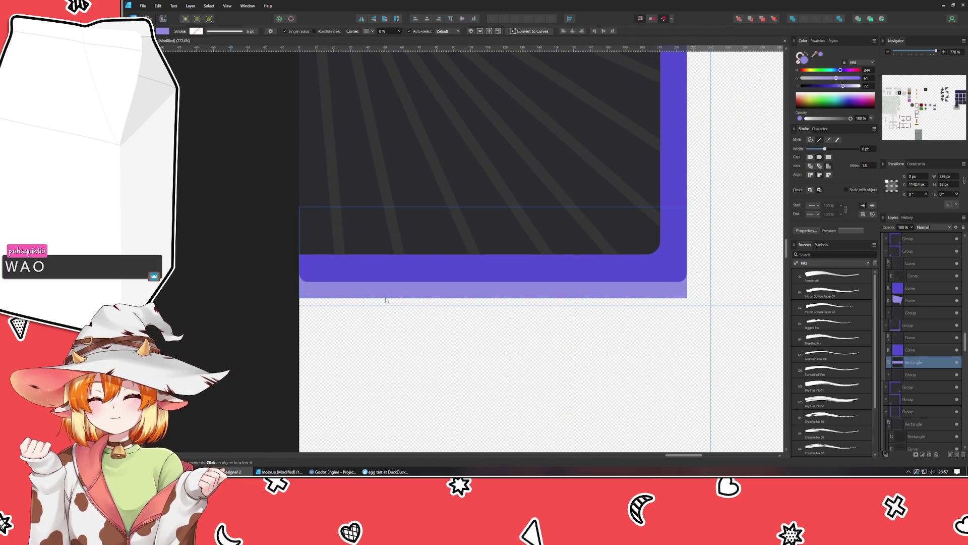
- Round the strip's bottom-left and bottom-right corners with the Corner tool
left_click(385, 299)
key("a")
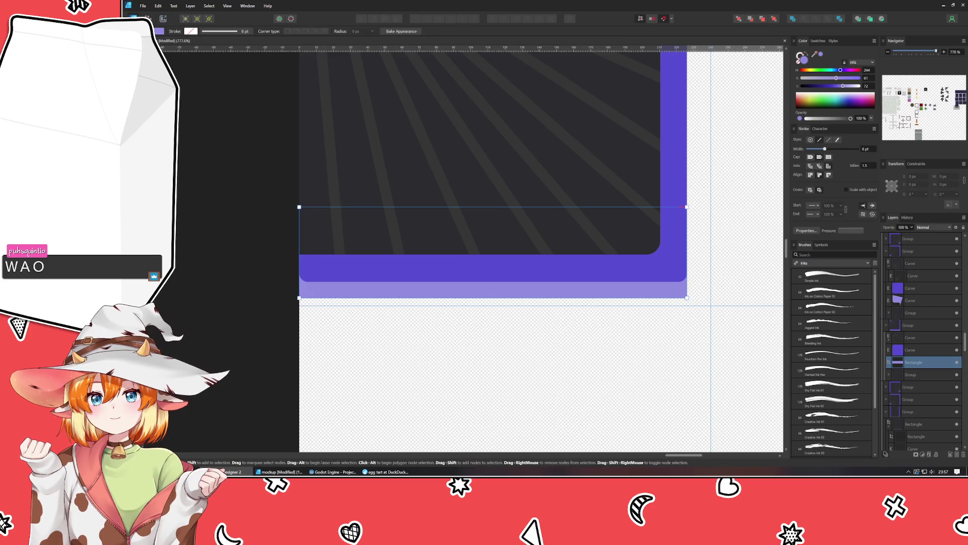
key("c")
left_click(299, 298)
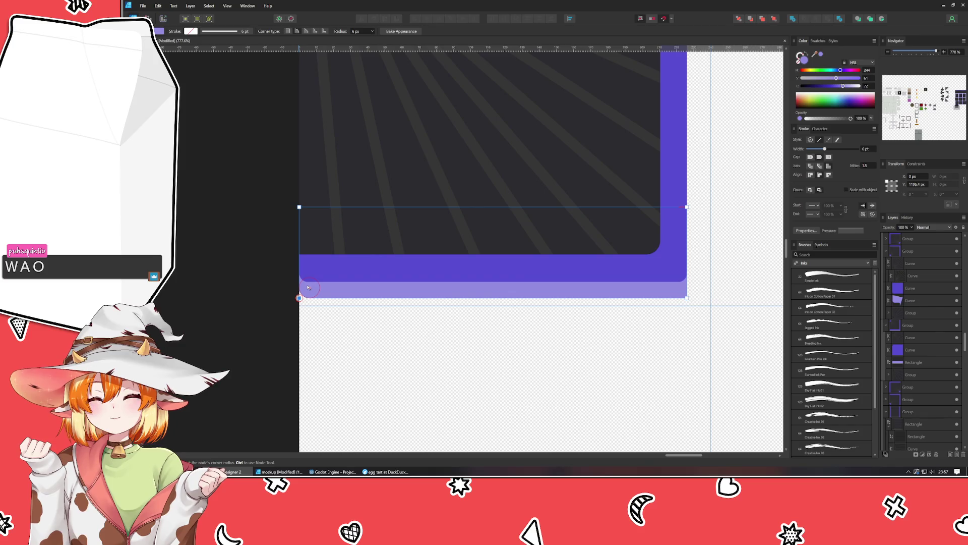
key("a")
left_click(687, 298)
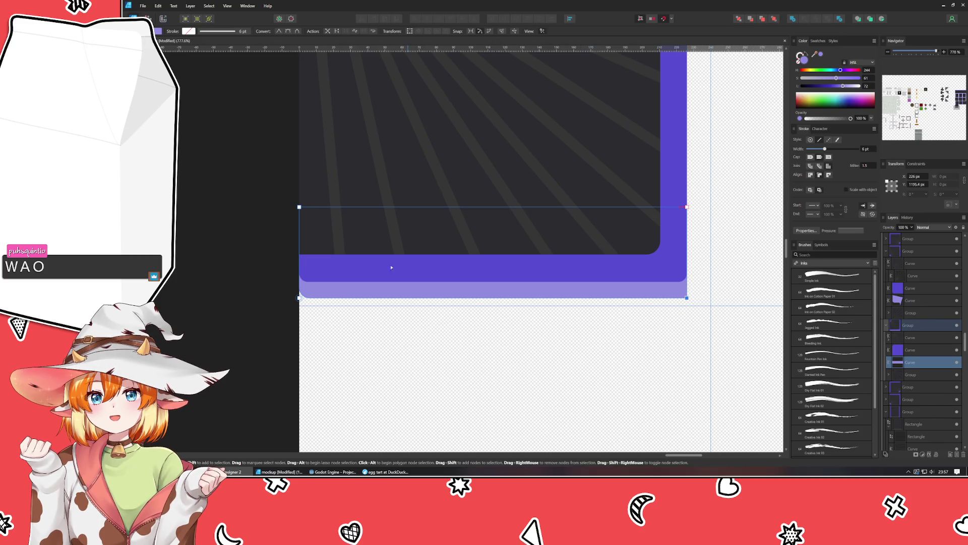
key("c")
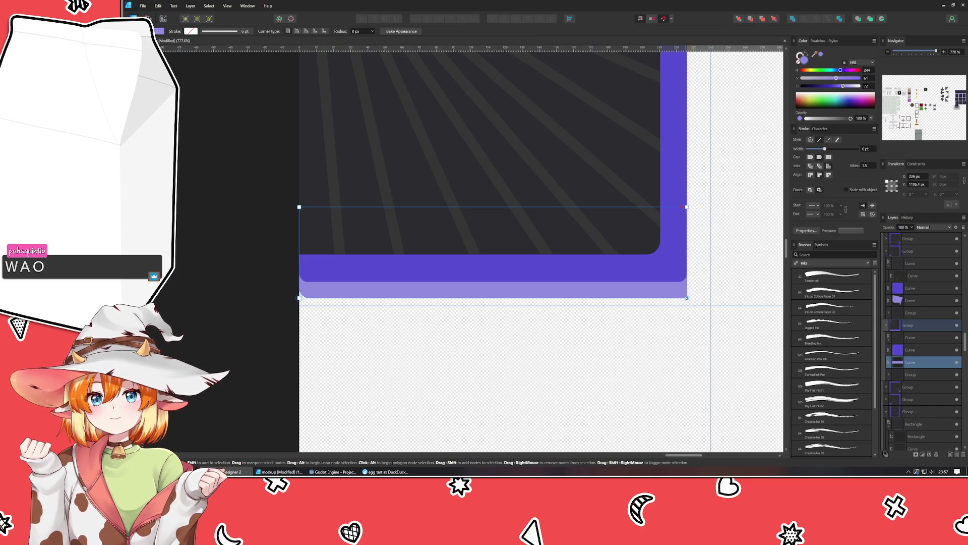
left_click_drag(686, 297, 679, 290)
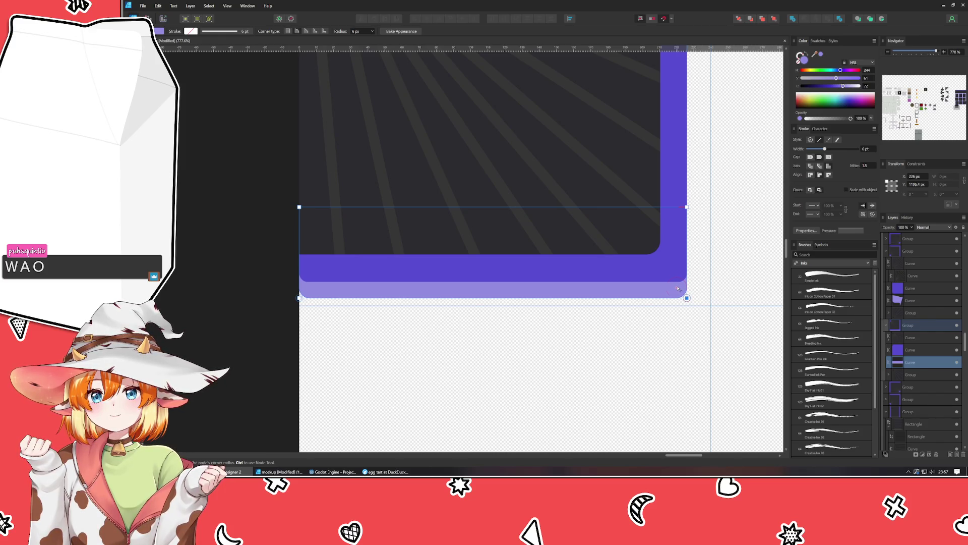
left_click(600, 370)
- Select the whole lower-left tile group and Ctrl-drag a copy to its right
scroll(599, 371, "down", 4)
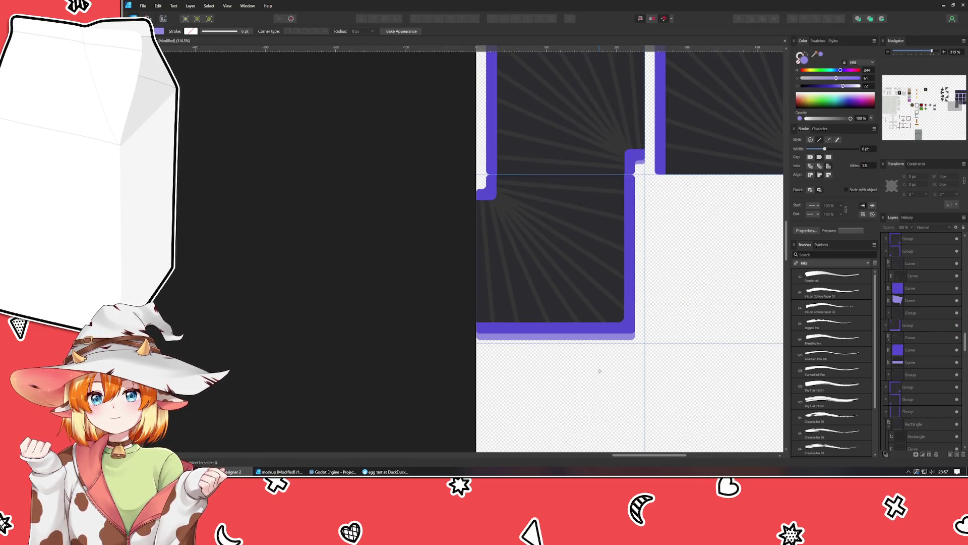
left_click_drag(600, 370, 506, 395)
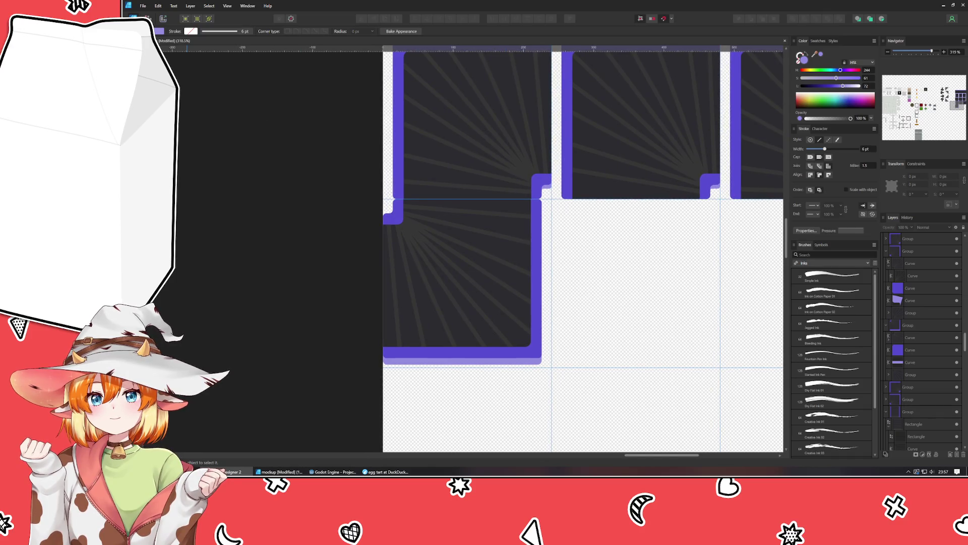
key("v")
left_click(432, 361)
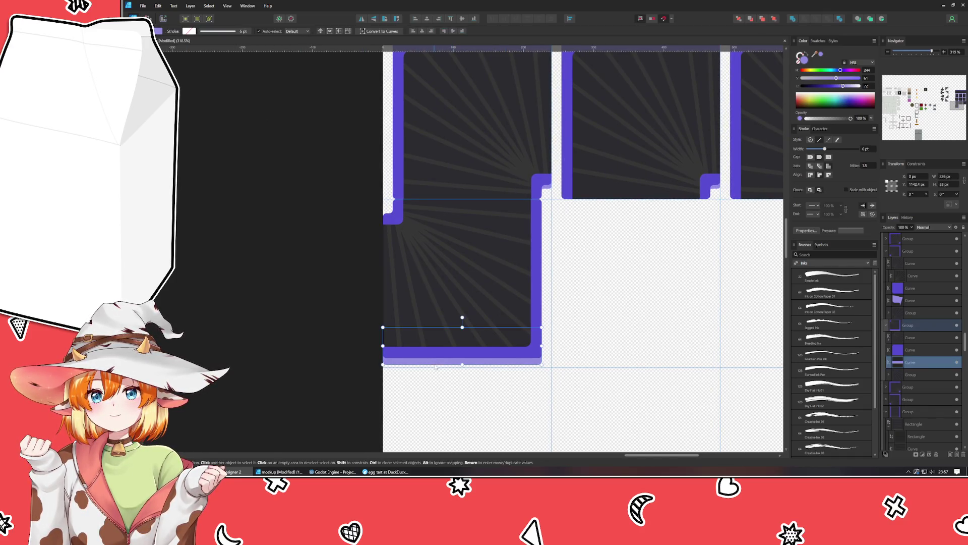
left_click(473, 422)
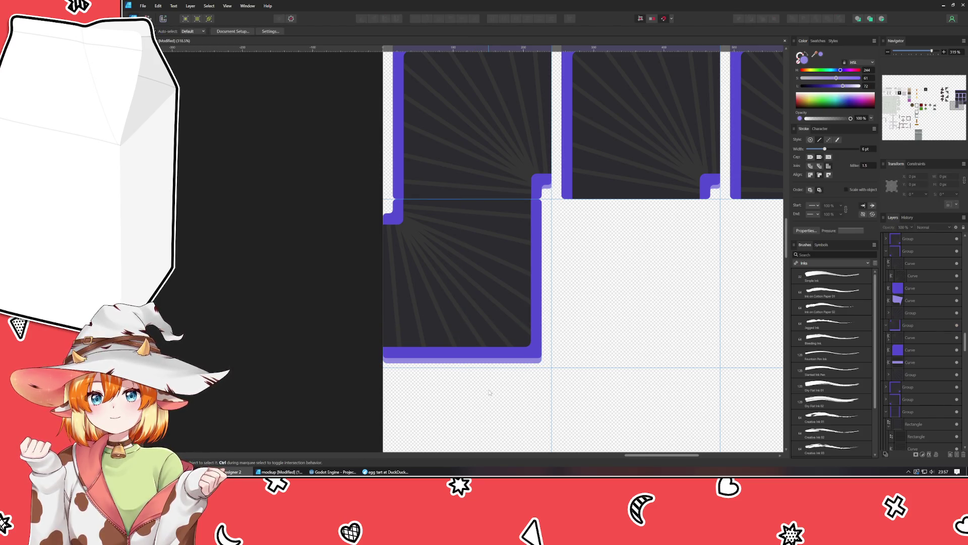
scroll(490, 392, "down", 5)
scroll(499, 377, "up", 5)
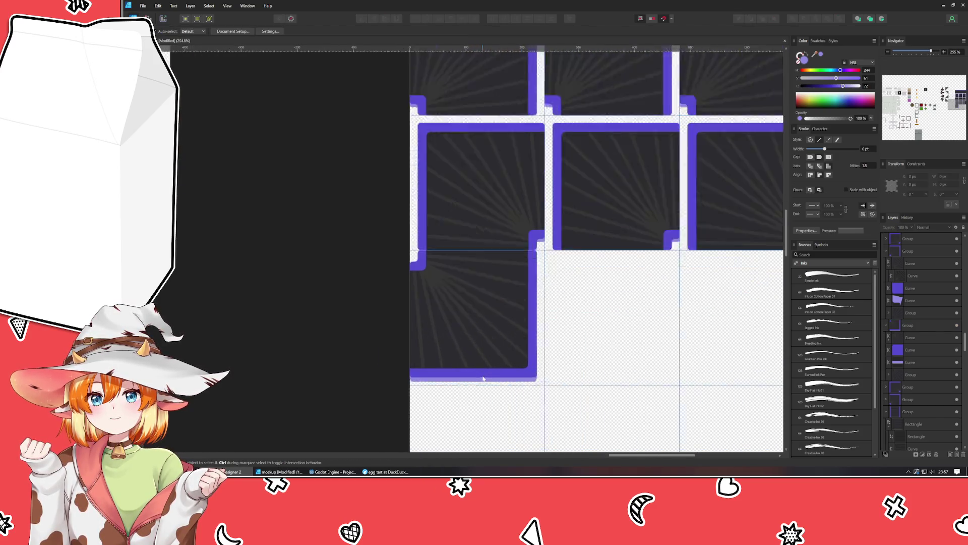
left_click(464, 376)
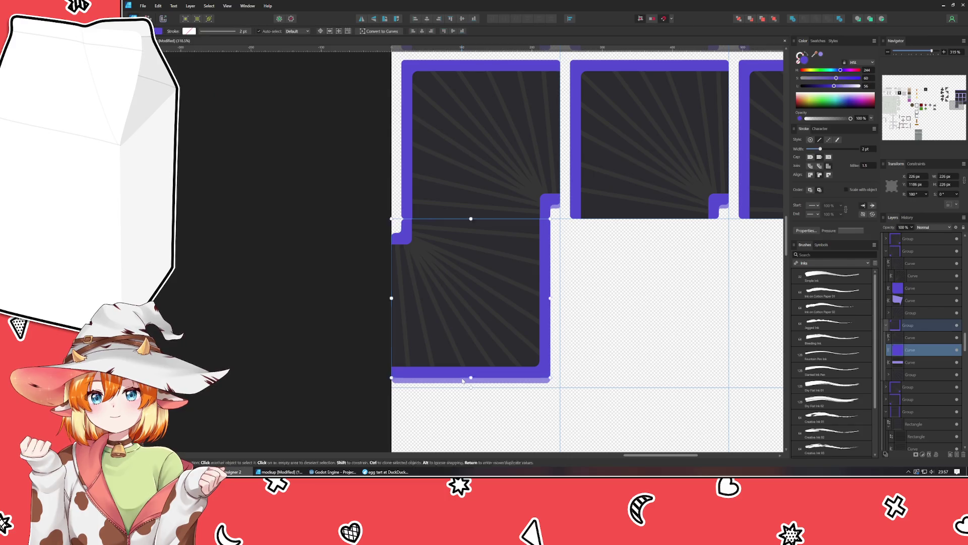
left_click(595, 364)
left_click(469, 303)
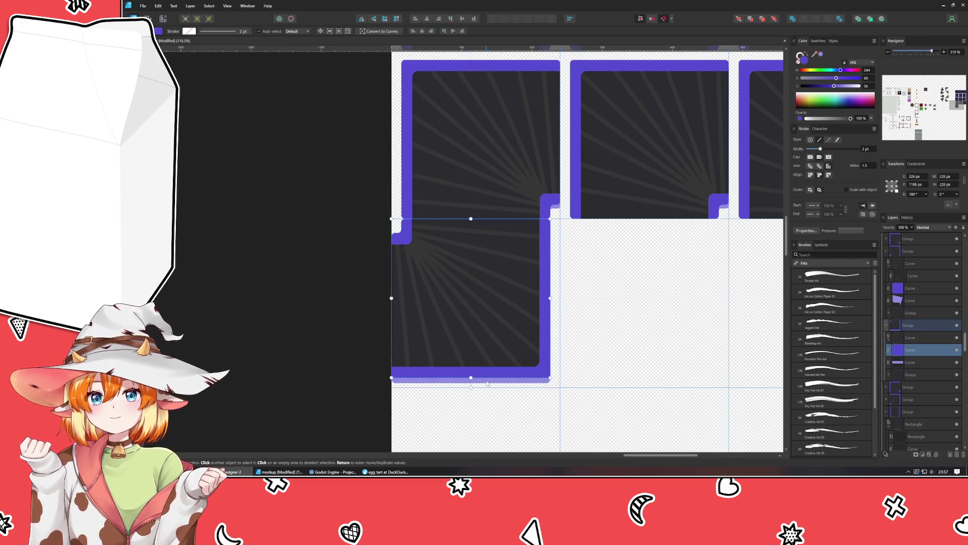
left_click(469, 376)
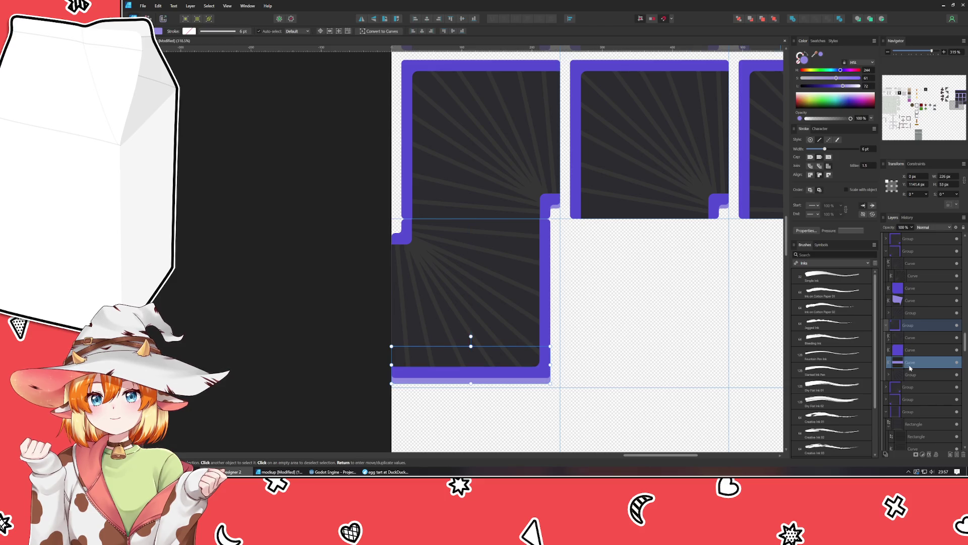
left_click(910, 324)
scroll(504, 252, "right", 5)
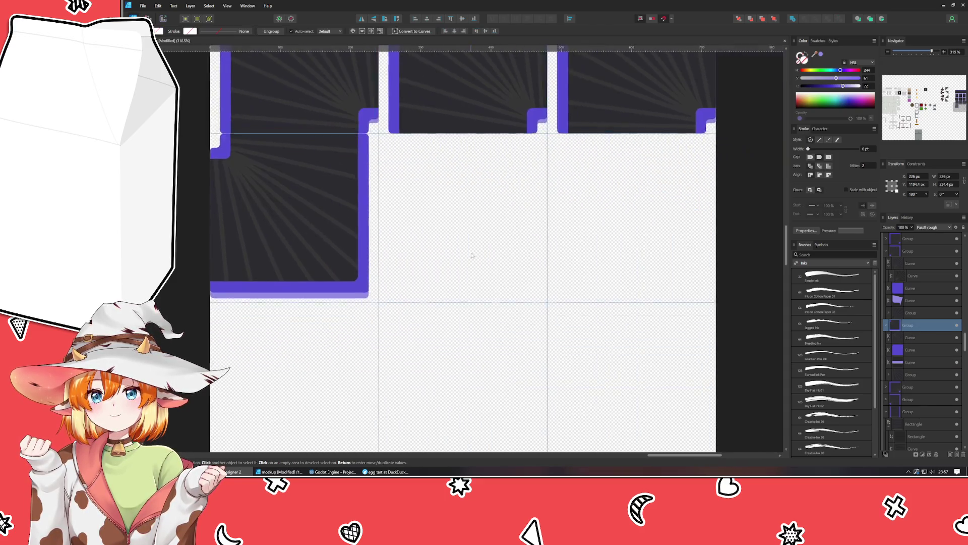
scroll(504, 252, "down", 3)
left_click_drag(352, 224, 517, 221)
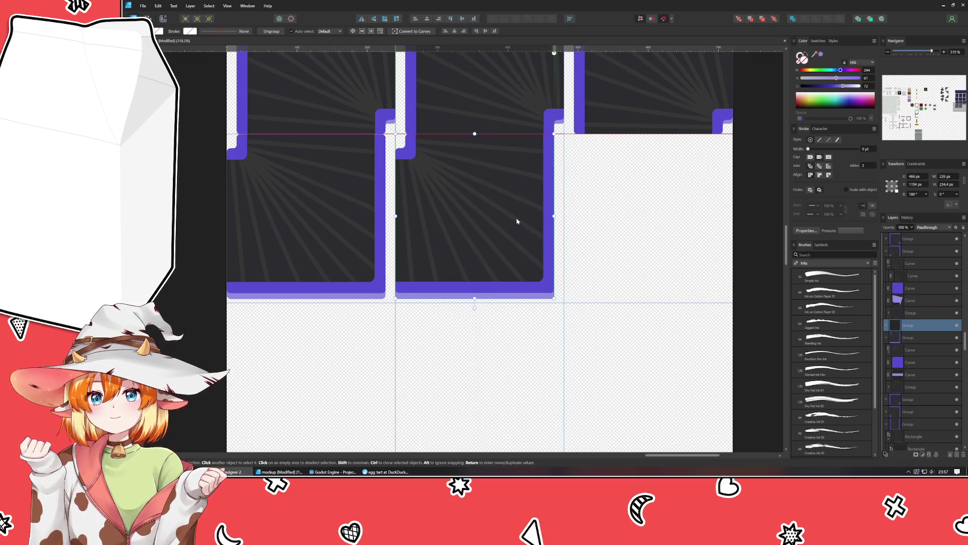
- Repeat the duplicate with Ctrl+J to add a third tile to the row
key("ctrl+j")
key("Escape")
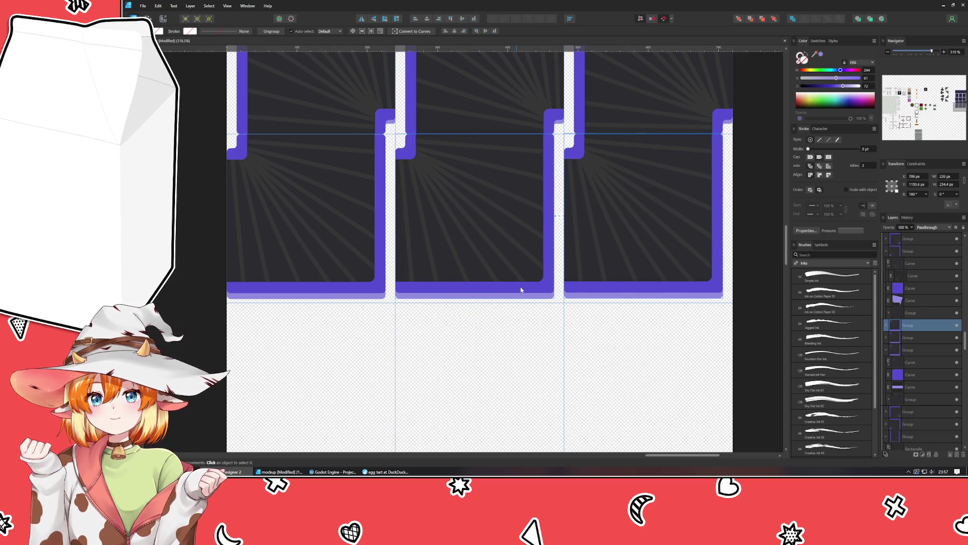
key("ctrl+z")
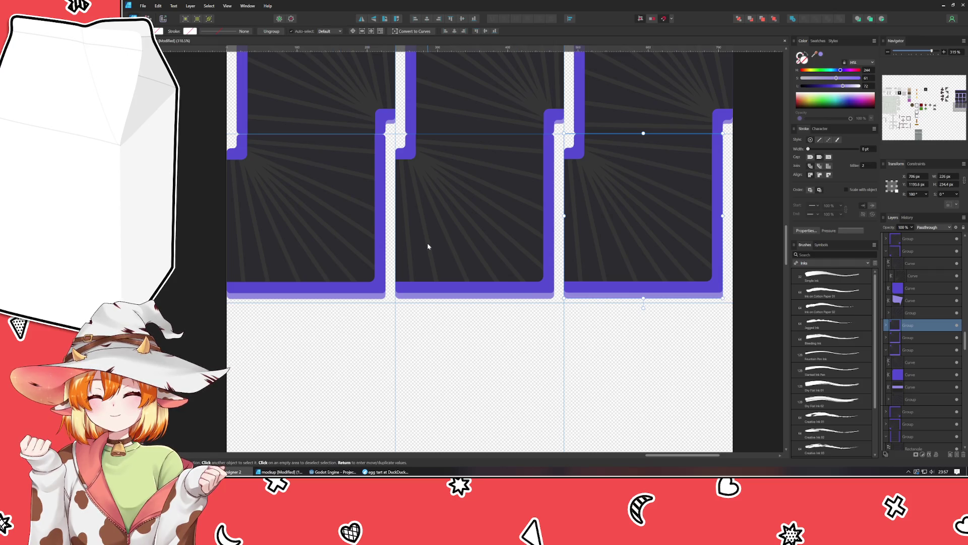
- Reshape the radiating lines in the middle and third tiles by moving their ray endpoints
double_click(428, 247)
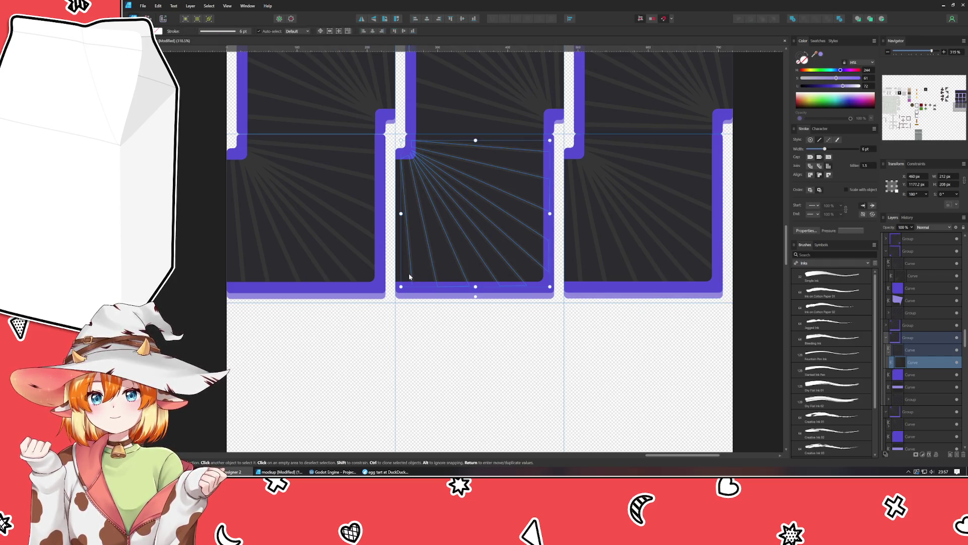
key("a")
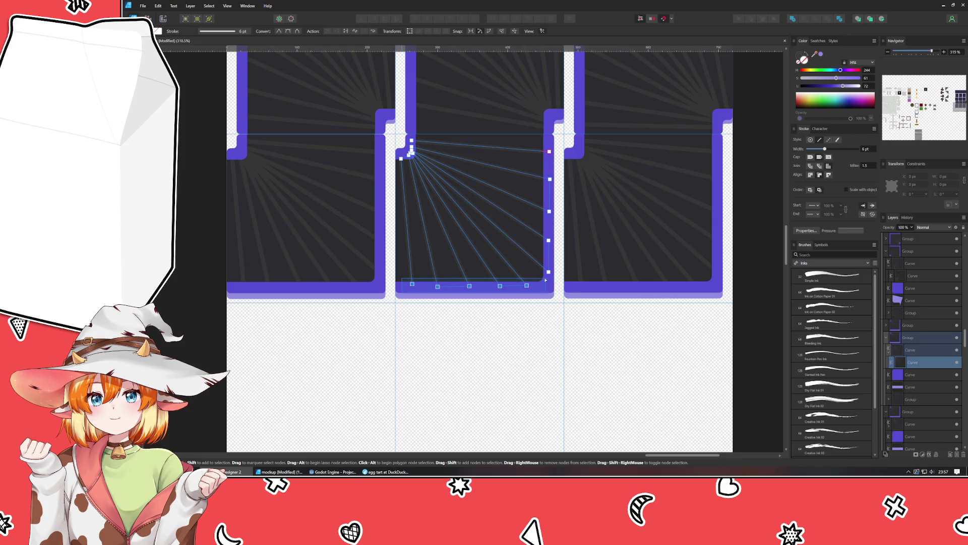
mouse_move(526, 285)
left_mouse_down()
mouse_move(539, 285)
mouse_move(550, 145)
left_mouse_up()
left_click(620, 156)
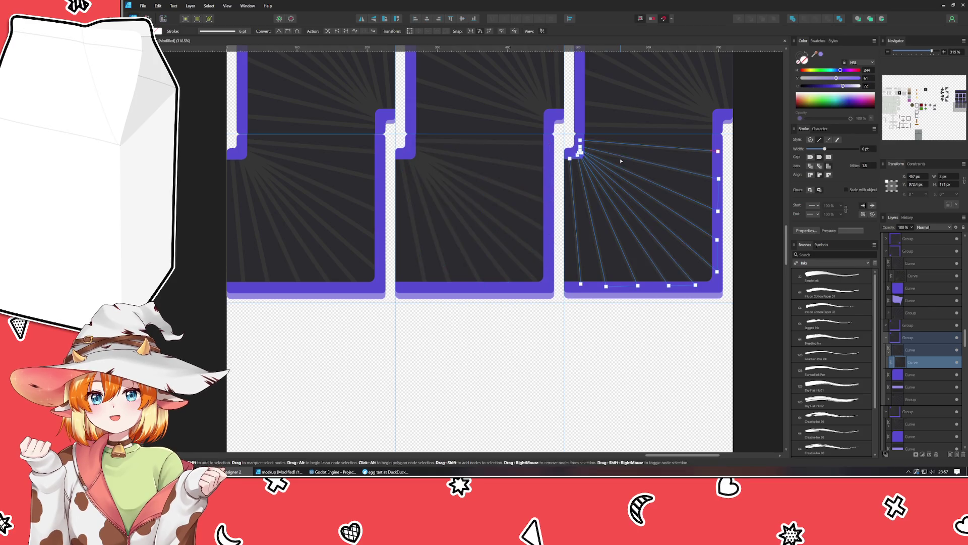
mouse_move(714, 141)
left_mouse_down()
mouse_move(724, 275)
mouse_move(567, 276)
mouse_move(575, 286)
left_mouse_up()
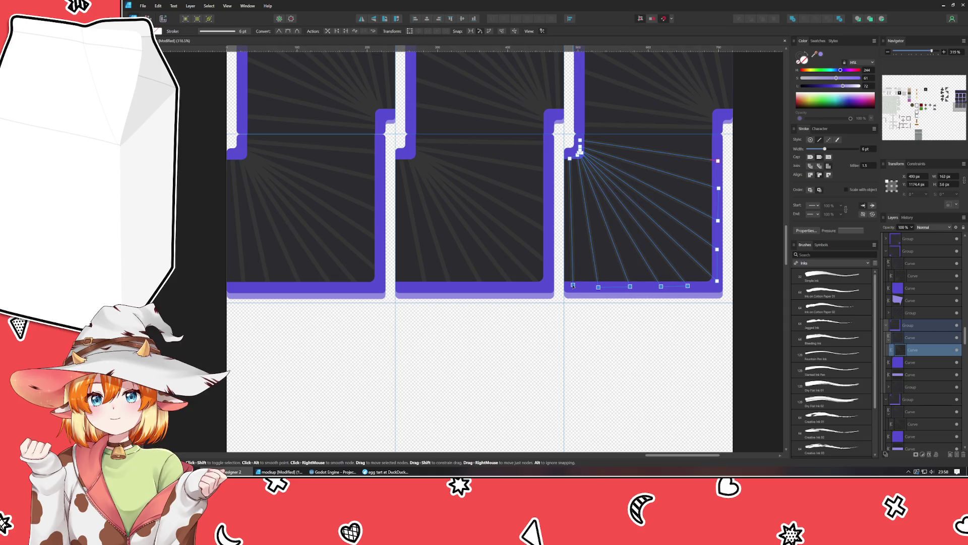
left_click(249, 318)
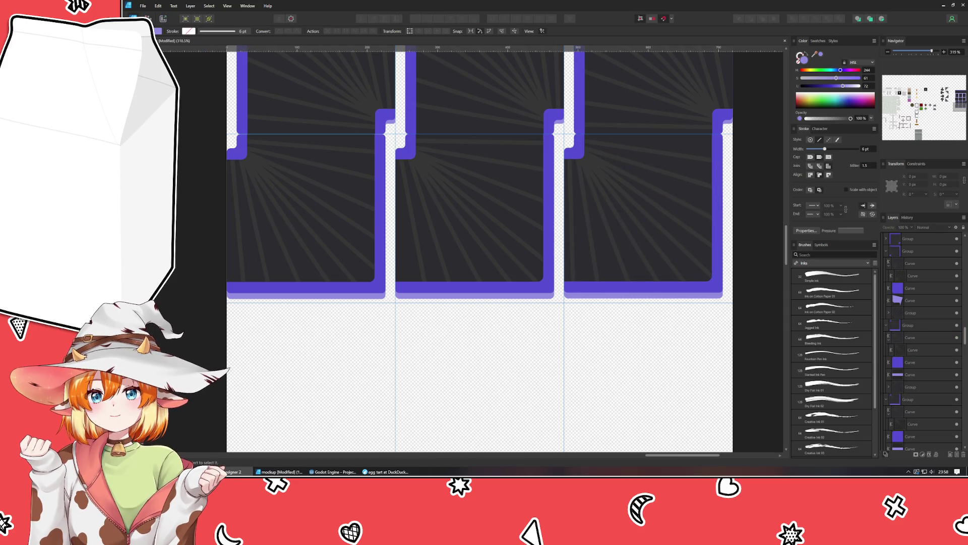
- Marquee-select the three-tile row and drag a copy of it down below
key("v")
left_click_drag(202, 333, 746, 133)
mouse_move(463, 253)
left_mouse_down()
mouse_move(446, 349)
mouse_move(473, 366)
left_mouse_up()
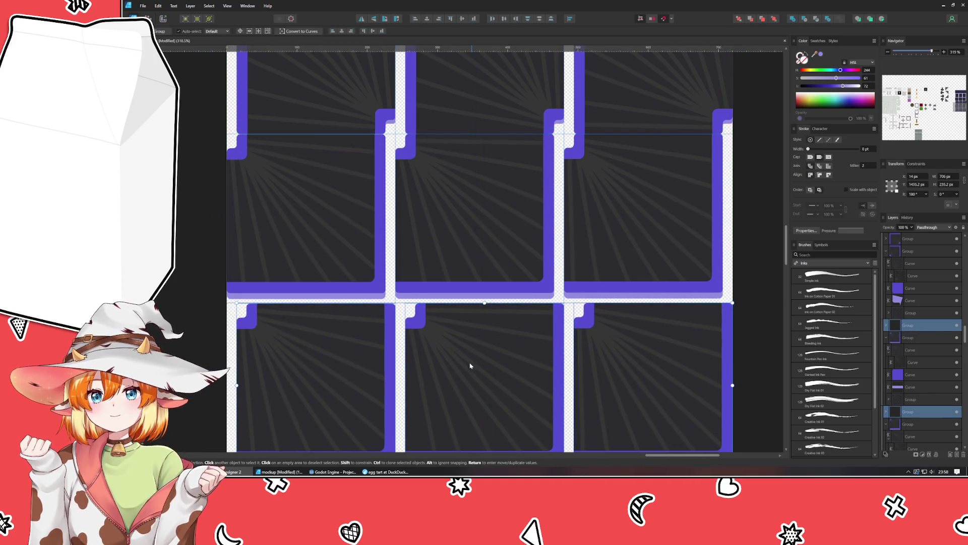
left_click(352, 348)
left_click(362, 19)
left_click(469, 353)
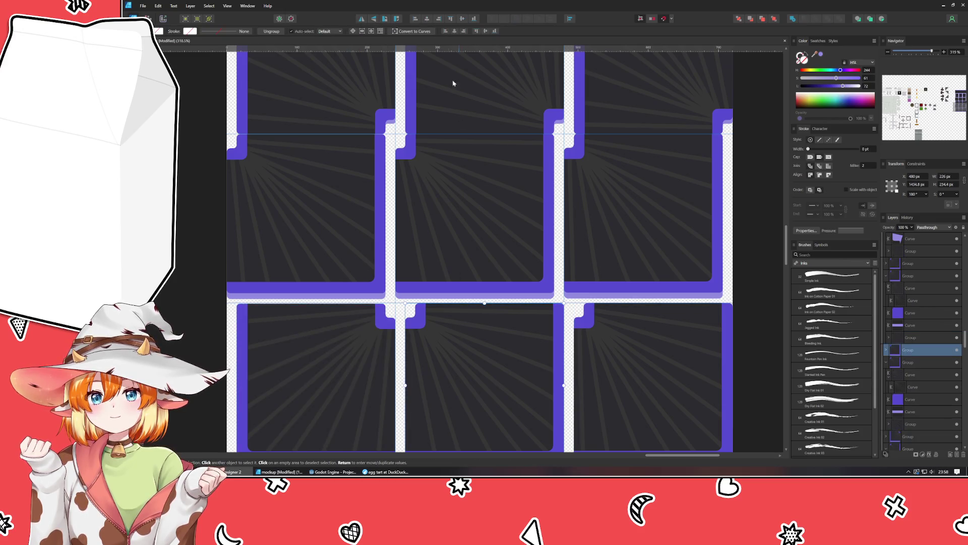
left_click(369, 19)
left_click(603, 341)
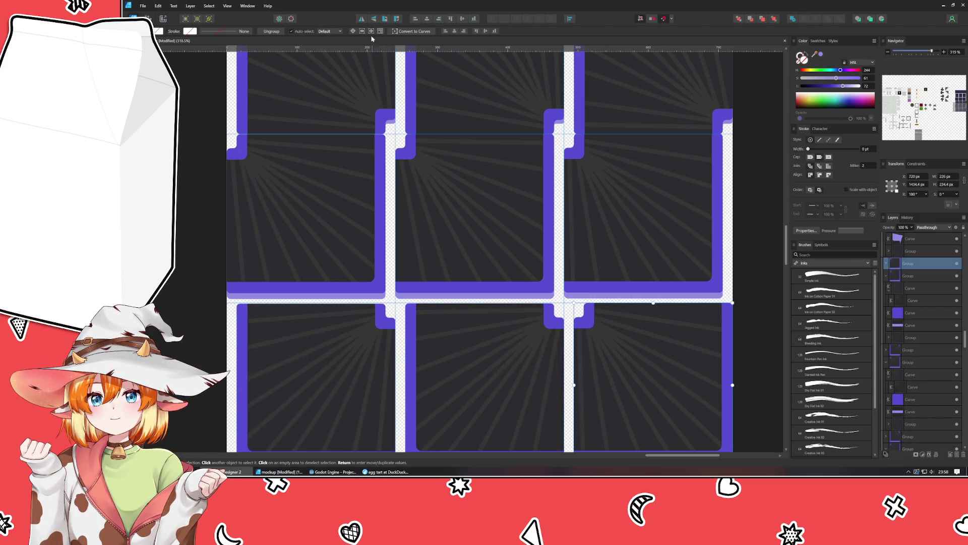
left_click(361, 19)
left_click(188, 218)
scroll(216, 217, "down", 5)
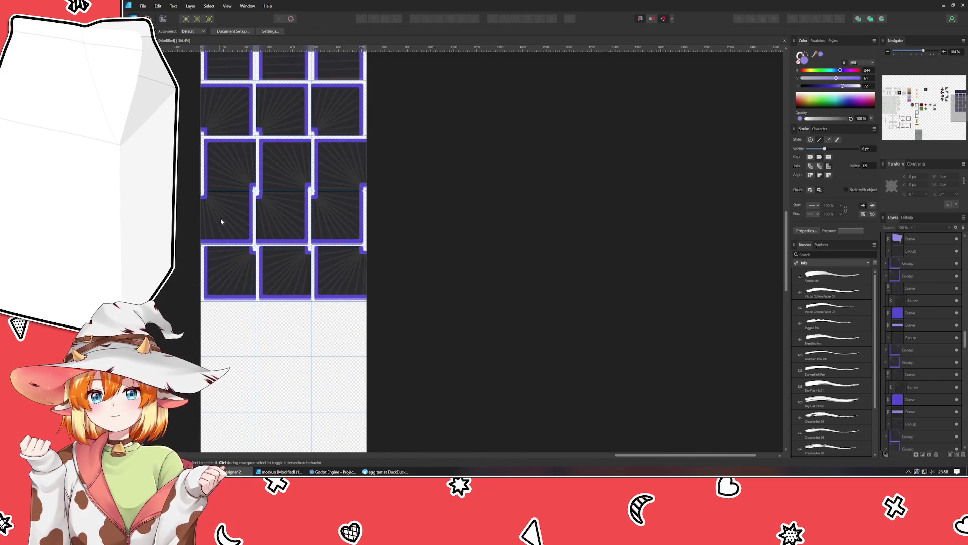
mouse_move(216, 217)
left_mouse_down()
mouse_move(324, 271)
mouse_move(325, 283)
left_mouse_up()
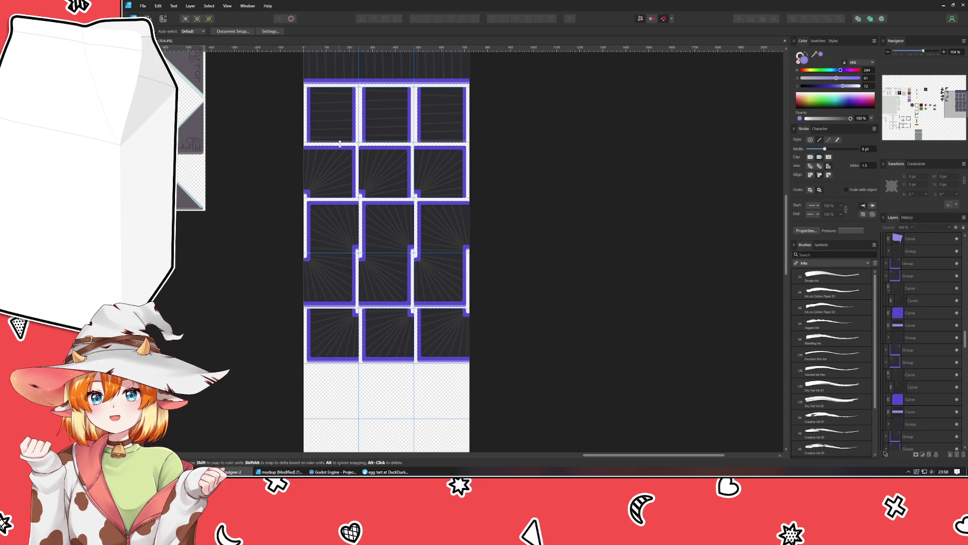
mouse_move(582, 234)
left_mouse_down()
mouse_move(675, 244)
mouse_move(641, 320)
mouse_move(651, 192)
mouse_move(639, 178)
mouse_move(650, 265)
mouse_move(640, 320)
mouse_move(646, 252)
mouse_move(640, 262)
left_mouse_up()
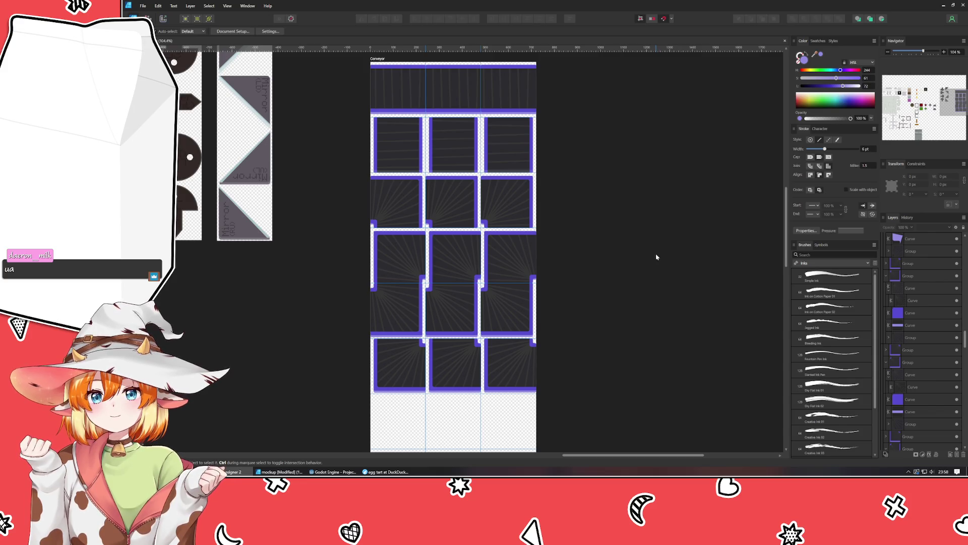
scroll(500, 152, "up", 2)
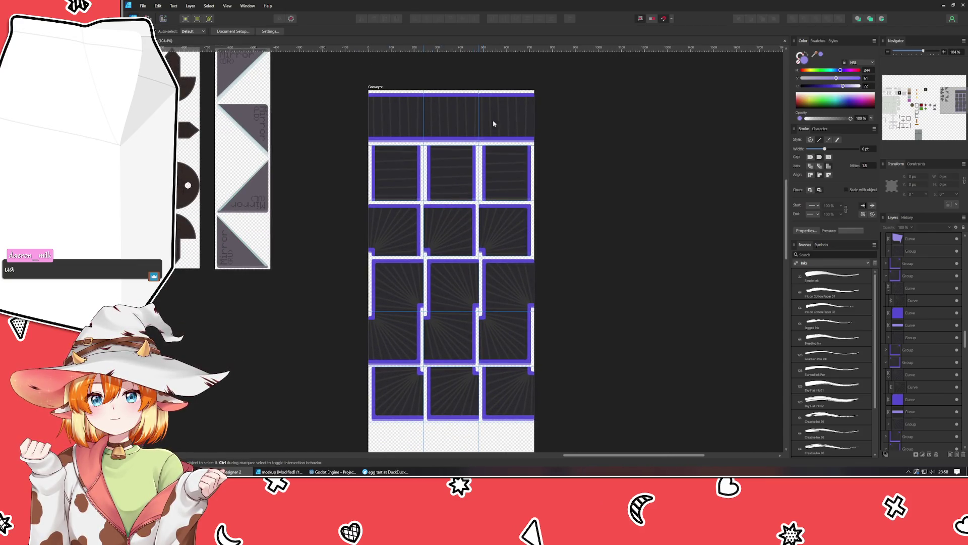
left_click_drag(543, 351, 514, 147)
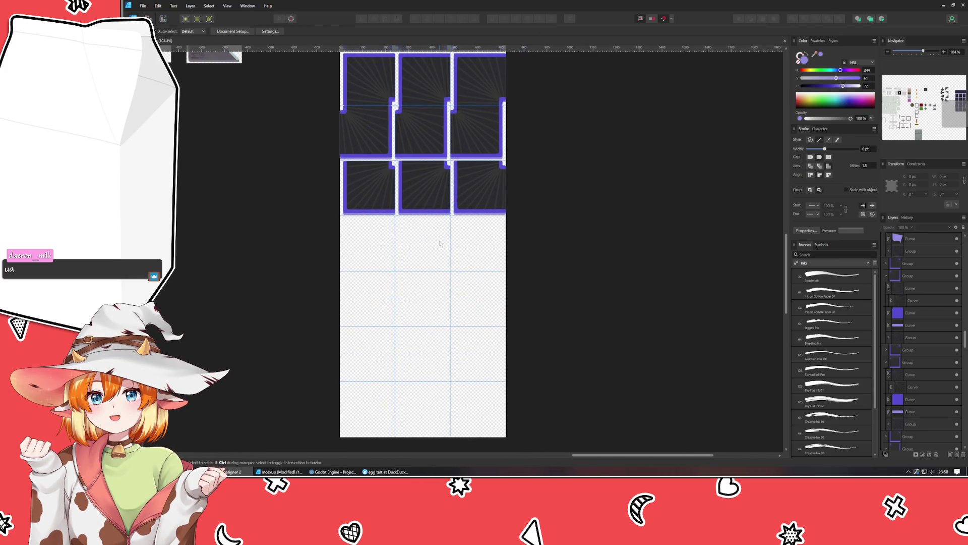
left_click_drag(442, 248, 457, 423)
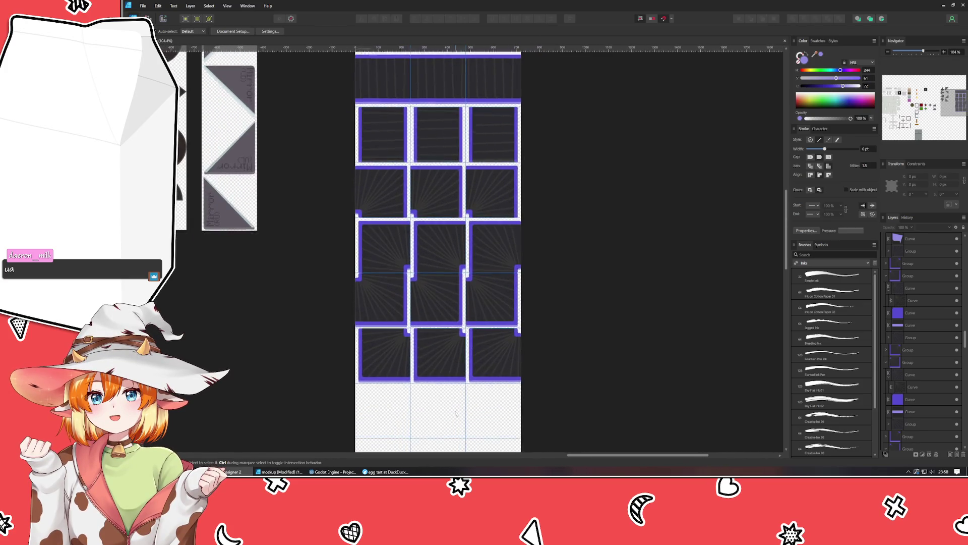
left_click_drag(456, 423, 445, 416)
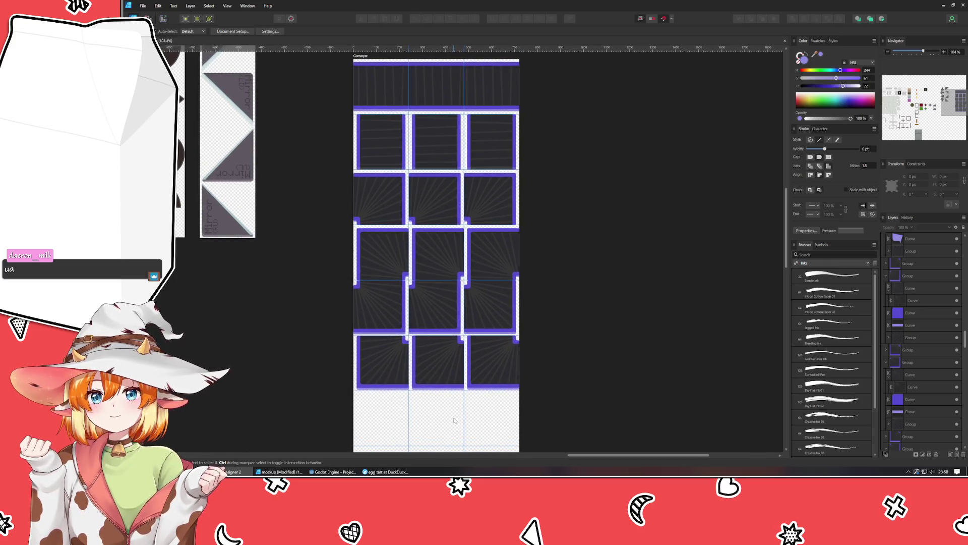
scroll(449, 408, "down", 2)
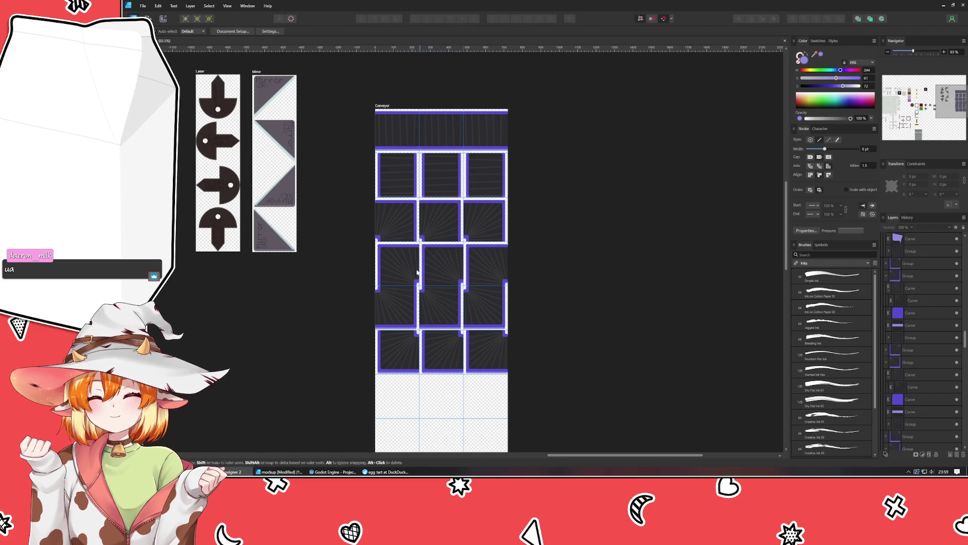
mouse_move(459, 400)
left_mouse_down()
mouse_move(483, 387)
mouse_move(462, 371)
left_mouse_up()
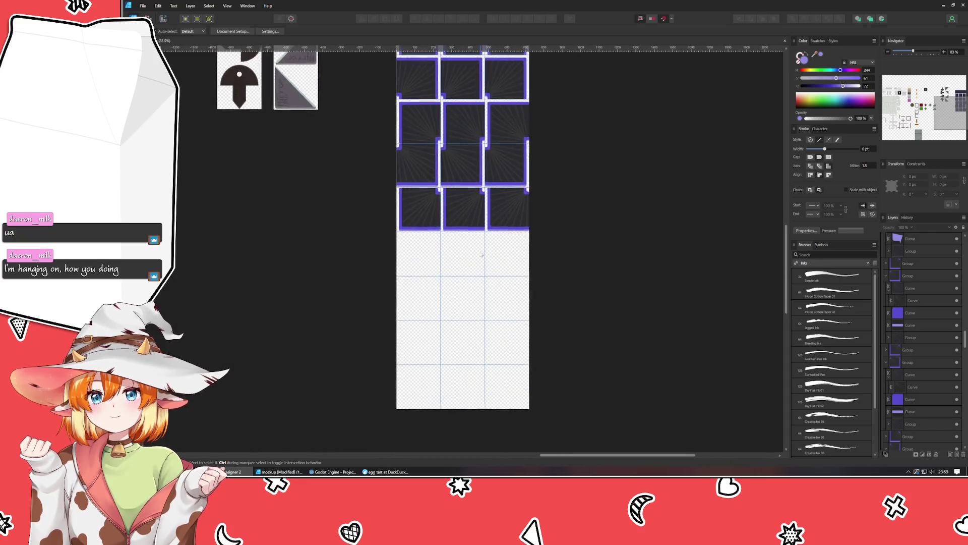
mouse_move(462, 372)
left_mouse_down()
mouse_move(413, 64)
mouse_move(411, 151)
left_mouse_up()
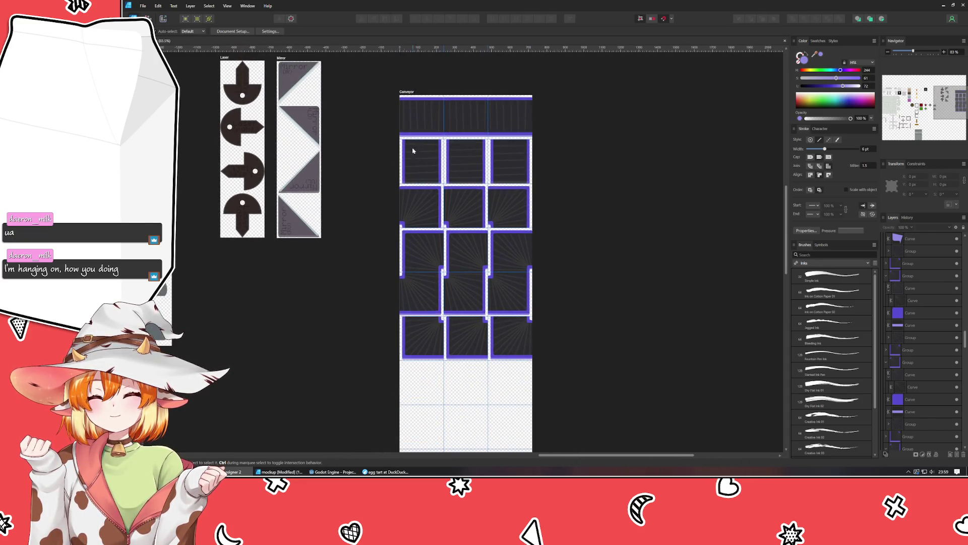
left_click(407, 92)
- Remove the 2160, 1920 and 1680 px horizontal guides in the Guides Manager
left_click_drag(472, 285, 432, 210)
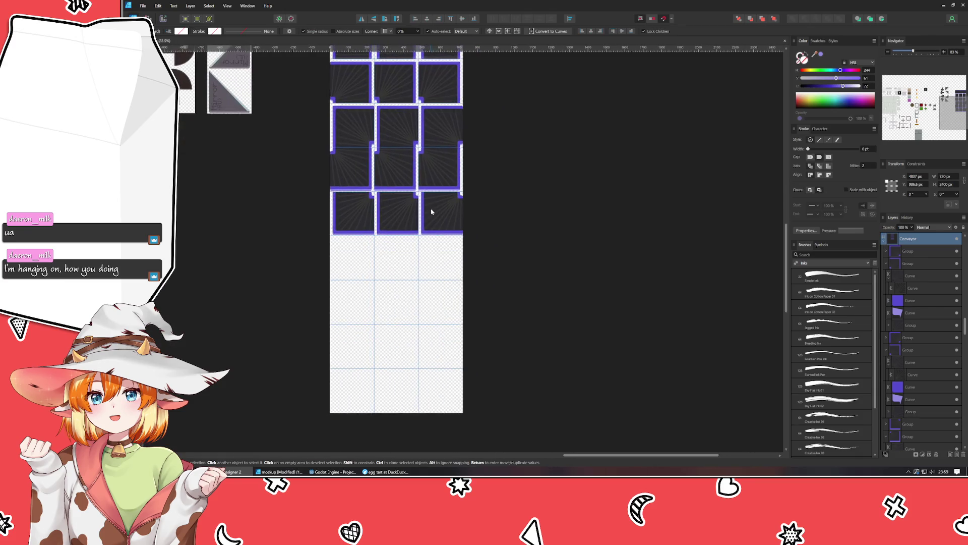
double_click(400, 323)
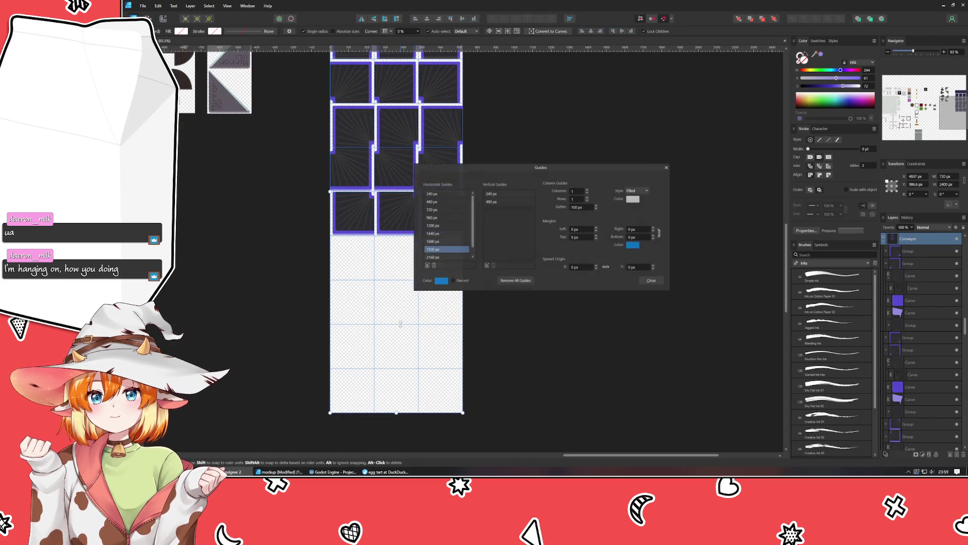
left_click(447, 257)
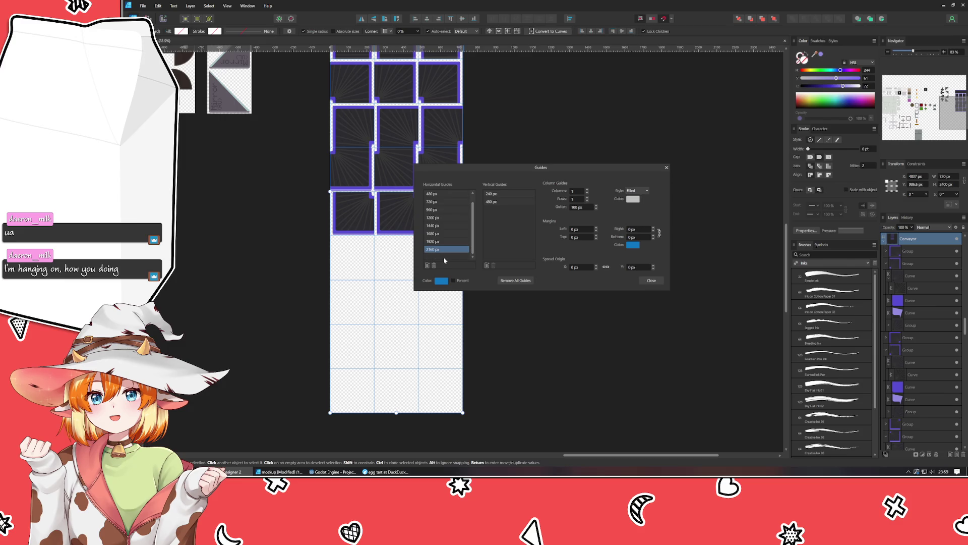
left_click(434, 266)
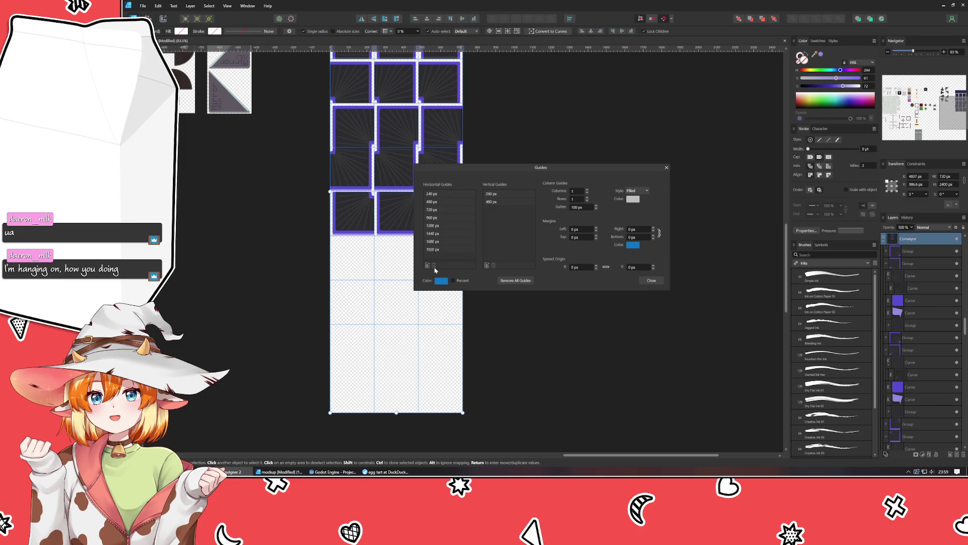
left_click(432, 249)
left_click(434, 266)
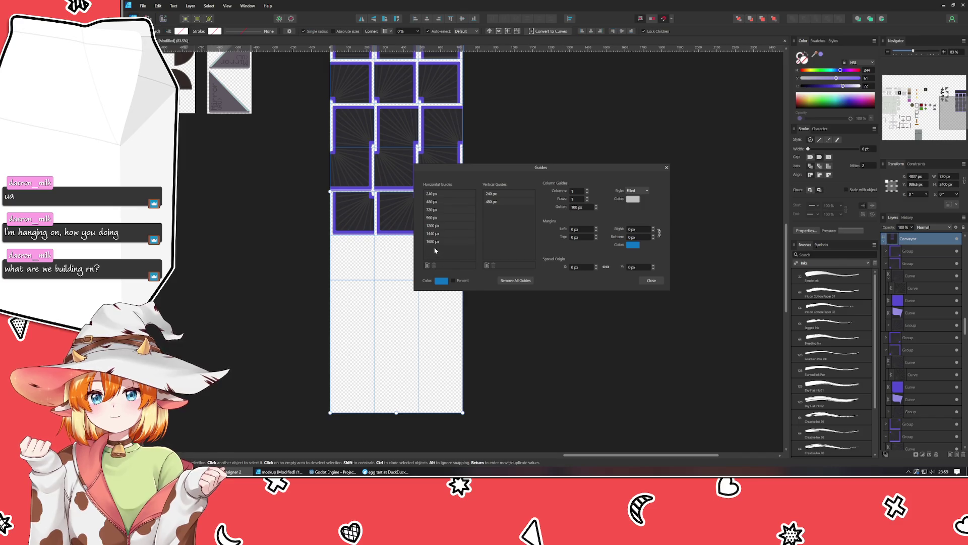
left_click(435, 244)
left_click(435, 266)
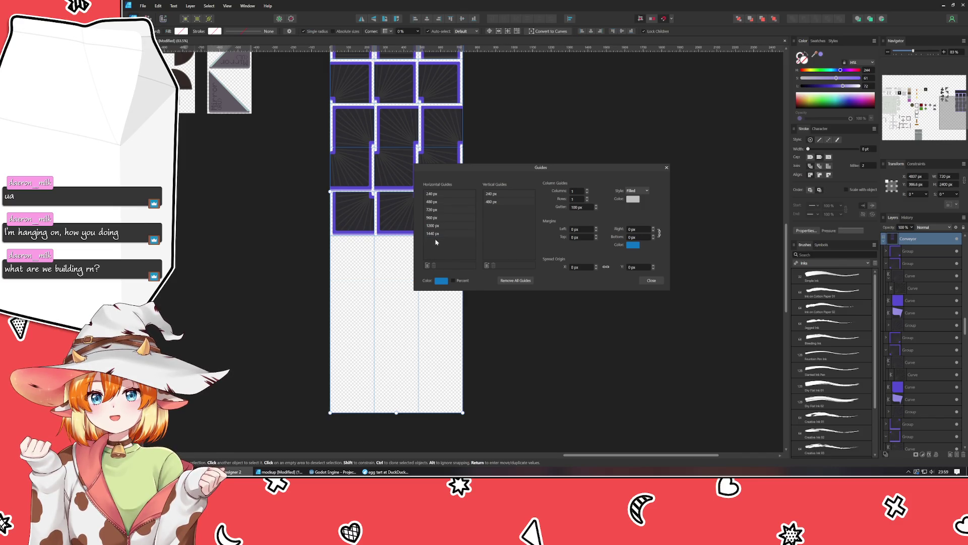
left_click(435, 234)
left_click(434, 266)
- Set the Conveyor artboard's height to 1440 px
left_click(651, 280)
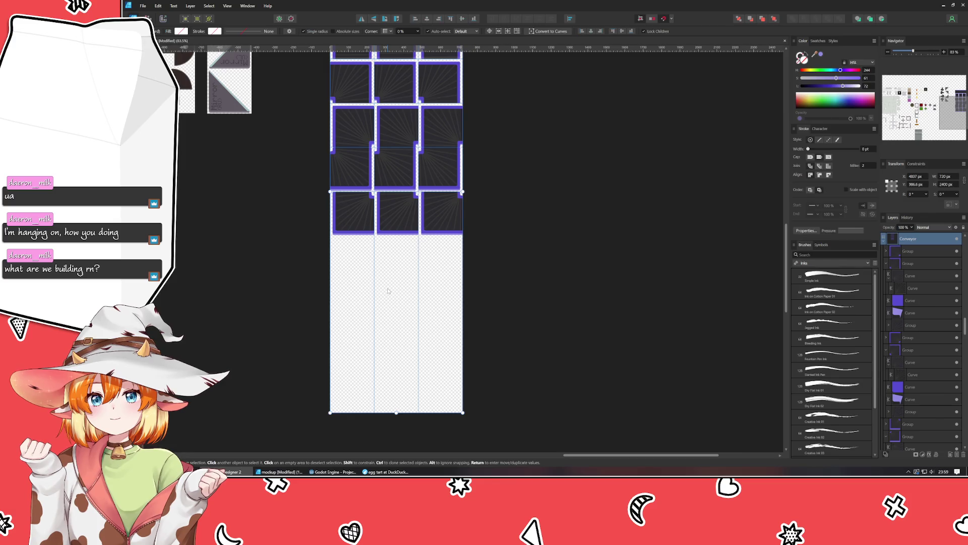
left_click(387, 291)
scroll(417, 220, "up", 5)
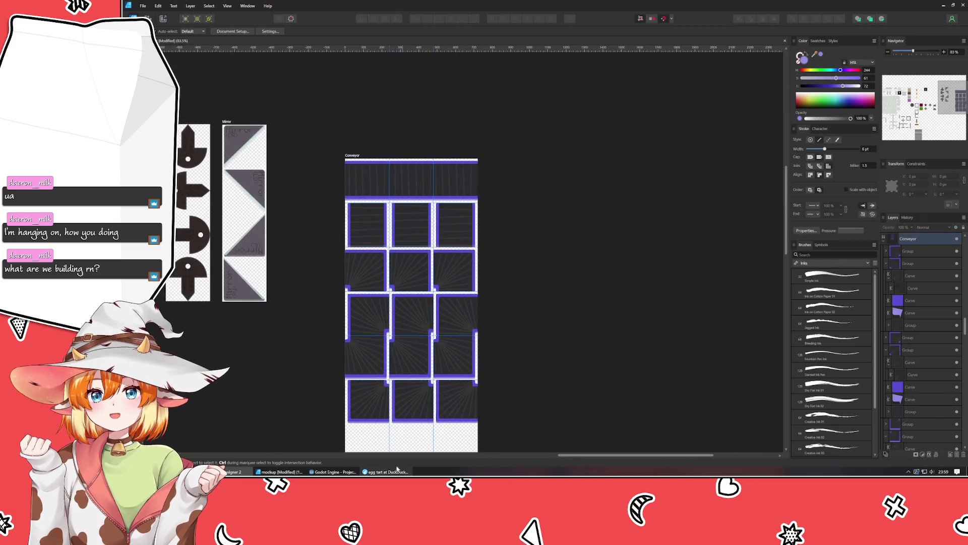
left_click(352, 156)
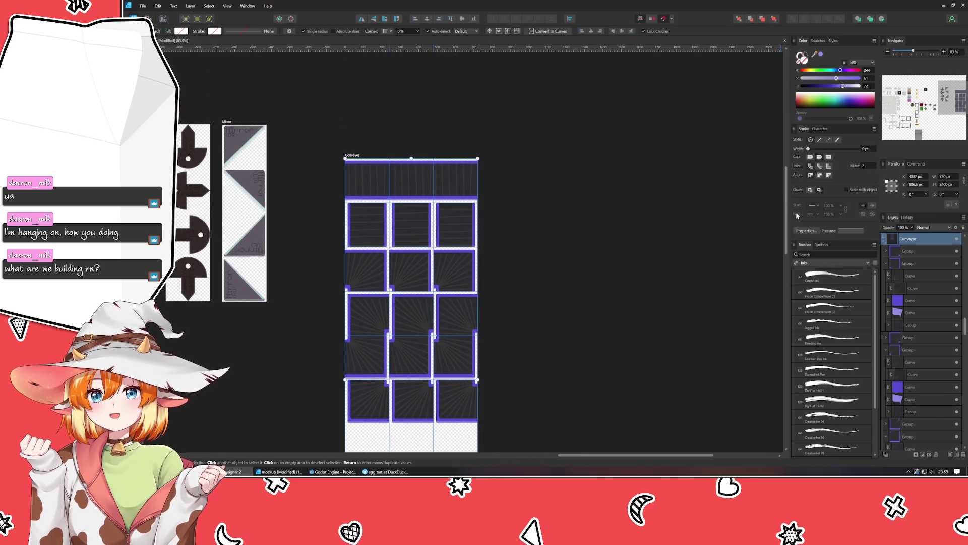
left_click(946, 185)
type("1440")
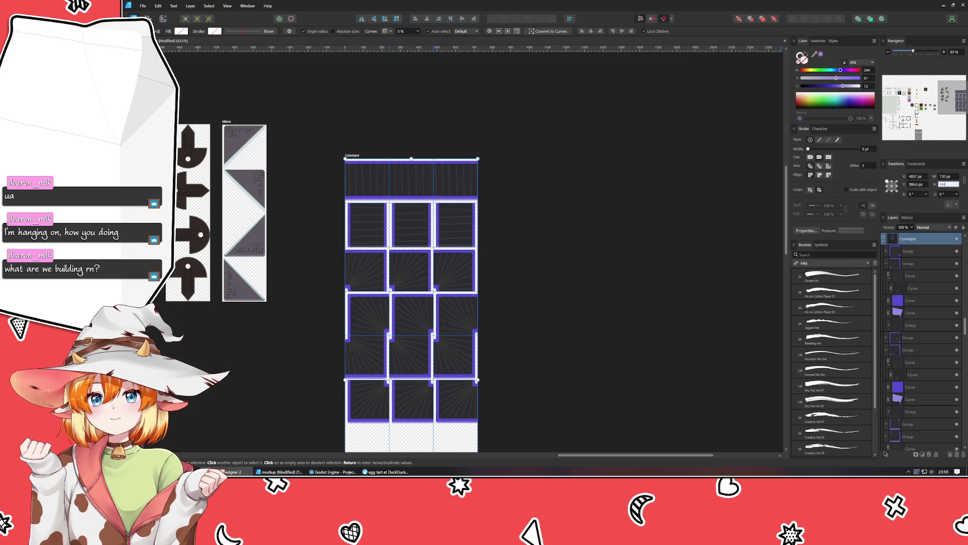
key("Return")
left_click(661, 292)
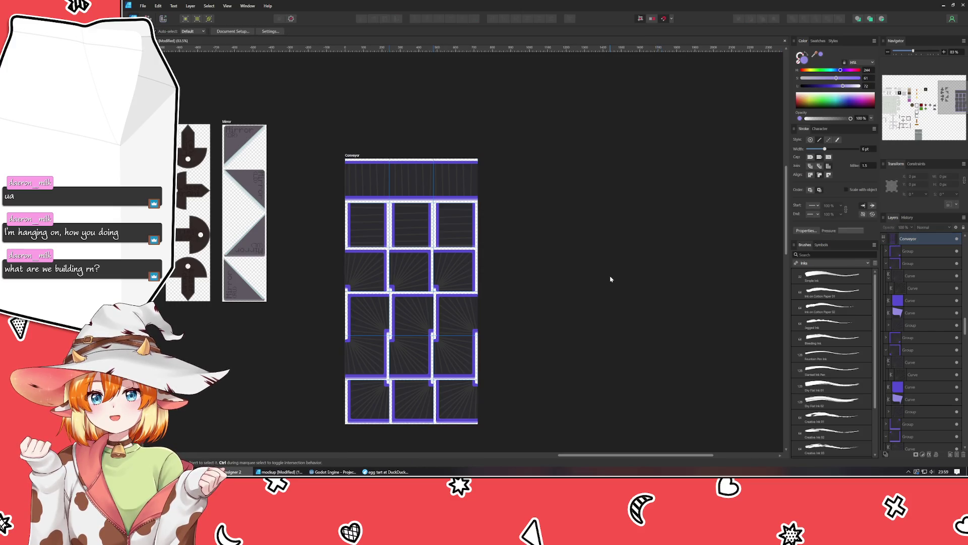
- Check the mockup level layout, then return to the tile artboards zoomed out
left_click(279, 471)
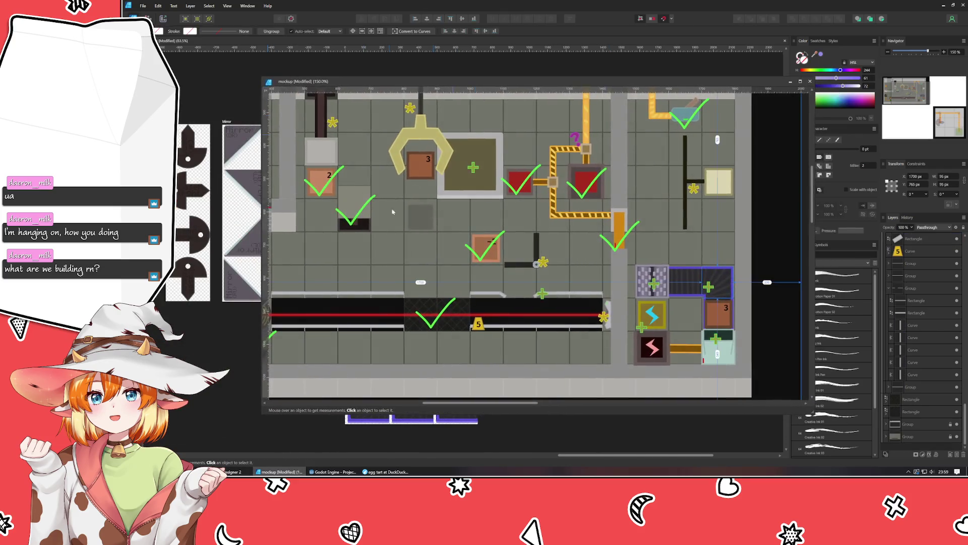
scroll(489, 272, "up", 1)
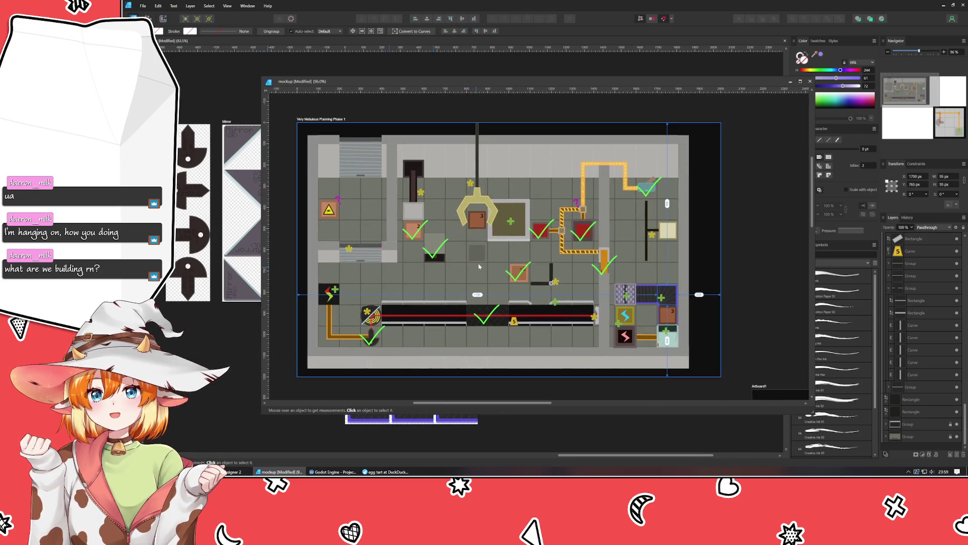
scroll(489, 263, "left", 2)
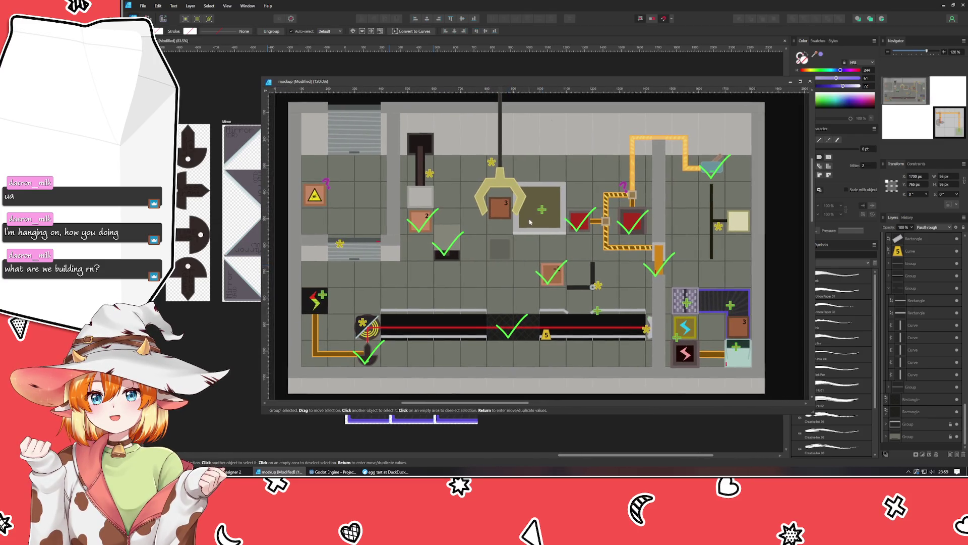
key("ctrl+Tab")
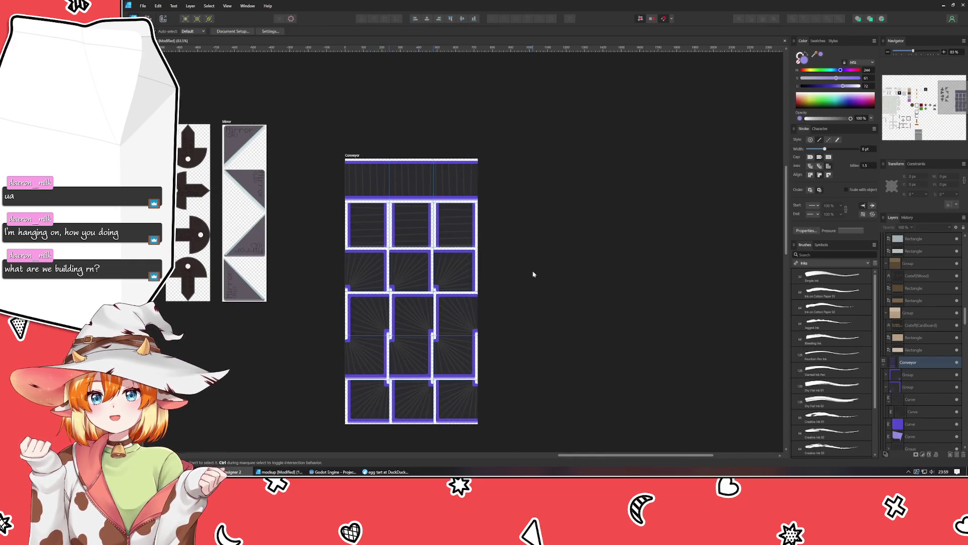
scroll(534, 274, "down", 5)
scroll(617, 325, "left", 4)
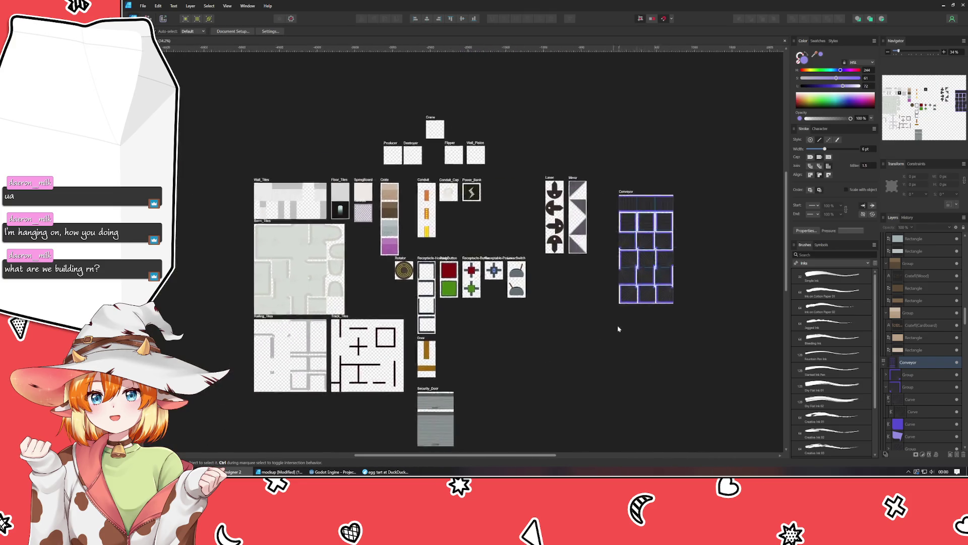
scroll(623, 324, "down", 2)
- Drag the Conveyor artboard below the receptacle pieces, right of Security_Door
left_click(624, 141)
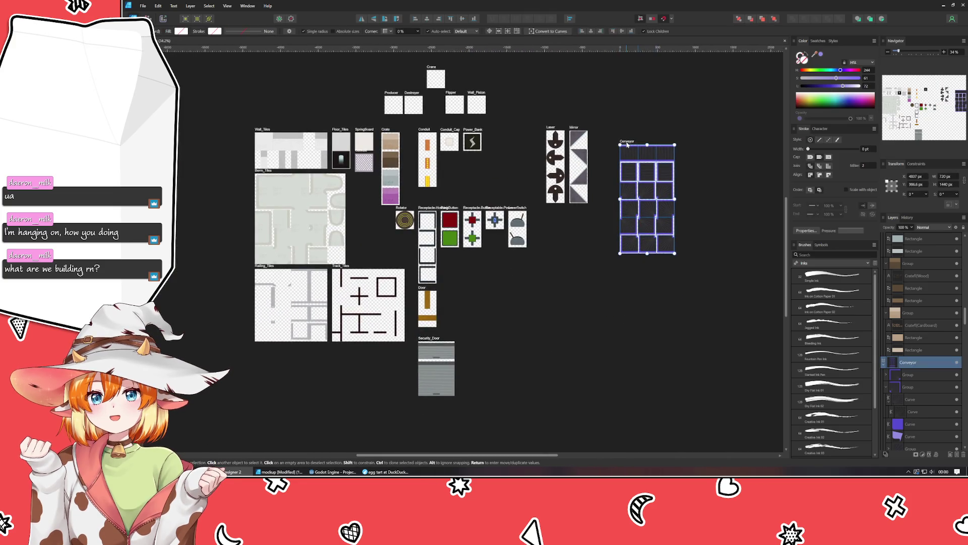
left_click_drag(622, 137, 611, 128)
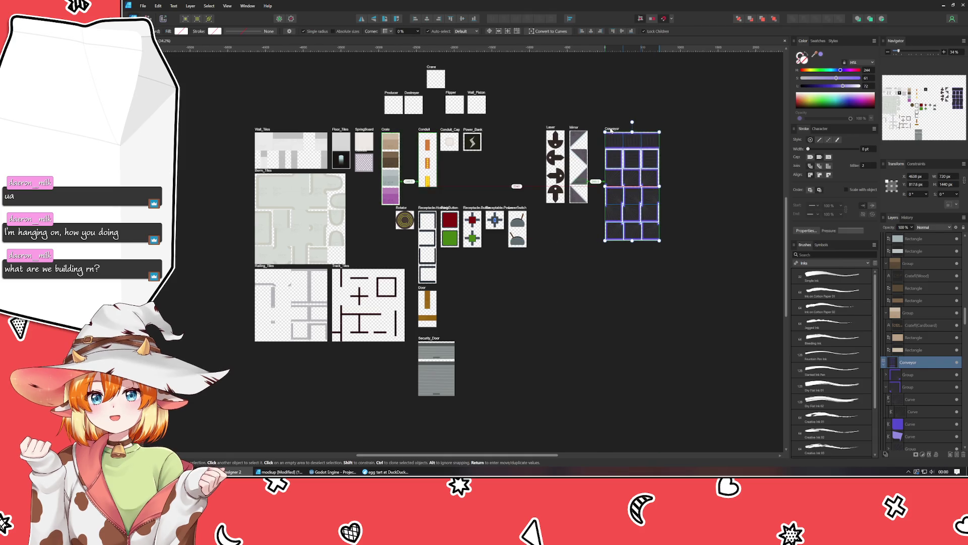
left_click_drag(610, 130, 479, 287)
left_click(630, 297)
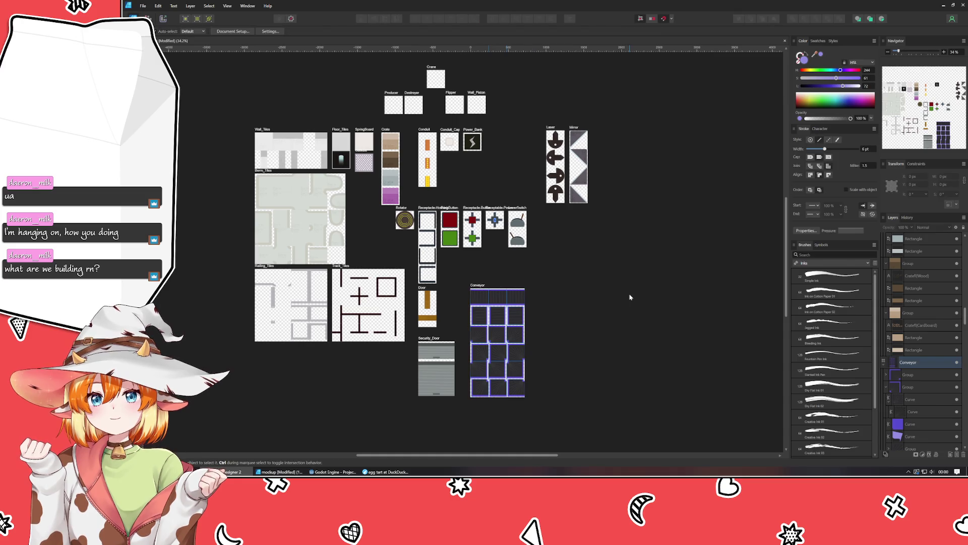